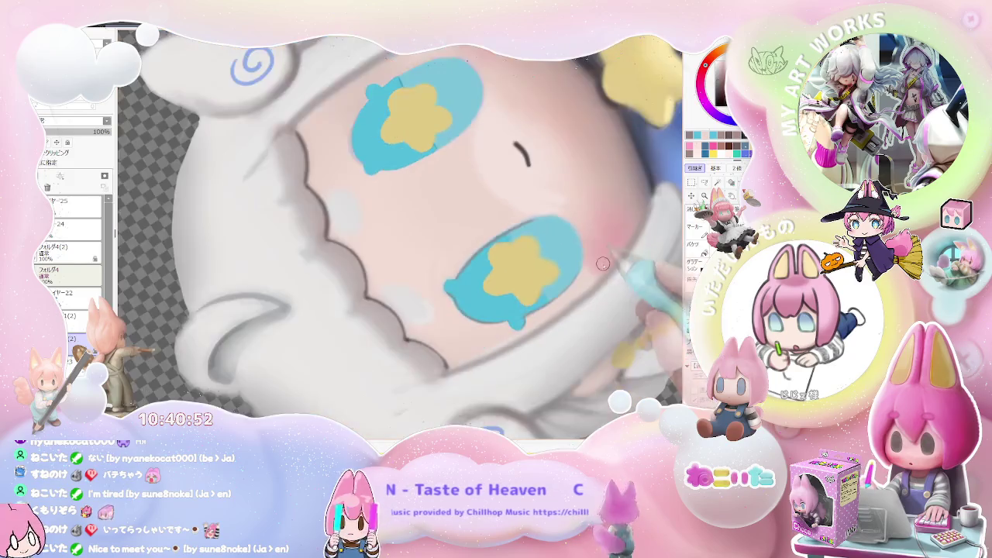
pyautogui.scroll(-2, 512, 205)
# Scroll the canvas back and forth over the figure's yellow shoe soles and blue dress.
pyautogui.scroll(1, 606, 333)
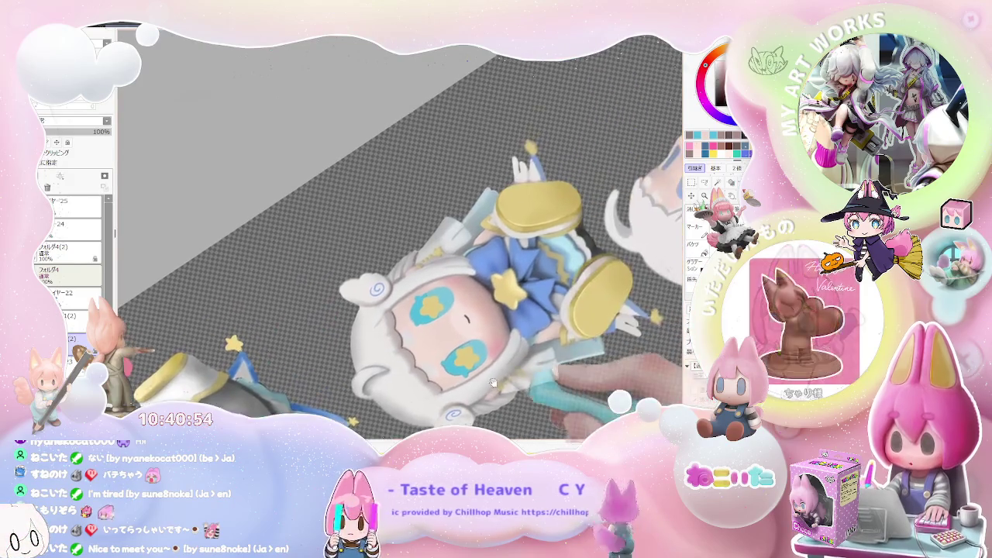
pyautogui.scroll(2, 605, 333)
pyautogui.scroll(2, 606, 334)
pyautogui.scroll(1, 605, 334)
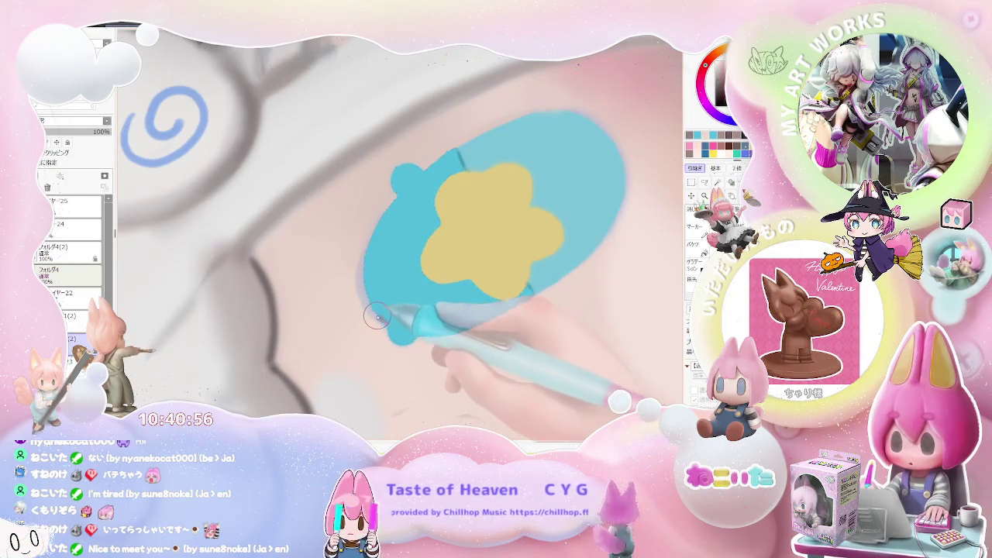
pyautogui.scroll(-3, 391, 203)
pyautogui.scroll(3, 445, 292)
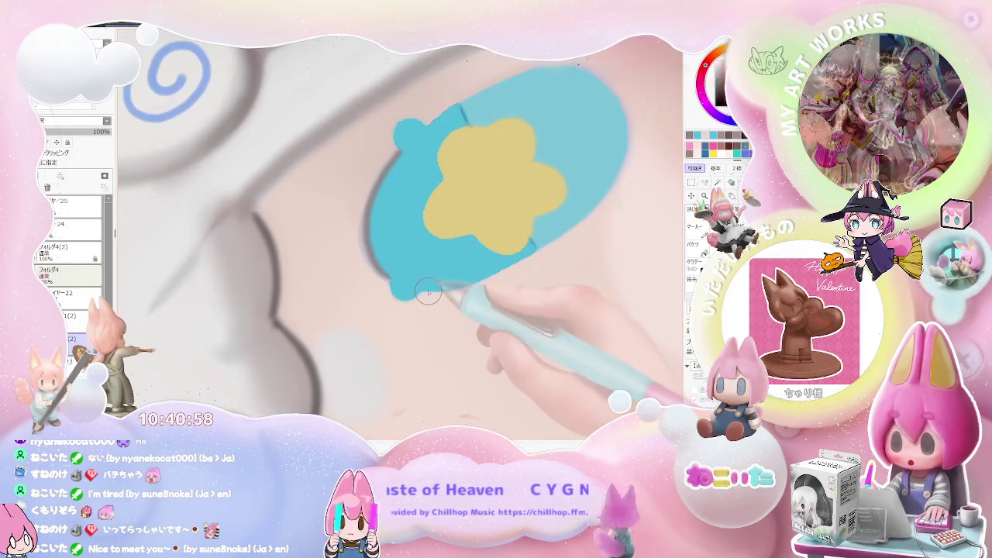
pyautogui.scroll(-3, 532, 254)
pyautogui.scroll(1, 586, 281)
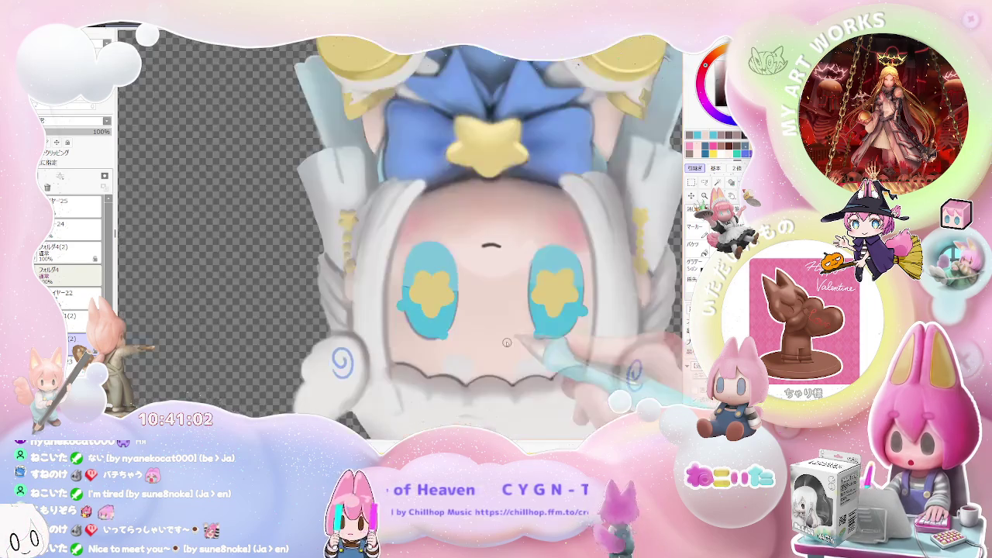
pyautogui.scroll(3, 405, 307)
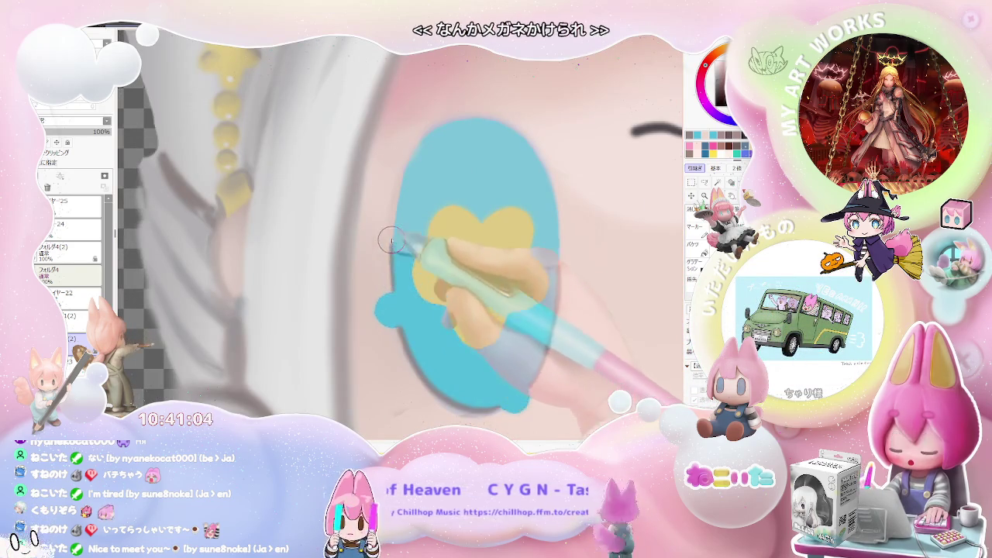
pyautogui.scroll(-1, 404, 166)
pyautogui.scroll(-1, 419, 256)
pyautogui.scroll(-1, 430, 325)
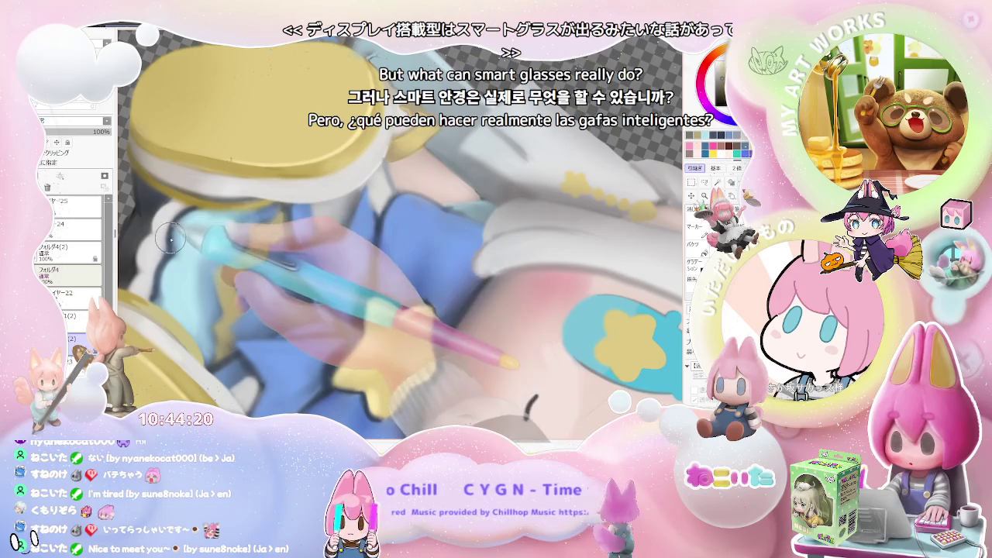
# Enlarge the brush and zoom the canvas view out from the front-facing figure.
pyautogui.press(']')
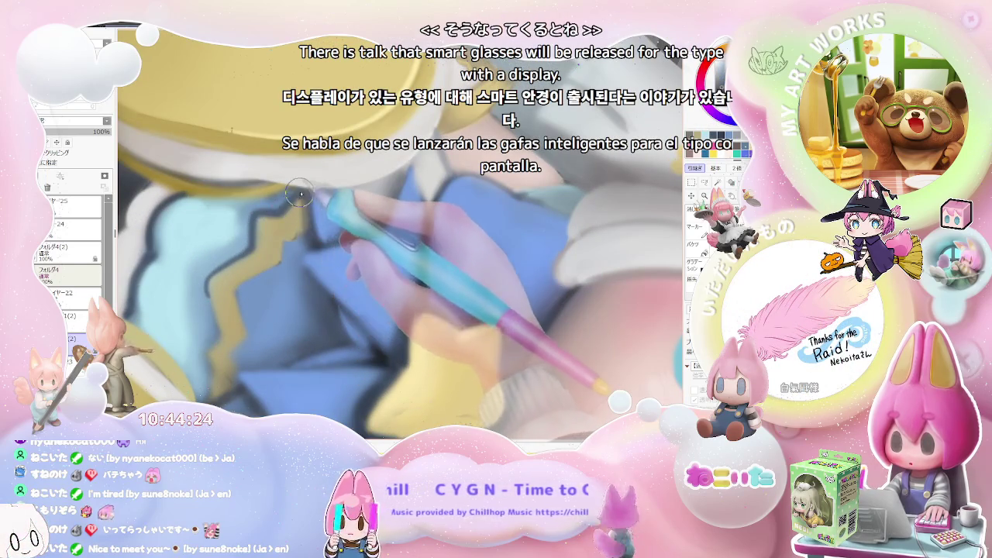
pyautogui.scroll(-3, 298, 195)
pyautogui.scroll(3, 255, 264)
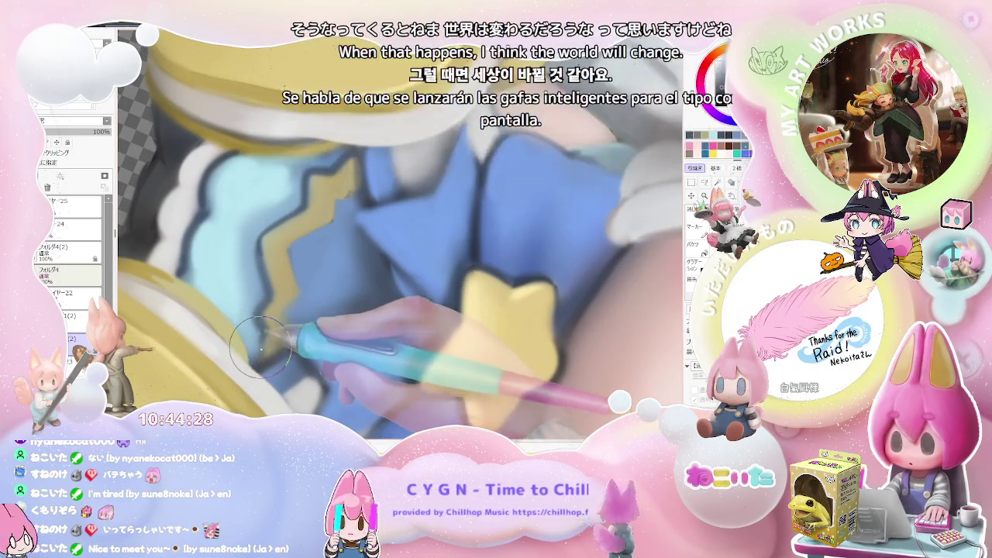
pyautogui.scroll(-2, 264, 313)
pyautogui.scroll(-1, 336, 324)
pyautogui.scroll(-2, 335, 323)
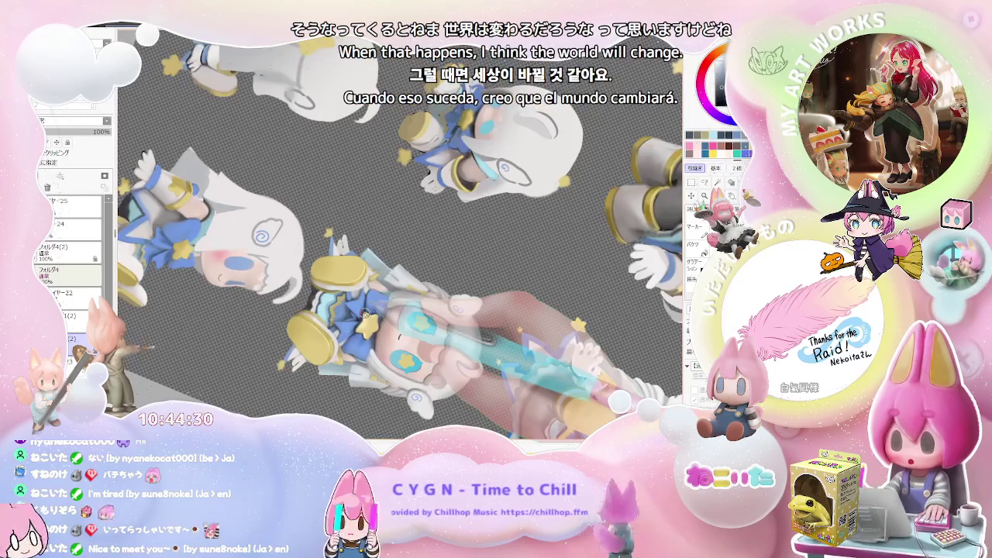
# Rotate the canvas clockwise two steps and readjust the zoom.
pyautogui.press('End')
pyautogui.press('End')
pyautogui.press('End')
pyautogui.press('End')
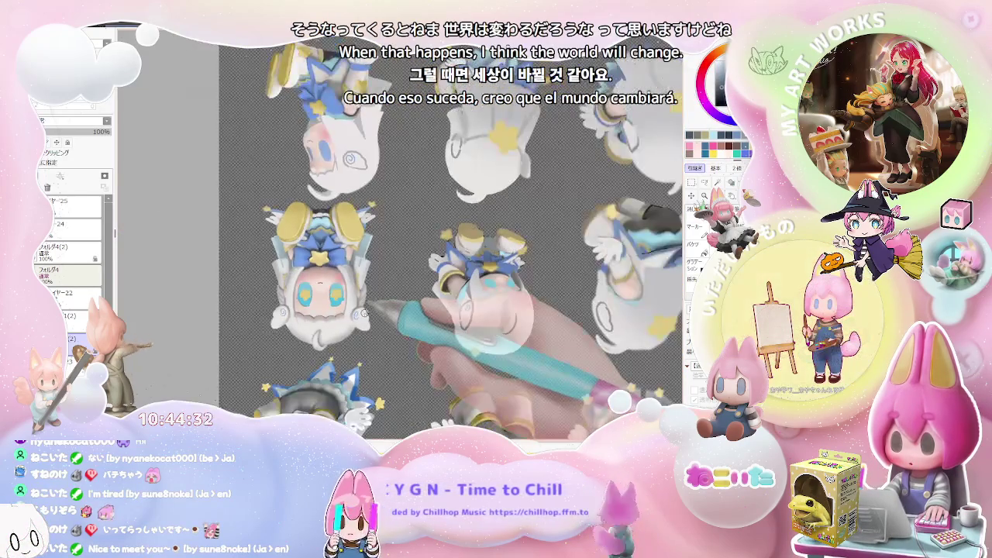
pyautogui.press('End')
pyautogui.press('End')
pyautogui.scroll(2, 341, 290)
pyautogui.scroll(2, 315, 267)
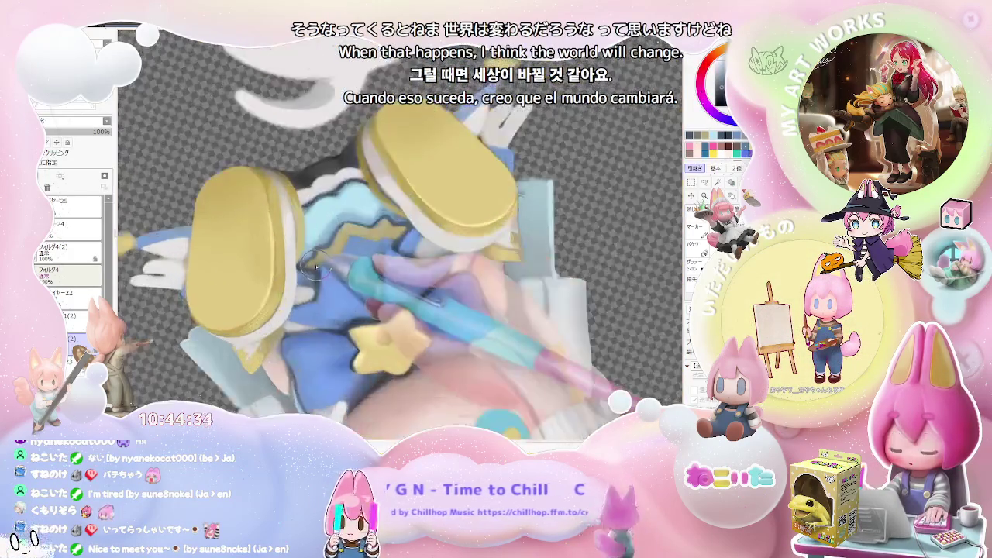
pyautogui.scroll(2, 315, 264)
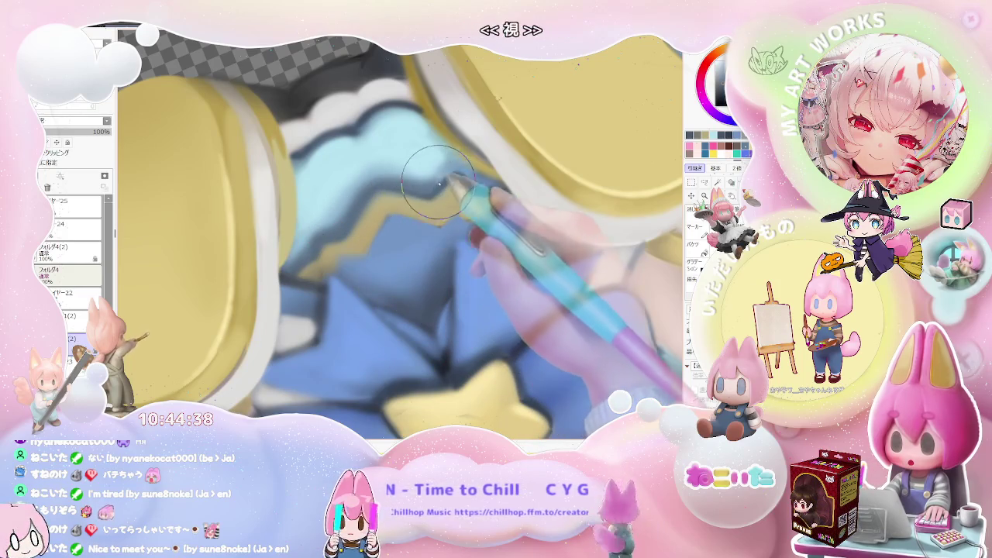
pyautogui.scroll(-3, 481, 187)
pyautogui.scroll(-3, 527, 225)
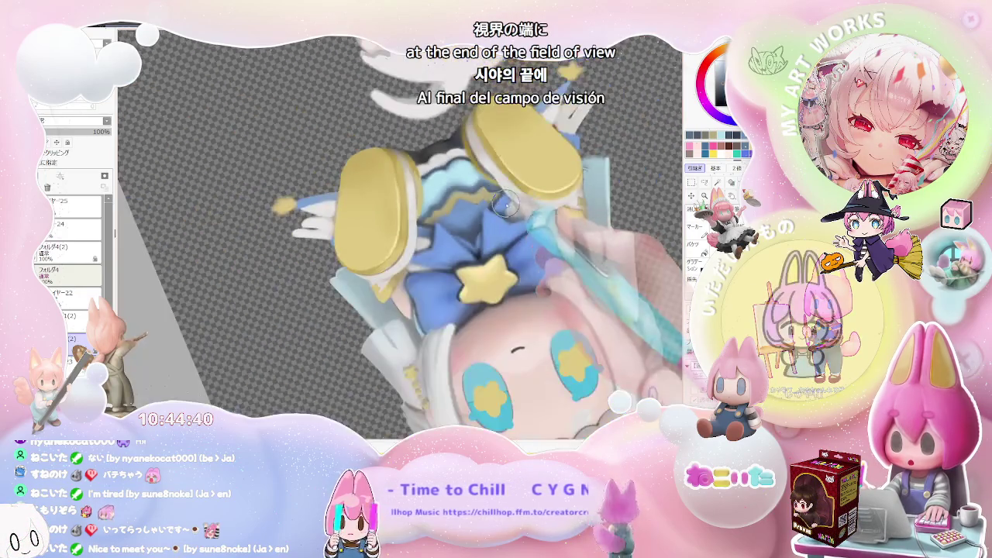
pyautogui.scroll(-2, 565, 248)
# Rotate and pan the view onto the back-view figure's yellow shoe, zooming in close.
pyautogui.moveTo(625, 301); pyautogui.dragTo(543, 325)
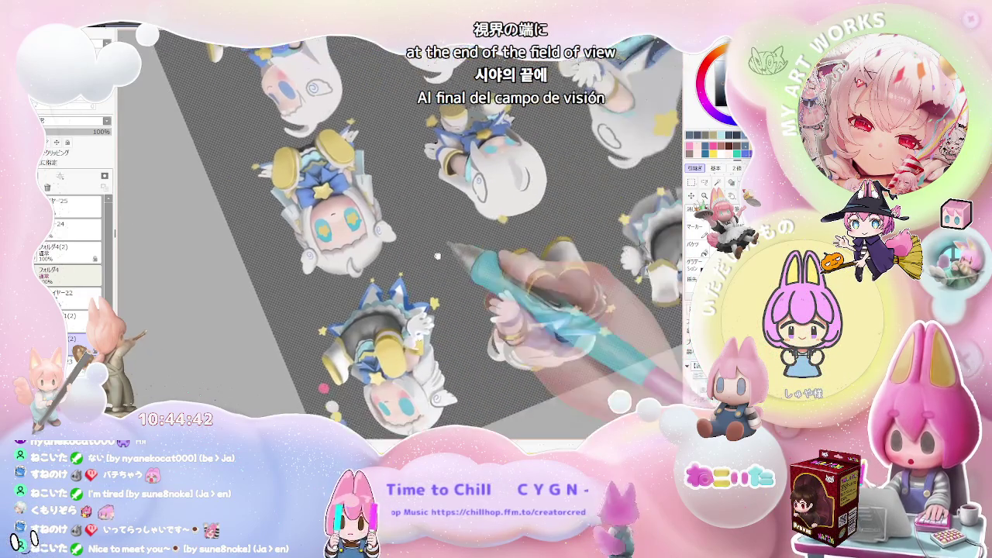
pyautogui.scroll(-1, 484, 341)
pyautogui.scroll(2, 480, 341)
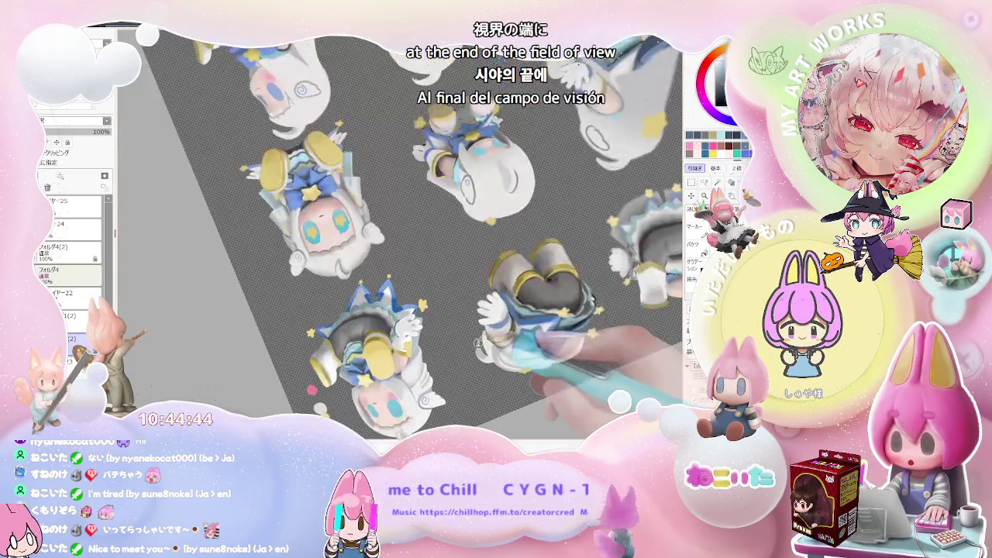
pyautogui.moveTo(465, 356); pyautogui.dragTo(434, 380)
pyautogui.scroll(1, 425, 389)
pyautogui.scroll(2, 429, 388)
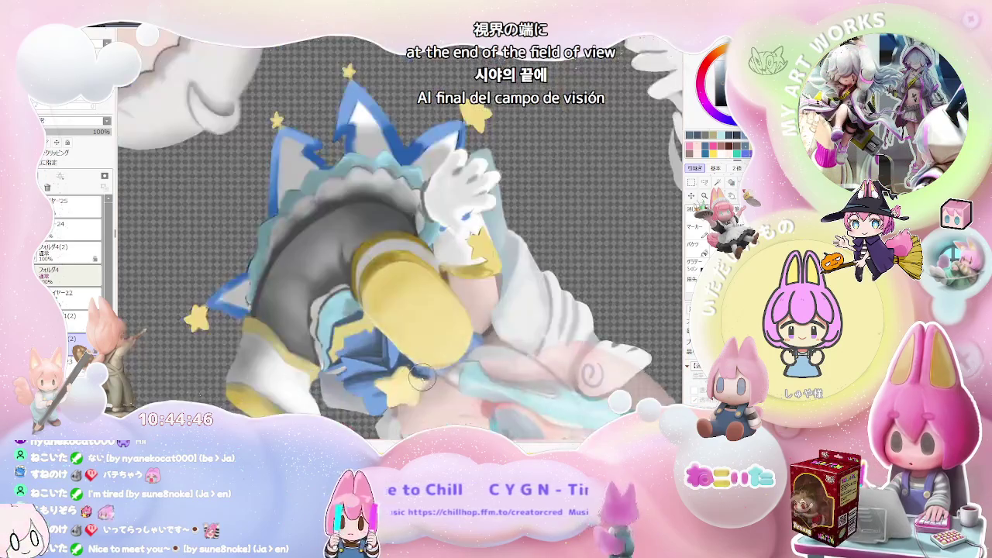
pyautogui.scroll(1, 429, 388)
pyautogui.scroll(2, 428, 389)
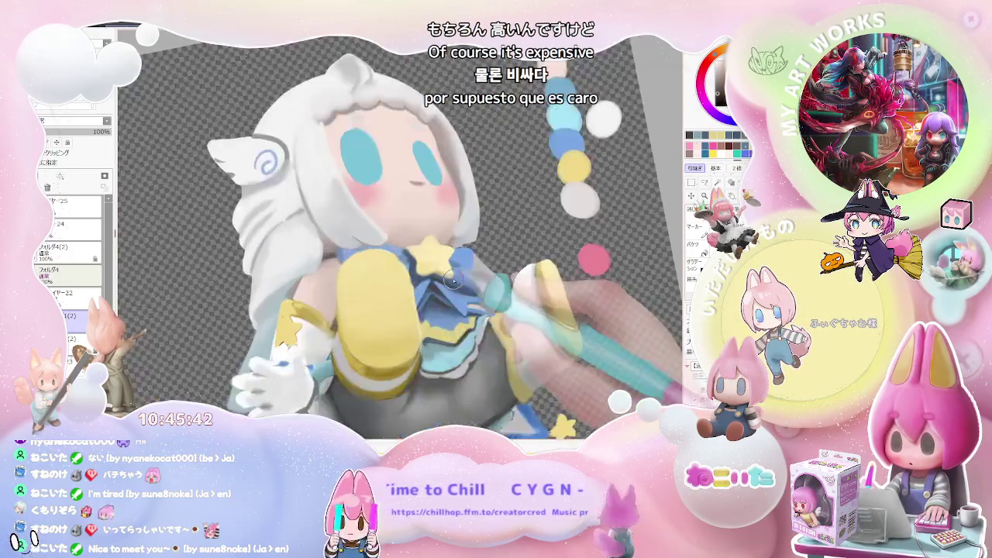
pyautogui.press(']')
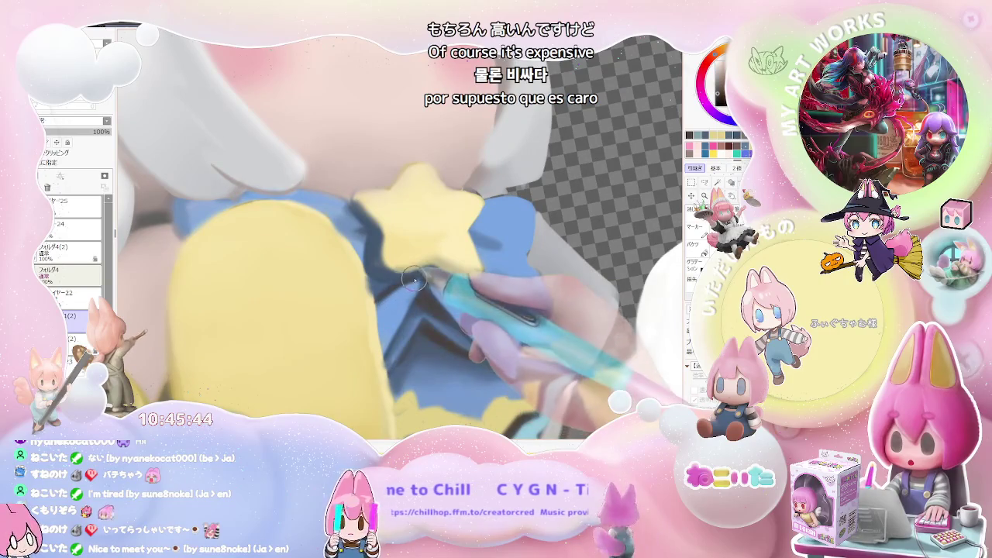
pyautogui.press(']')
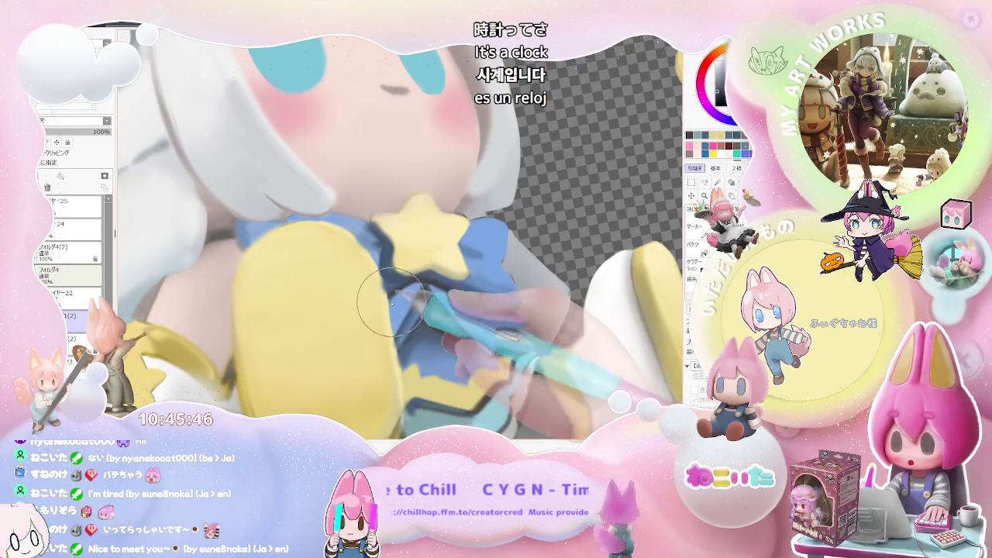
pyautogui.press('-')
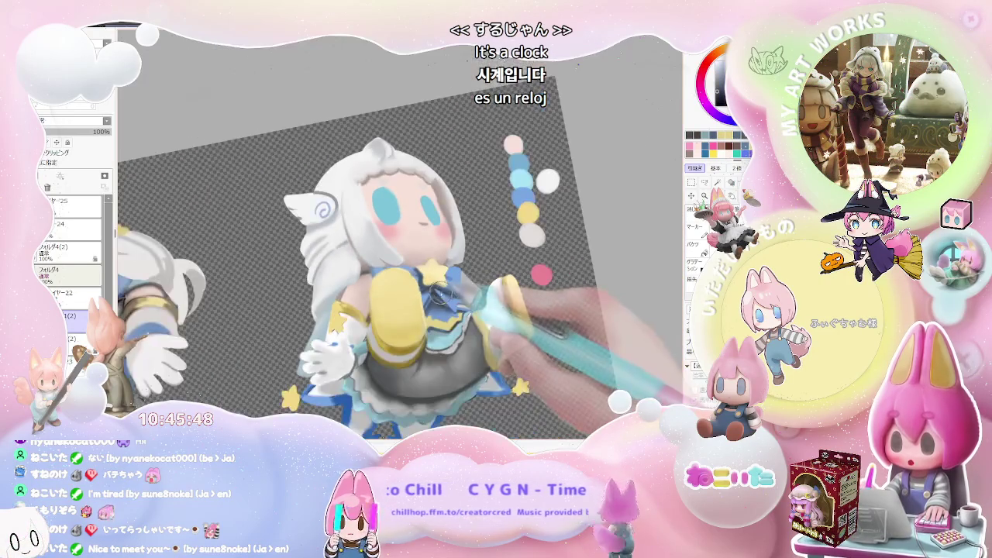
pyautogui.press('-')
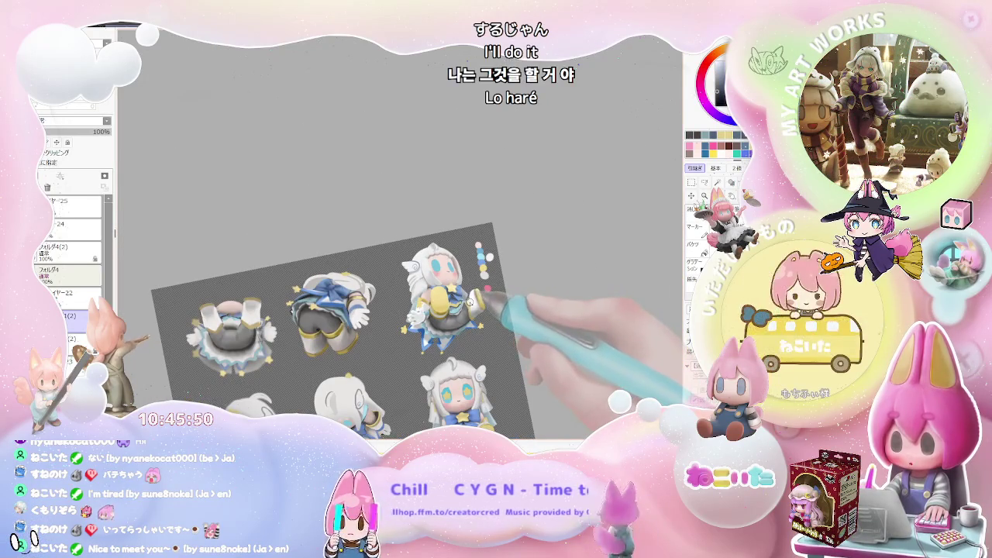
pyautogui.press('+')
pyautogui.press('+')
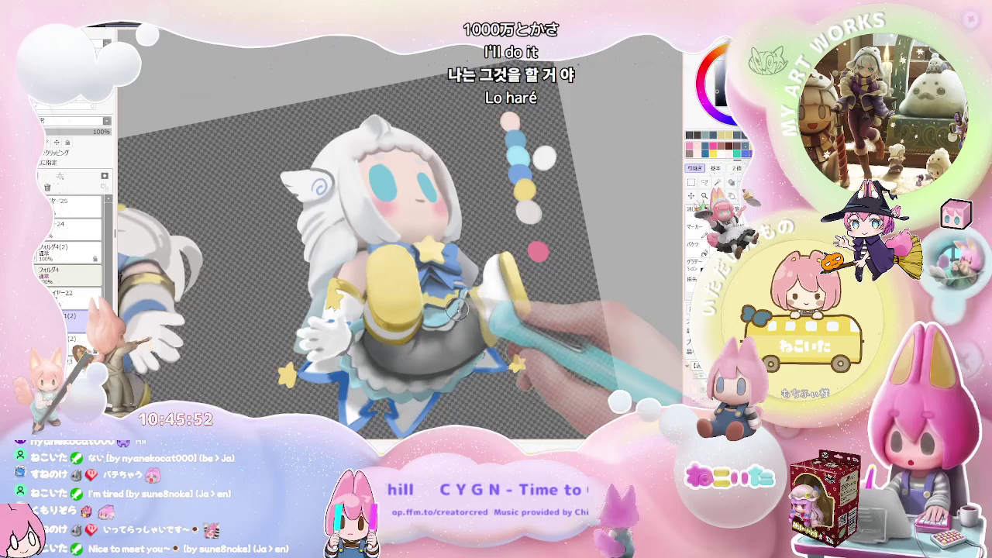
pyautogui.press('-')
pyautogui.press('-')
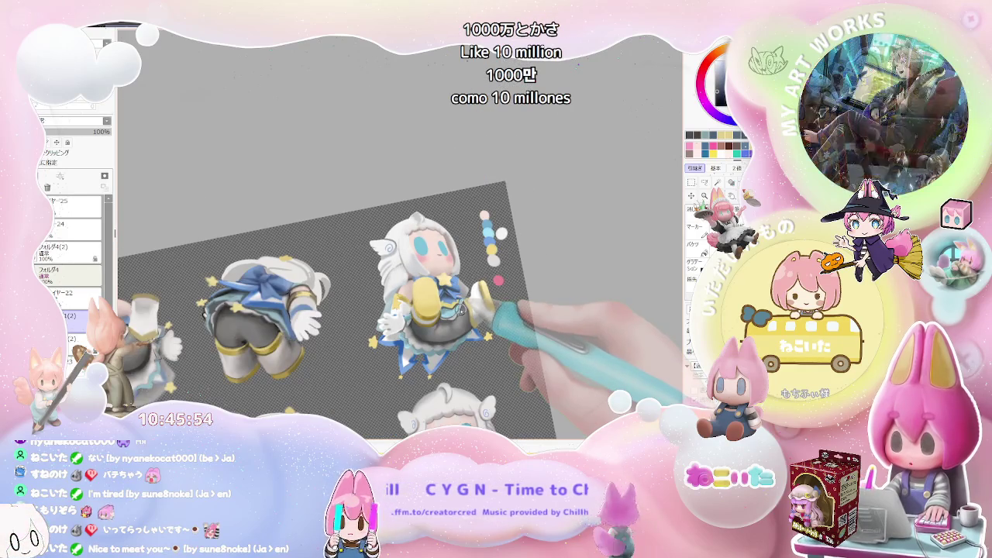
pyautogui.press('+')
pyautogui.press('+')
pyautogui.press('+')
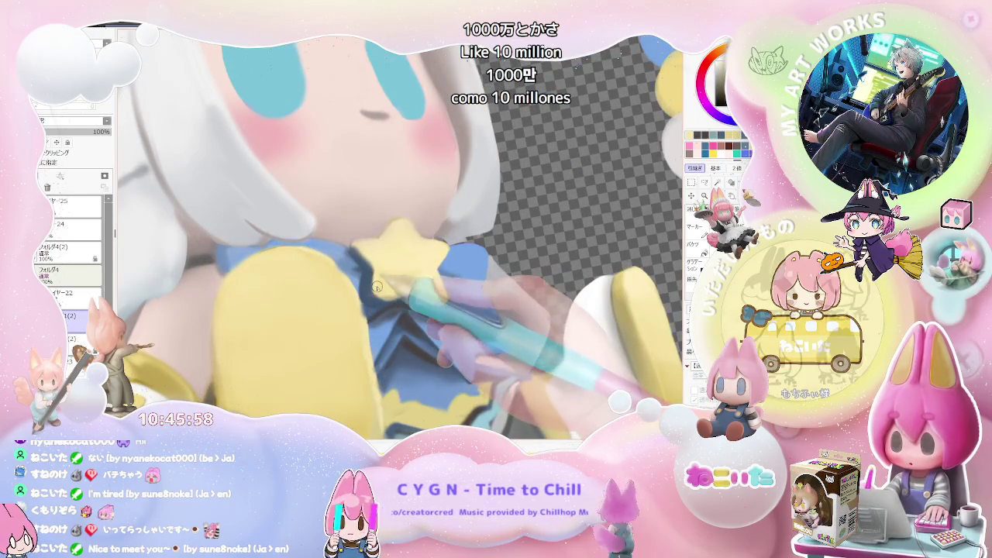
pyautogui.press('-')
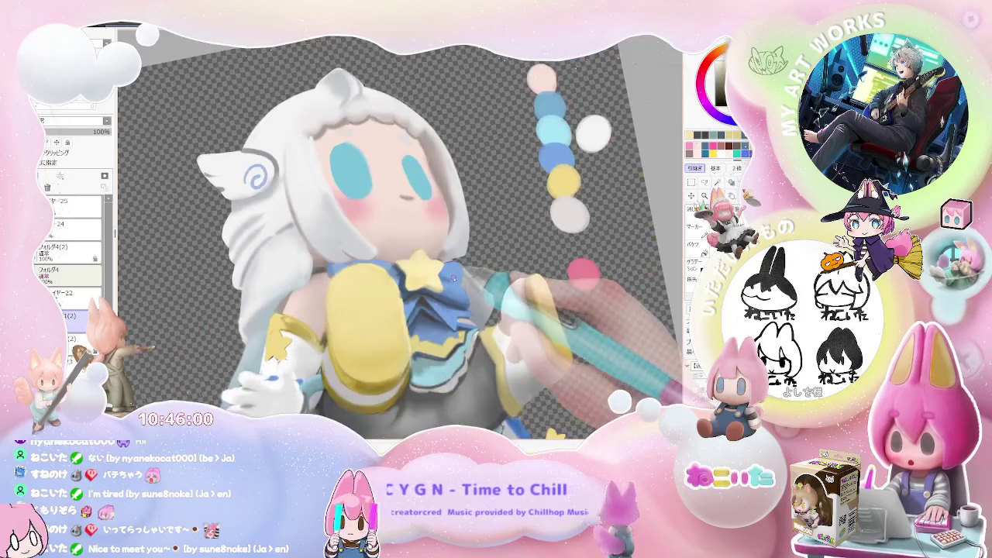
pyautogui.press('-')
pyautogui.press('+')
pyautogui.press('+')
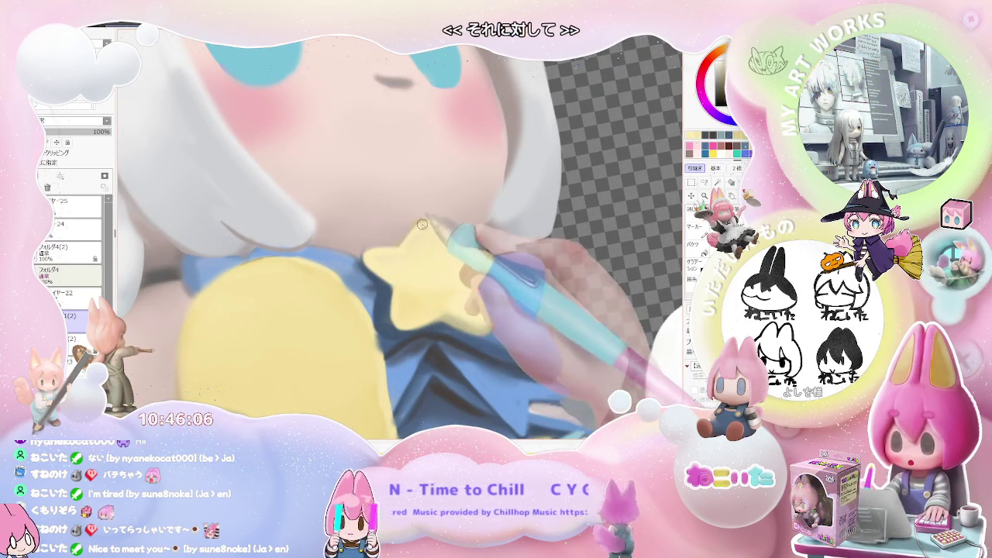
pyautogui.press('-')
pyautogui.press('-')
pyautogui.press('-')
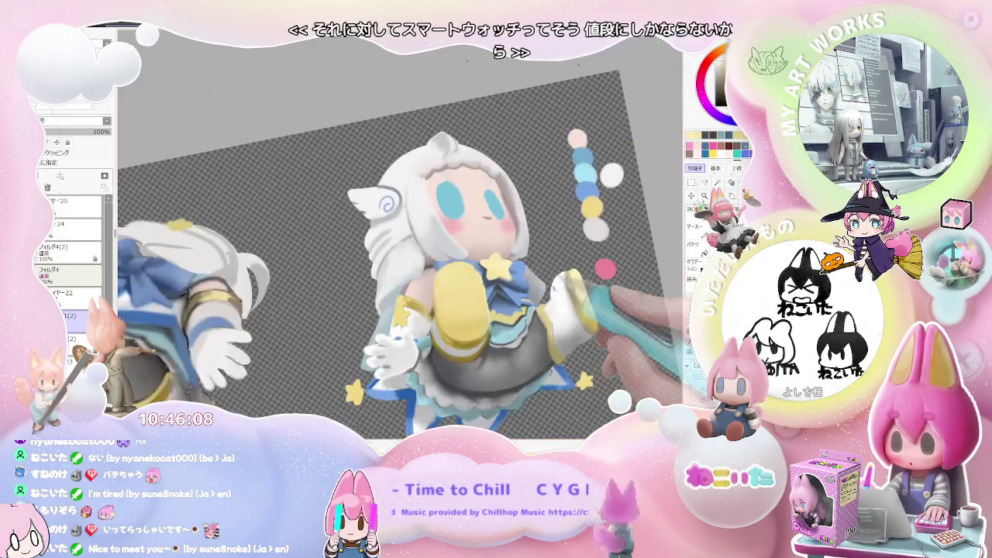
pyautogui.press('+')
pyautogui.press('+')
pyautogui.press('+')
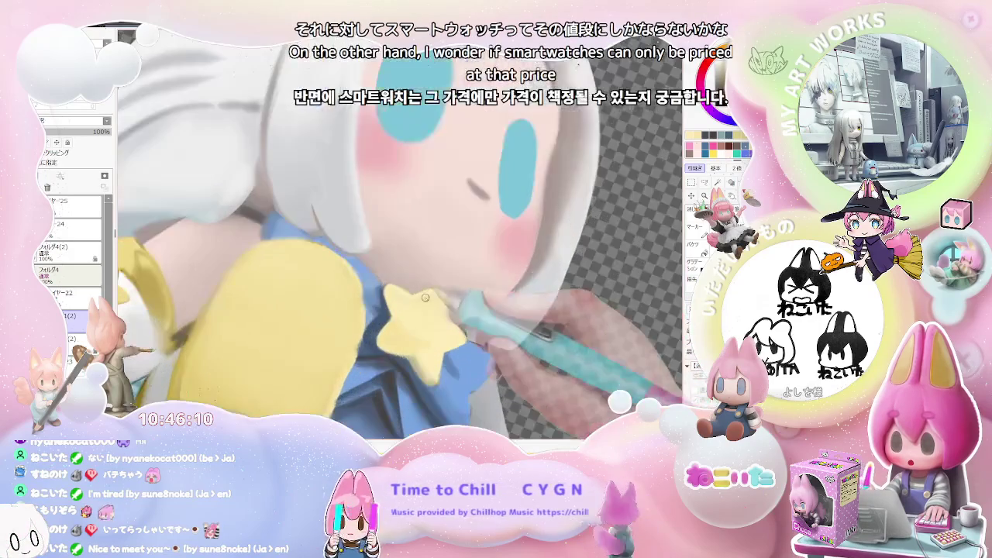
pyautogui.press('+')
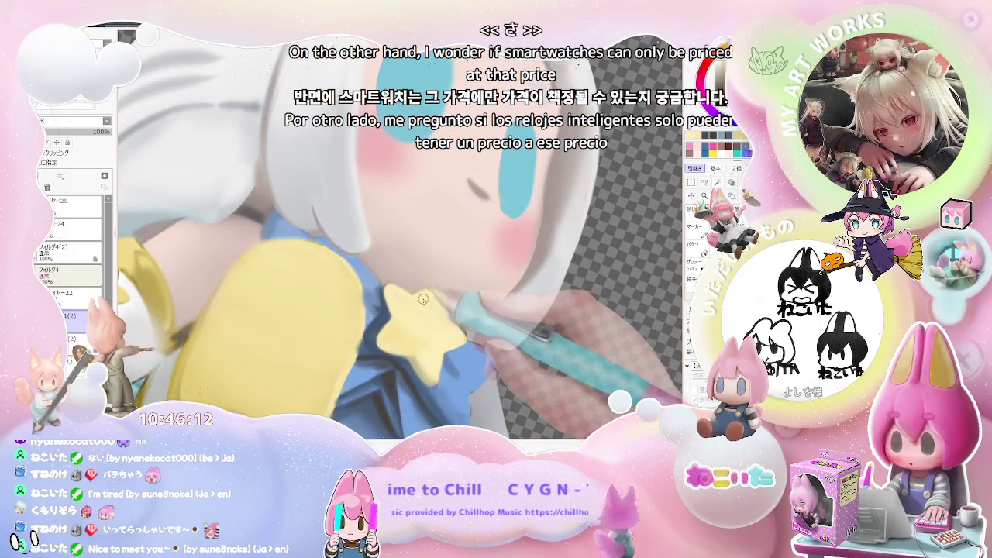
pyautogui.press('-')
pyautogui.press('-')
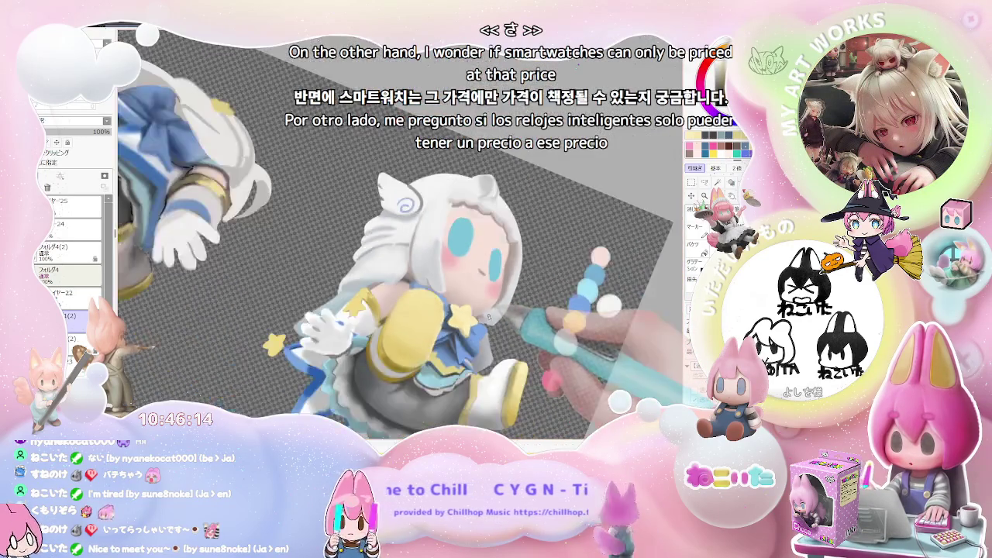
pyautogui.press('-')
pyautogui.press('+')
pyautogui.press('+')
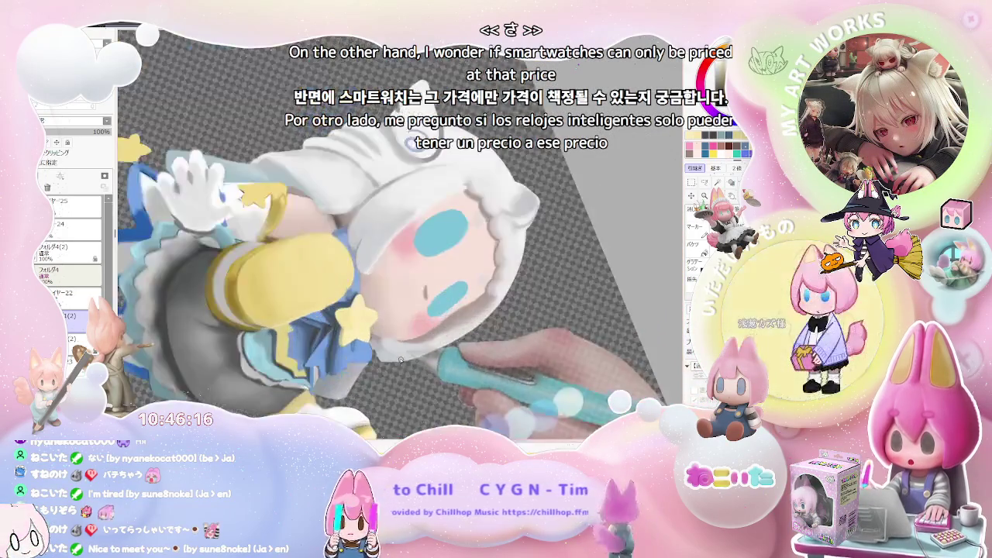
pyautogui.press('+')
pyautogui.press('+')
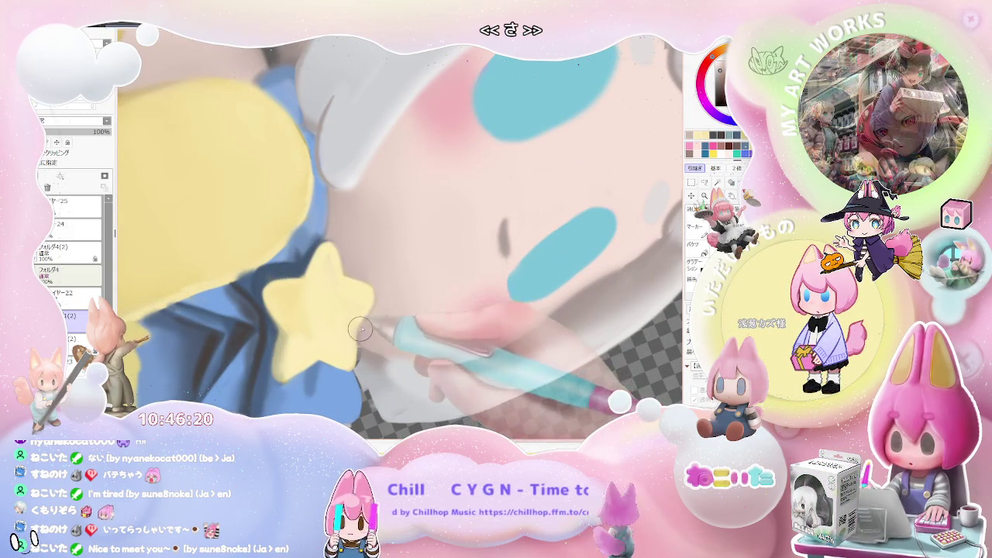
# Zoom out to see the whole tilted figure, then zoom around its chest star.
pyautogui.press('-')
pyautogui.press('-')
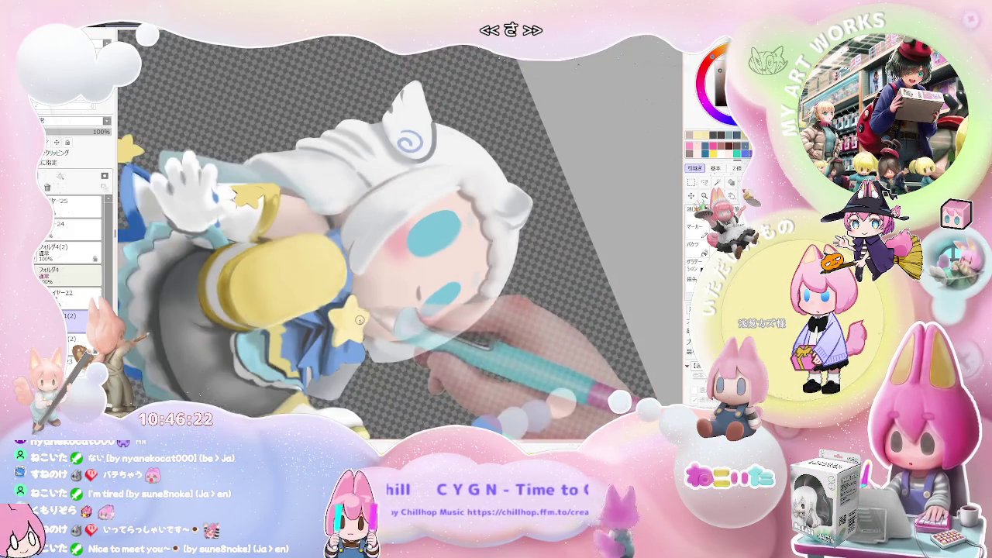
pyautogui.scroll(2, 345, 314)
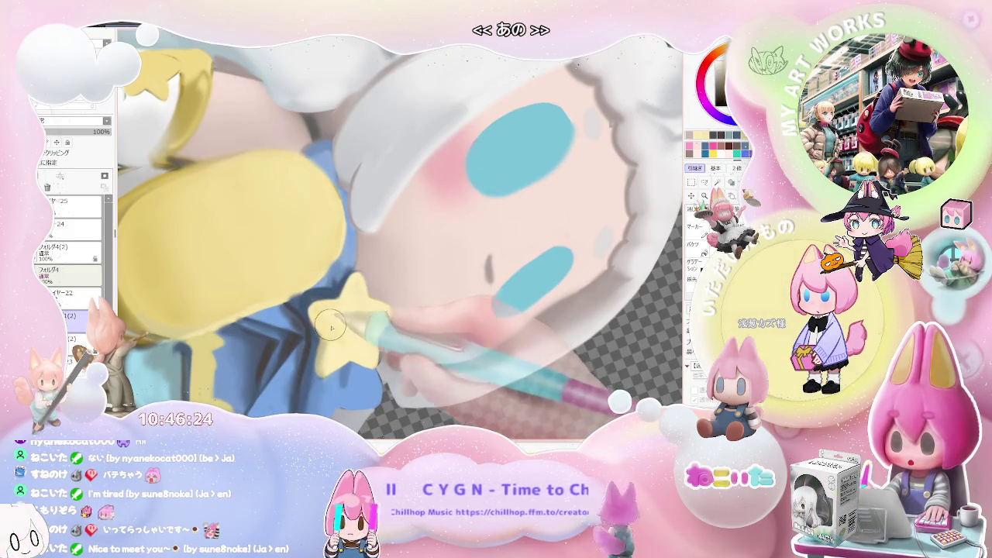
pyautogui.scroll(-2, 341, 334)
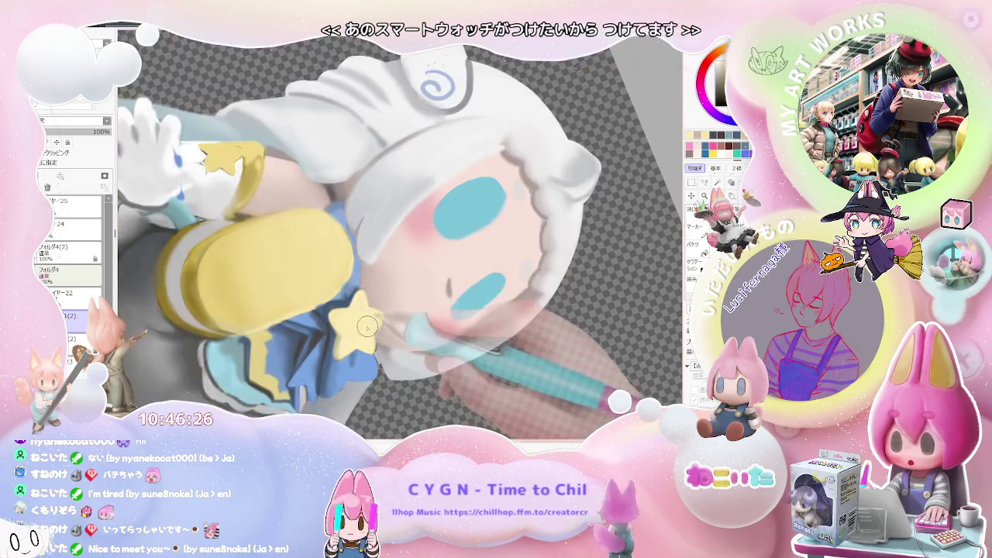
pyautogui.scroll(-1, 376, 328)
pyautogui.scroll(1, 335, 319)
pyautogui.scroll(-1, 336, 314)
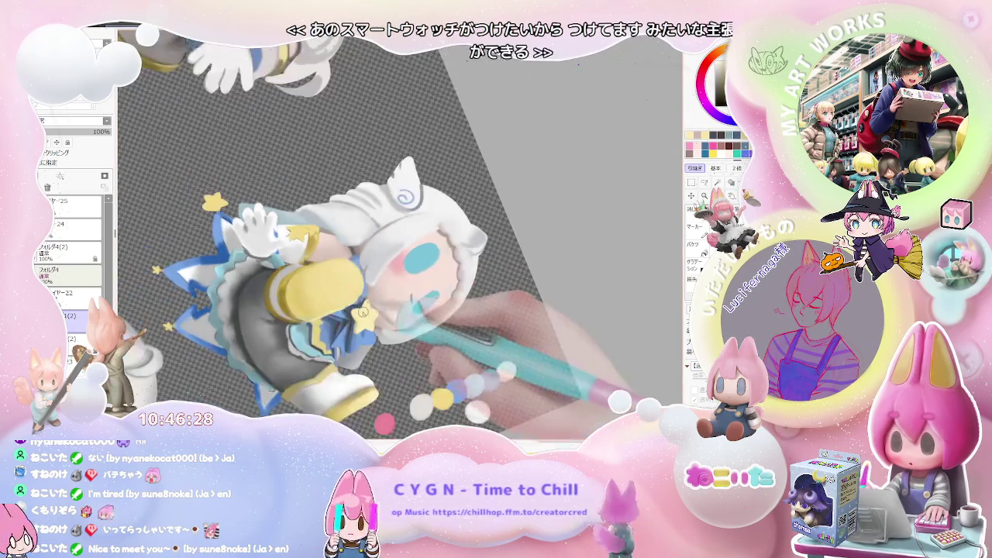
pyautogui.scroll(2, 337, 308)
pyautogui.scroll(1, 342, 300)
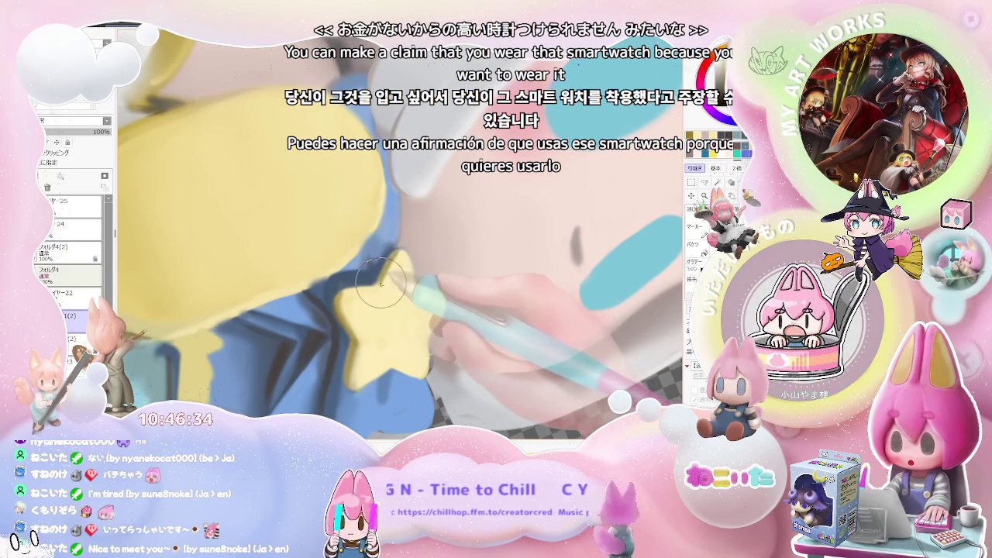
pyautogui.scroll(-1, 429, 273)
pyautogui.scroll(-5, 429, 273)
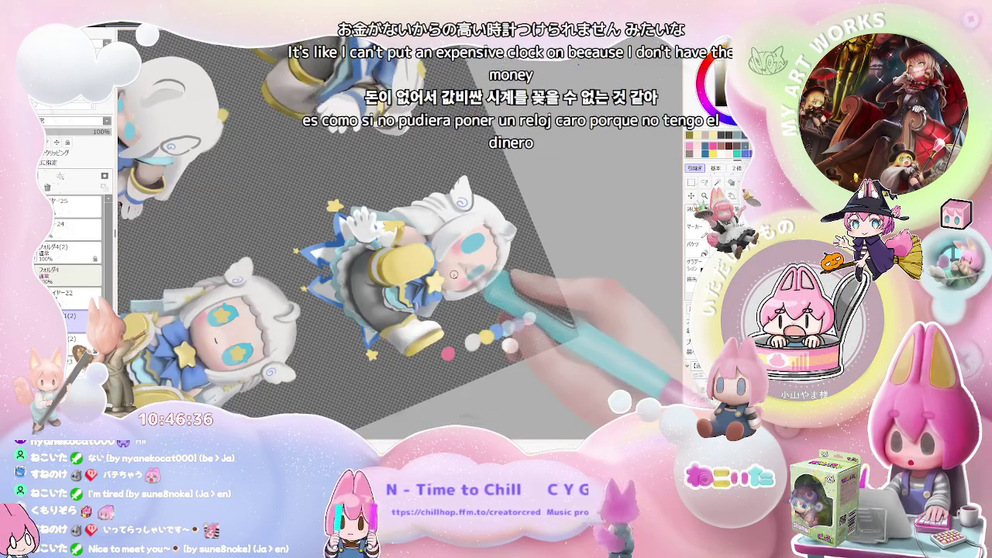
pyautogui.scroll(3, 454, 275)
pyautogui.scroll(2, 454, 275)
pyautogui.scroll(2, 454, 274)
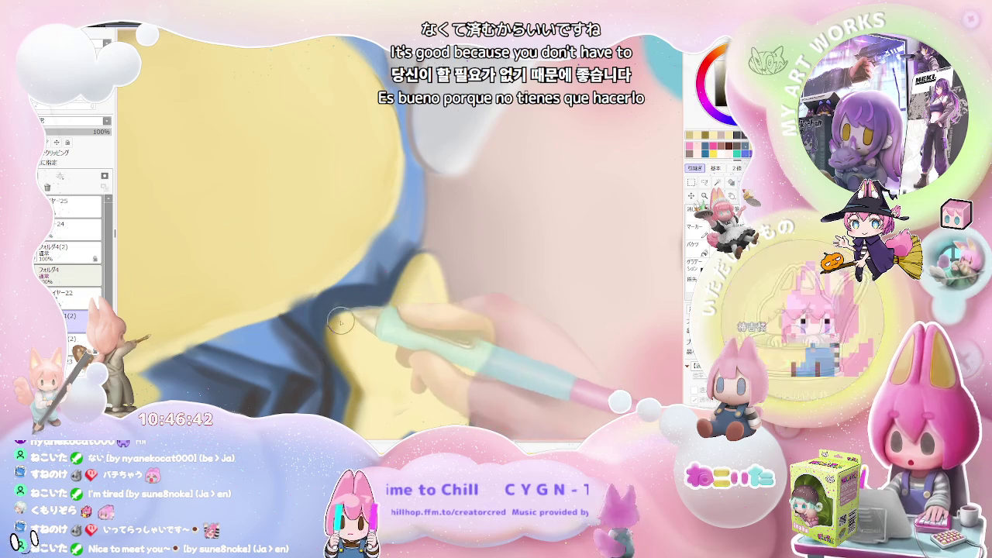
pyautogui.scroll(-2, 403, 287)
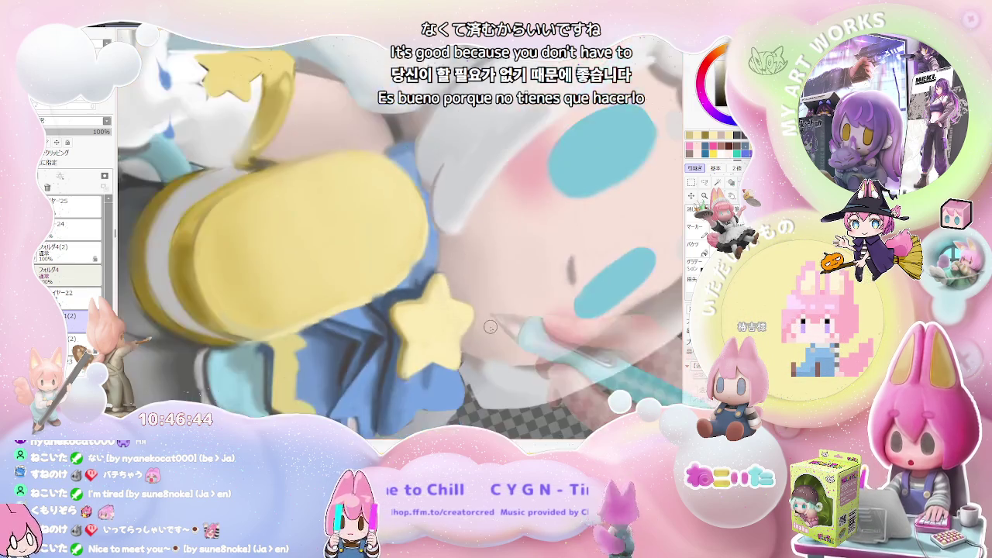
pyautogui.scroll(-2, 402, 288)
pyautogui.scroll(-2, 402, 287)
pyautogui.scroll(-2, 505, 340)
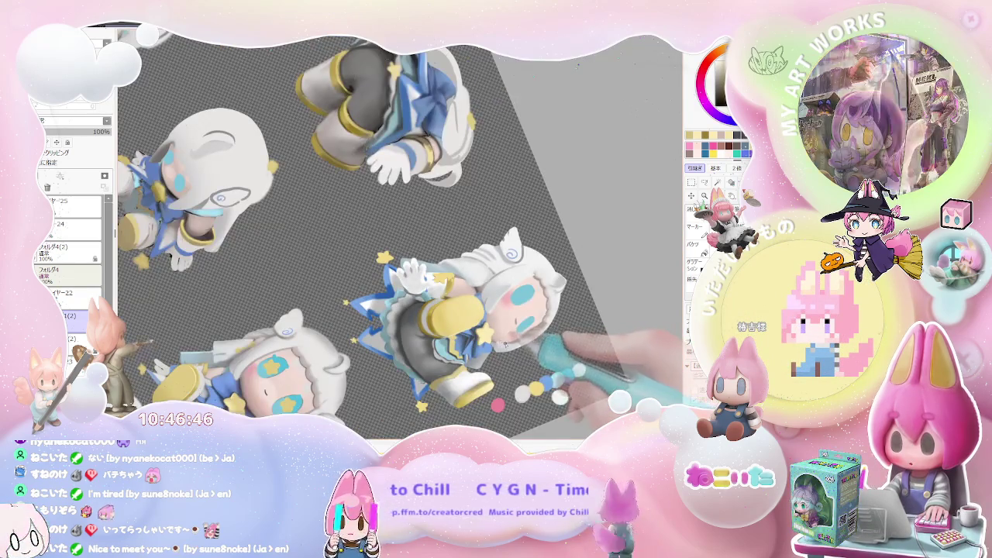
# Rotate the canvas clockwise to a new angle and zoom around the star brooch and boot.
pyautogui.press('End')
pyautogui.press('End')
pyautogui.scroll(2, 513, 355)
pyautogui.scroll(2, 434, 365)
pyautogui.scroll(2, 356, 376)
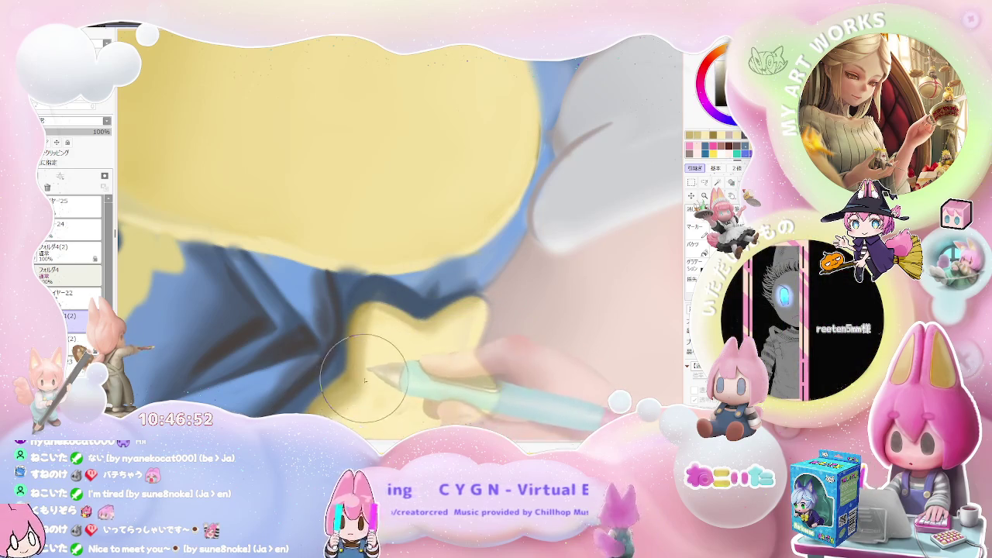
pyautogui.scroll(-2, 359, 383)
pyautogui.scroll(-2, 365, 380)
pyautogui.scroll(-1, 372, 376)
pyautogui.scroll(-1, 383, 368)
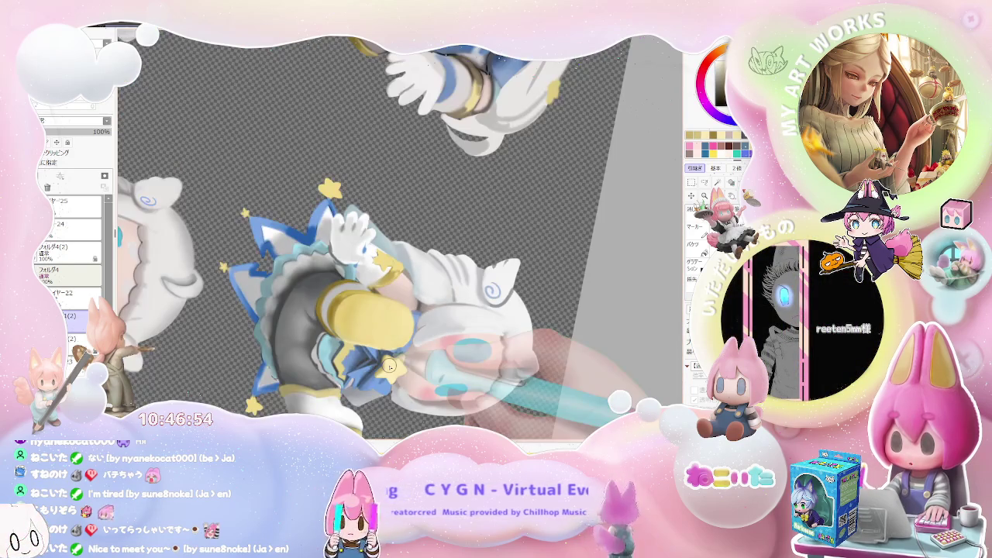
pyautogui.scroll(2, 392, 364)
pyautogui.scroll(2, 411, 348)
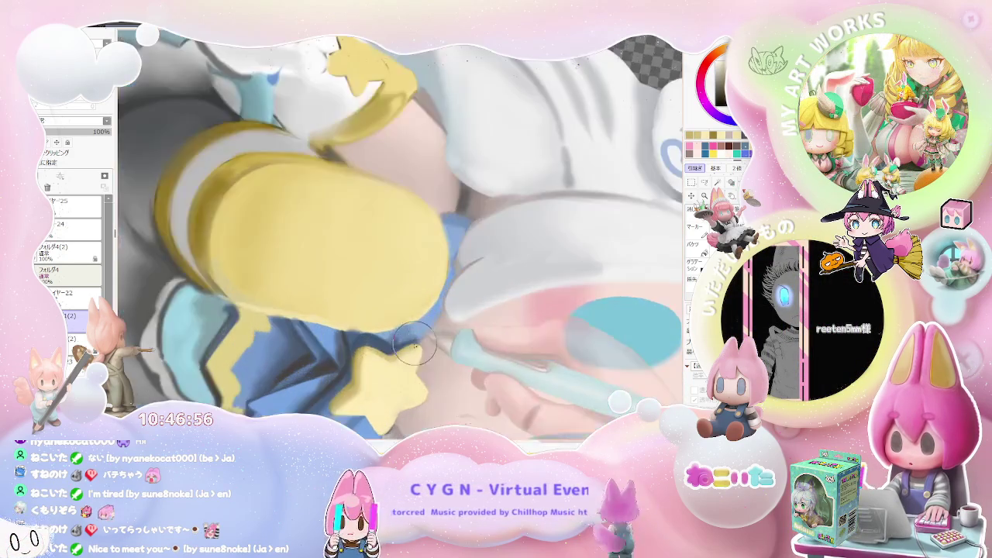
pyautogui.scroll(2, 403, 349)
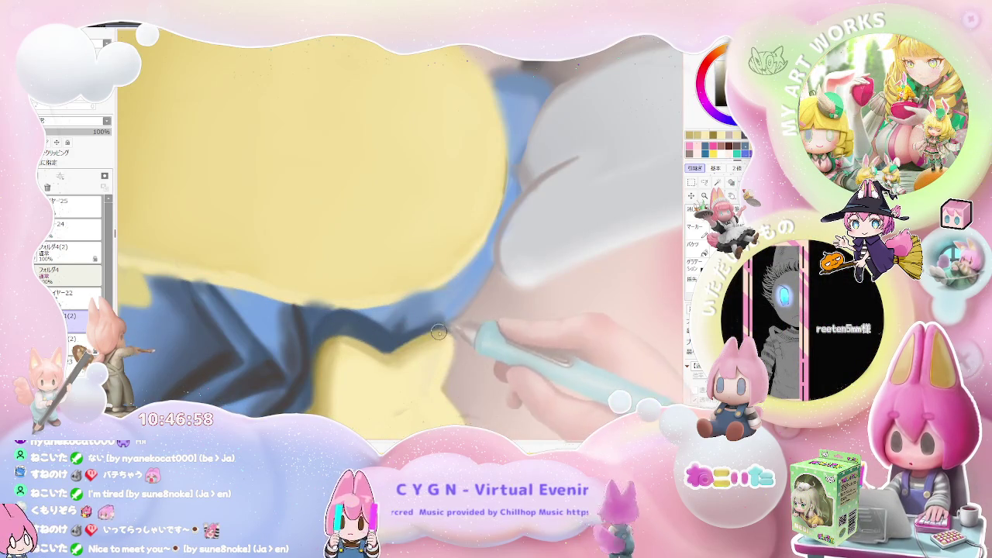
pyautogui.scroll(-1, 444, 331)
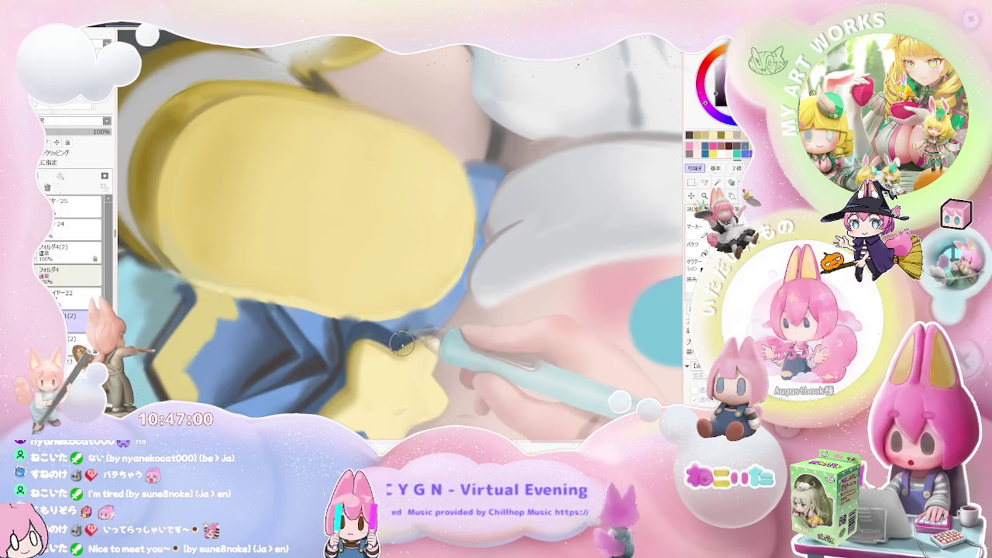
pyautogui.scroll(-1, 402, 344)
pyautogui.scroll(-2, 434, 349)
pyautogui.scroll(-1, 481, 353)
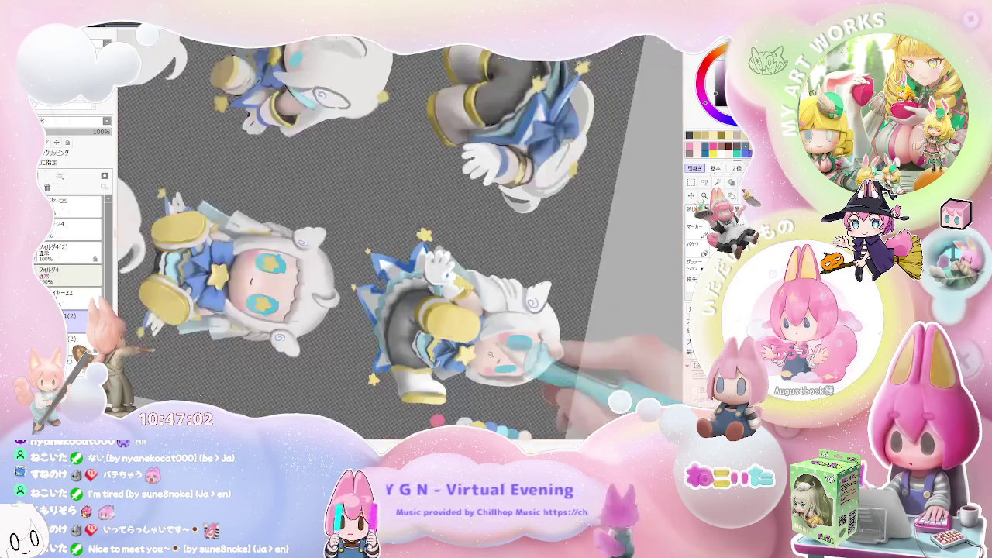
# Turn the canvas counterclockwise, then clockwise again for easier strokes, adjusting the zoom.
pyautogui.press('Delete')
pyautogui.press('Delete')
pyautogui.press('Delete')
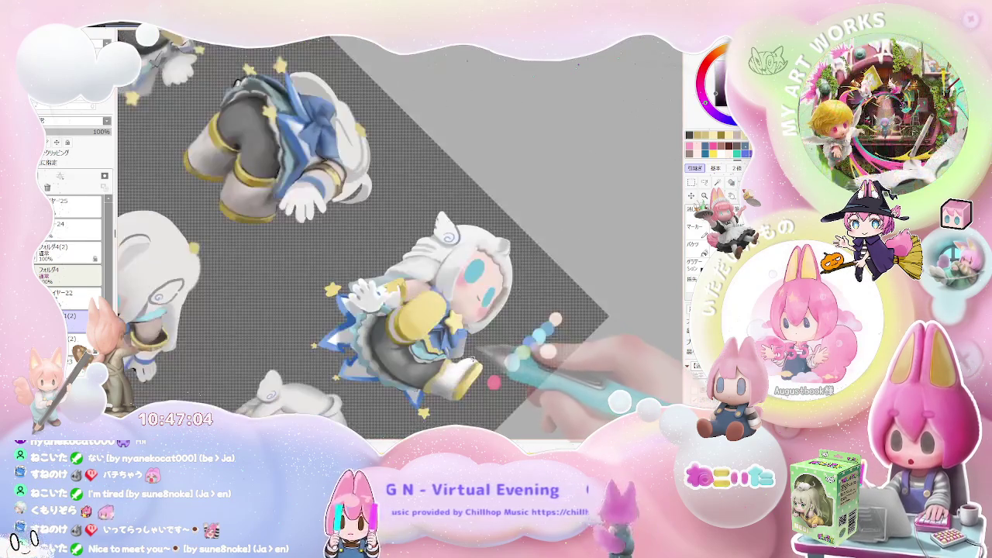
pyautogui.scroll(2, 499, 326)
pyautogui.scroll(1, 461, 324)
pyautogui.scroll(1, 434, 329)
pyautogui.scroll(1, 404, 336)
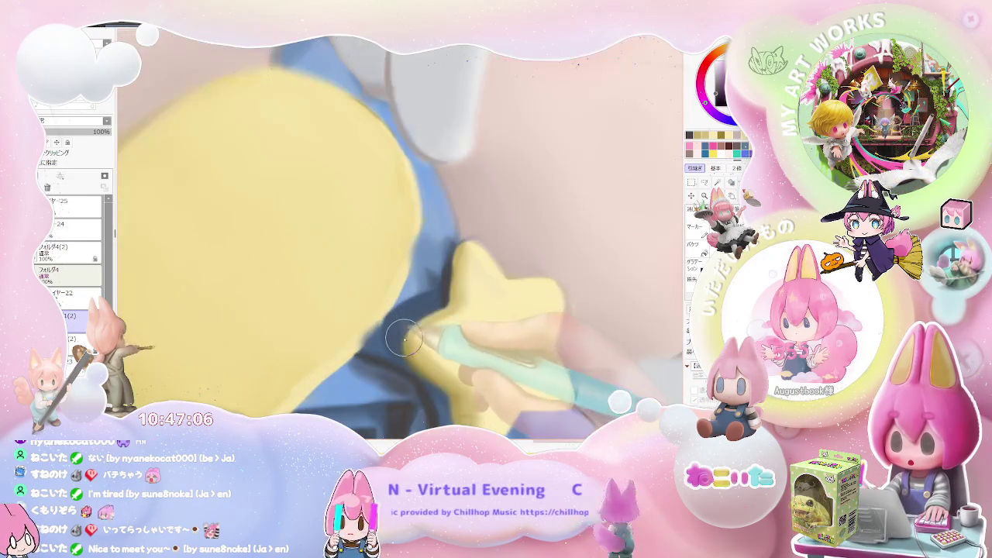
pyautogui.scroll(-1, 446, 297)
pyautogui.scroll(-1, 446, 297)
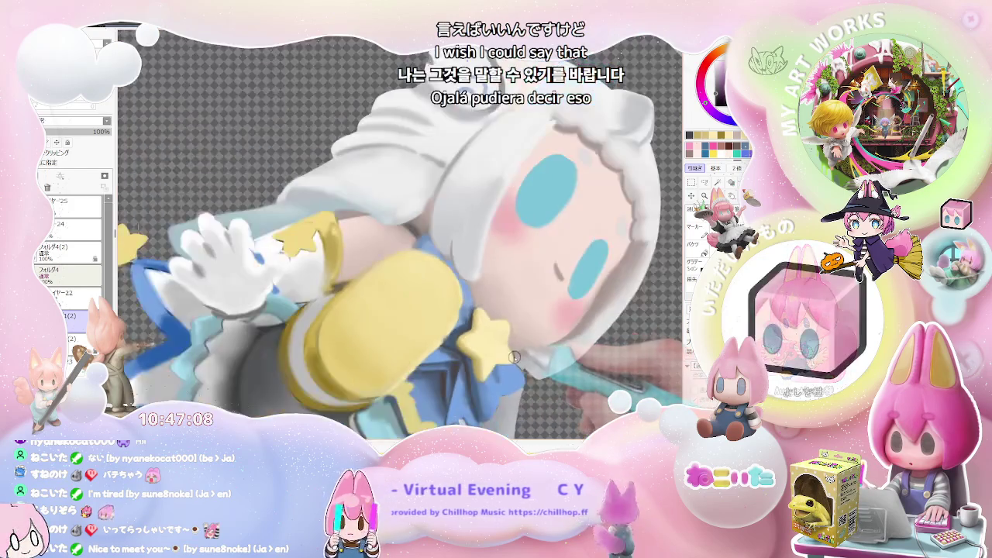
pyautogui.scroll(-1, 446, 297)
pyautogui.scroll(-1, 445, 297)
pyautogui.press('End')
pyautogui.press('End')
pyautogui.press('End')
pyautogui.press('End')
pyautogui.scroll(1, 380, 332)
pyautogui.scroll(1, 357, 341)
pyautogui.scroll(1, 333, 349)
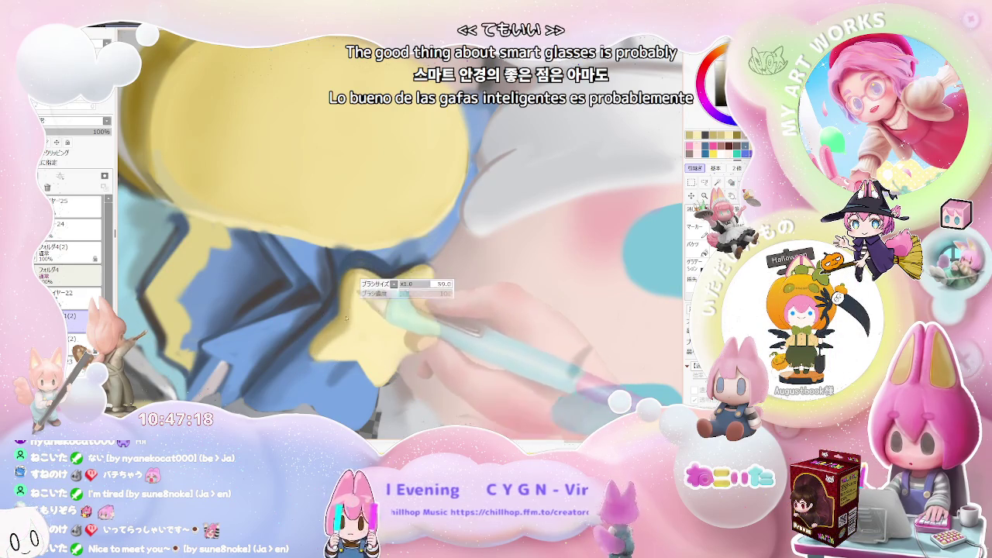
pyautogui.scroll(-2, 356, 330)
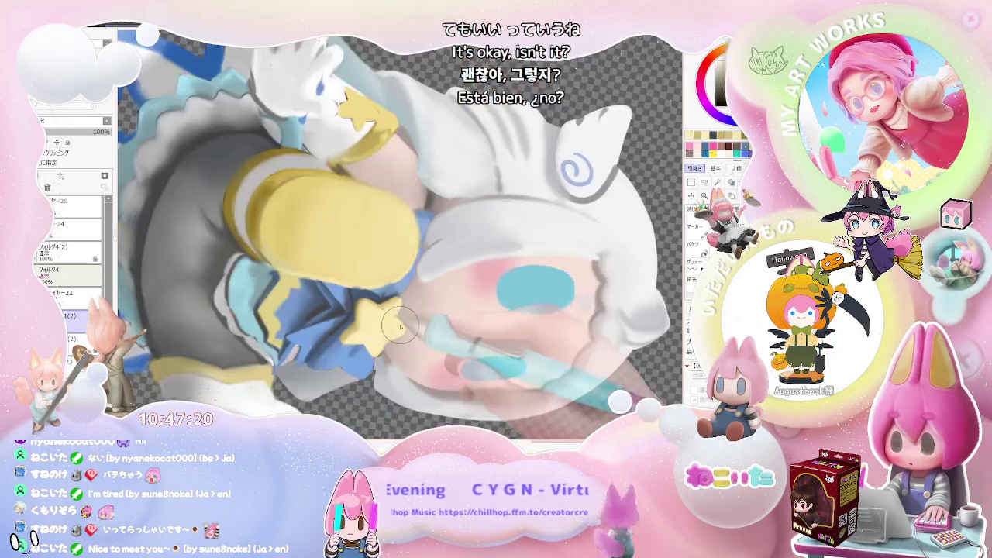
pyautogui.scroll(-1, 403, 372)
pyautogui.scroll(-1, 450, 372)
pyautogui.scroll(1, 449, 346)
pyautogui.scroll(3, 406, 322)
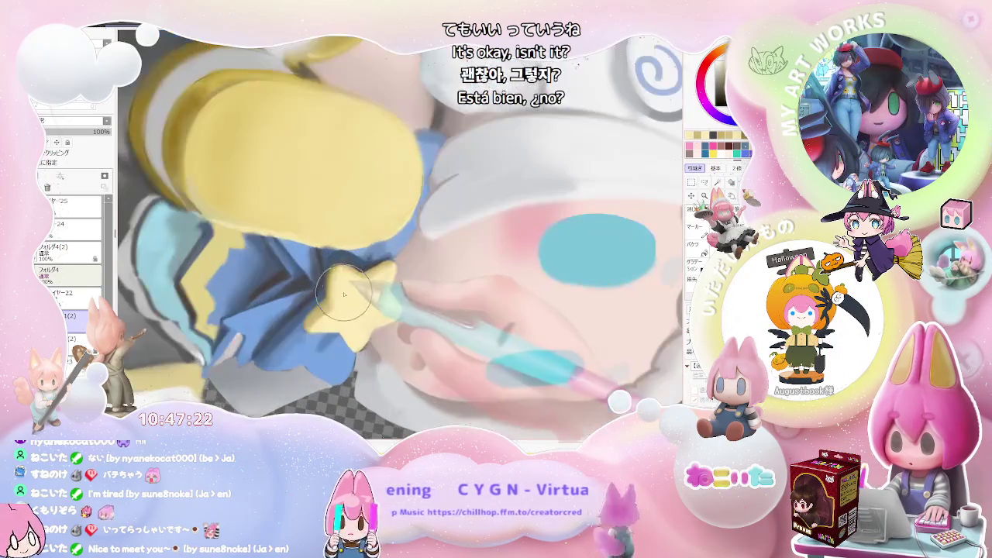
pyautogui.scroll(1, 370, 270)
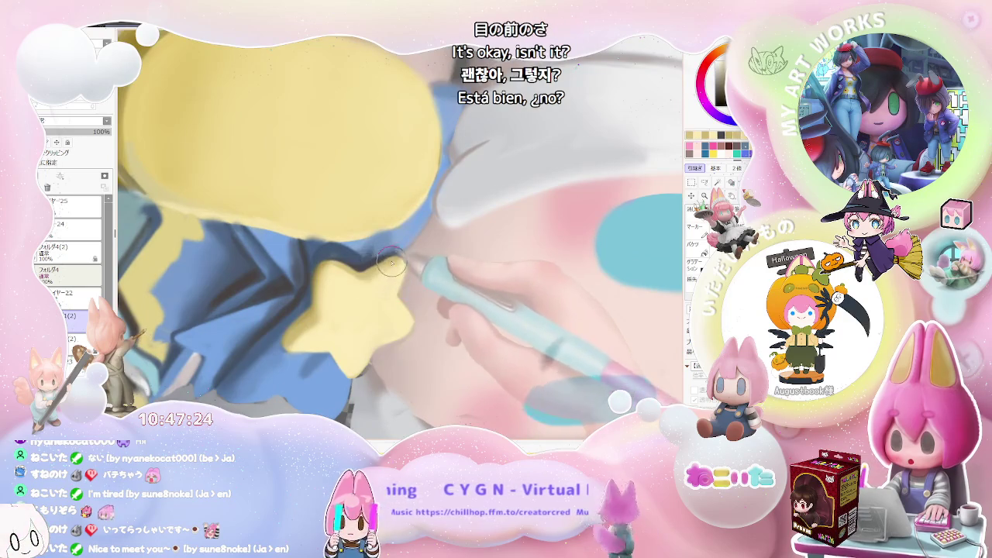
# Make the brush much larger for smoothing the pale-yellow star and boot.
pyautogui.press(']')
pyautogui.press(']')
pyautogui.press(']')
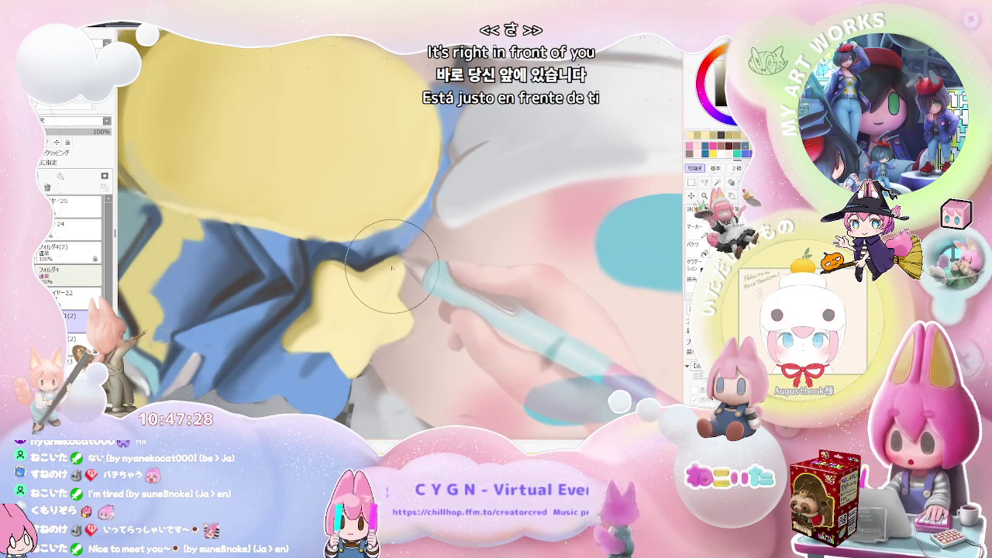
pyautogui.scroll(-3, 385, 288)
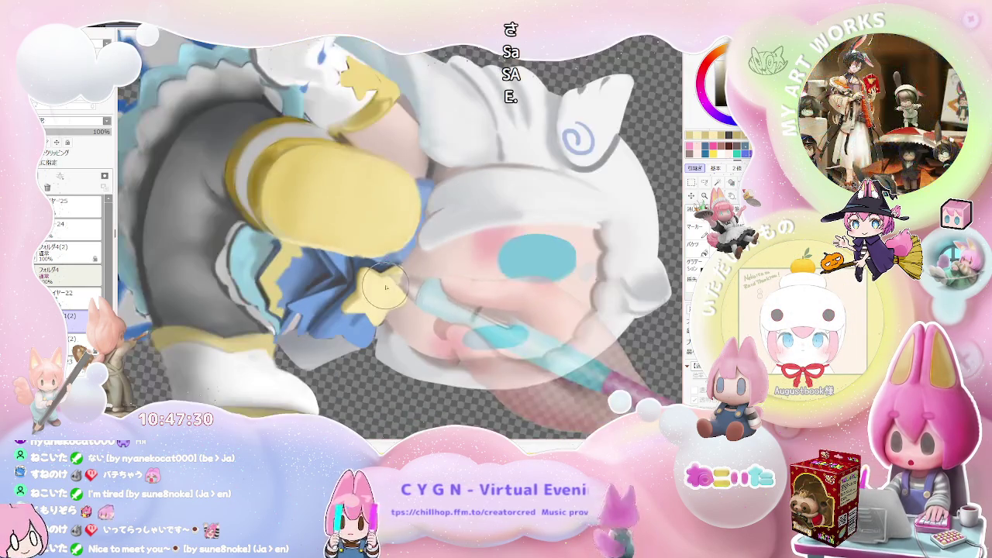
pyautogui.scroll(-2, 393, 273)
pyautogui.scroll(3, 402, 281)
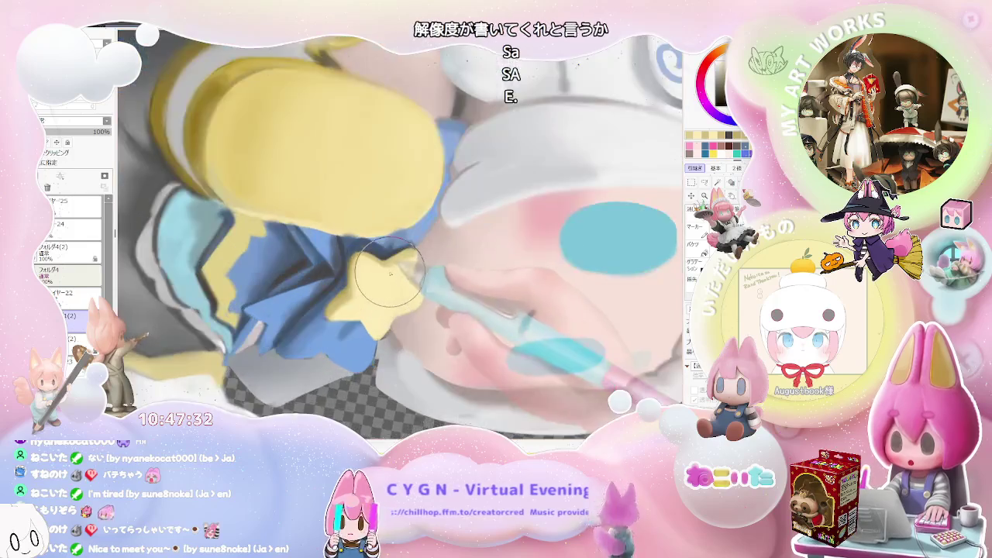
pyautogui.scroll(2, 387, 281)
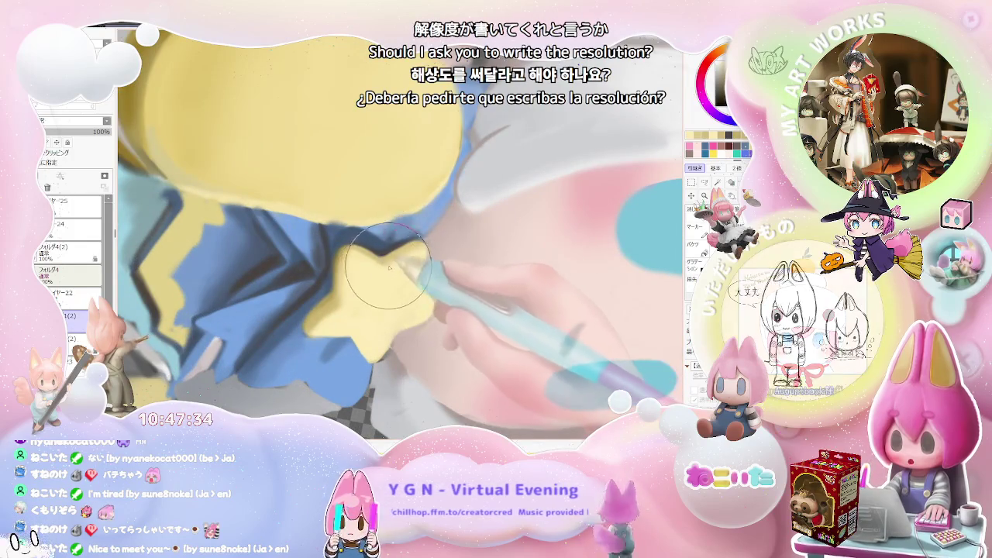
pyautogui.scroll(-2, 434, 255)
pyautogui.scroll(-1, 457, 262)
pyautogui.scroll(-1, 457, 262)
# Zoom in and out on the upside-down figure's yellow shoe soles.
pyautogui.scroll(-1, 477, 265)
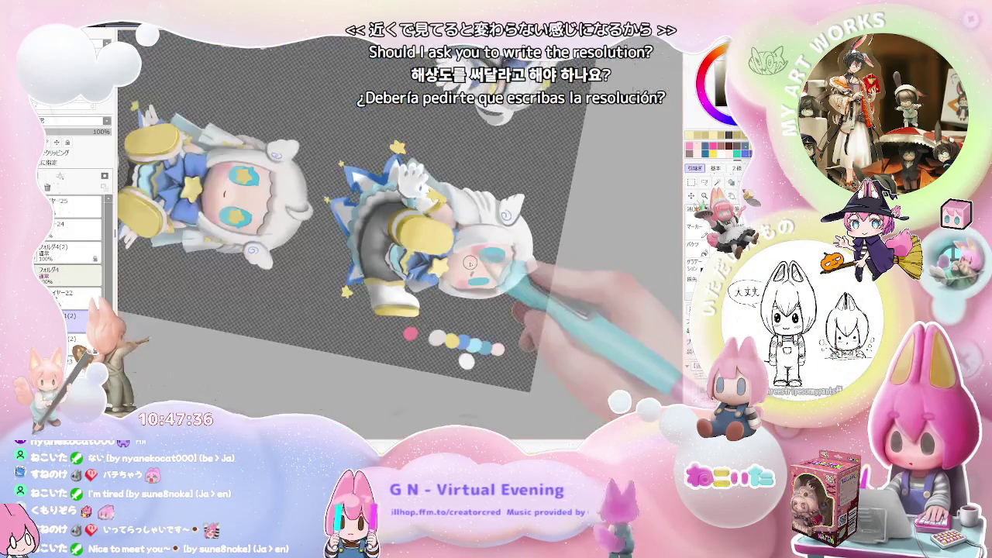
pyautogui.scroll(1, 487, 270)
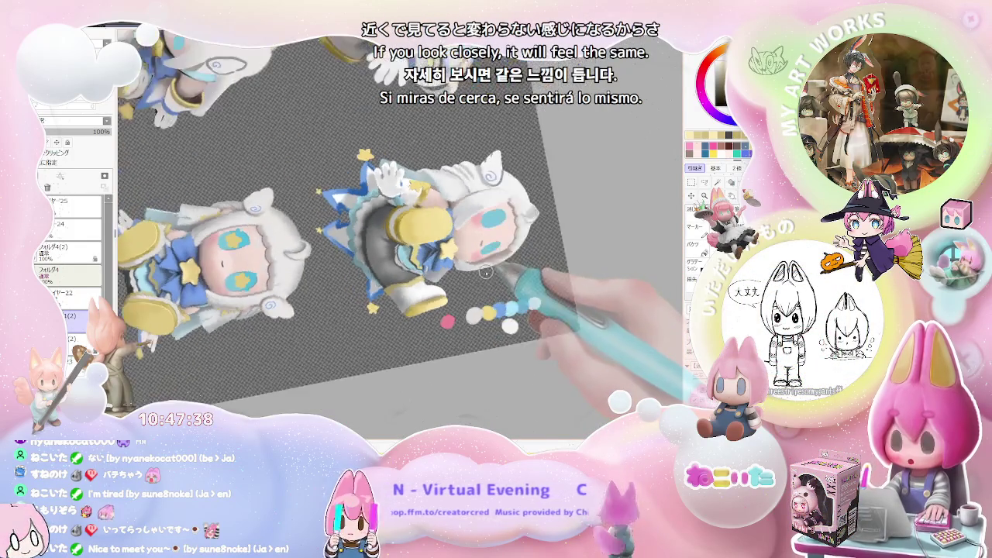
pyautogui.scroll(1, 480, 264)
pyautogui.scroll(2, 472, 252)
pyautogui.scroll(2, 458, 228)
pyautogui.scroll(1, 458, 225)
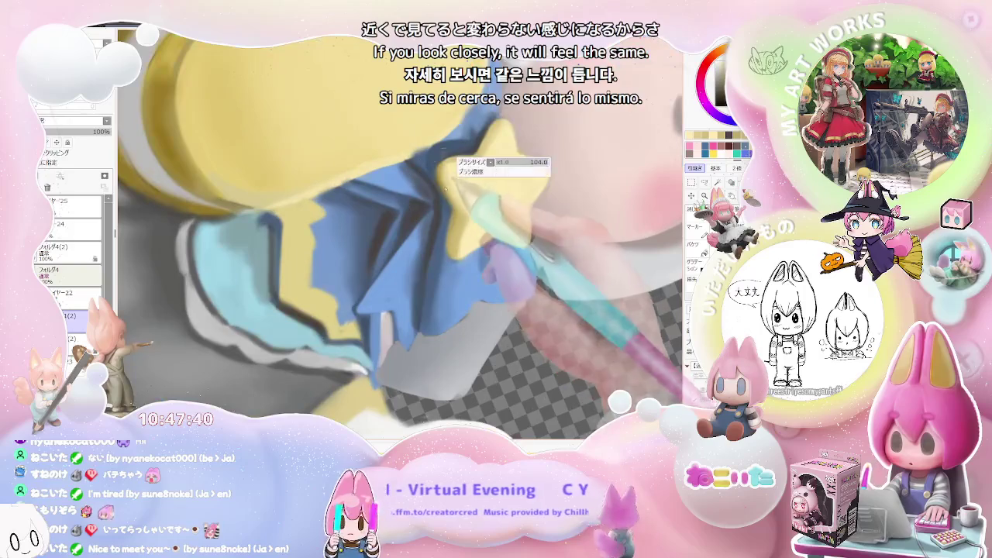
pyautogui.scroll(-2, 457, 204)
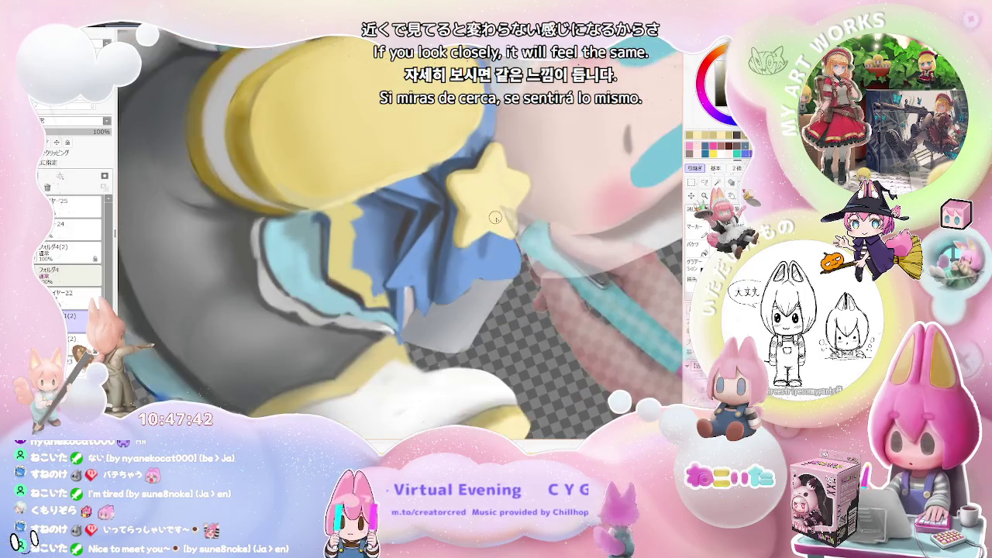
pyautogui.scroll(-1, 543, 271)
pyautogui.scroll(-1, 628, 318)
# Rotate the view a quarter turn clockwise and re-zoom on the legs.
pyautogui.press('End')
pyautogui.press('End')
pyautogui.press('End')
pyautogui.scroll(-1, 628, 324)
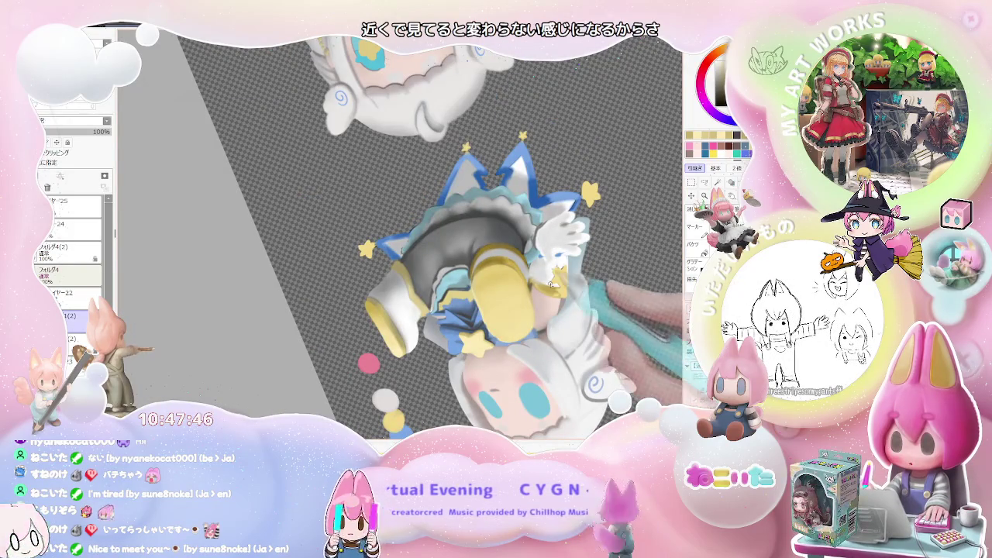
pyautogui.scroll(1, 552, 289)
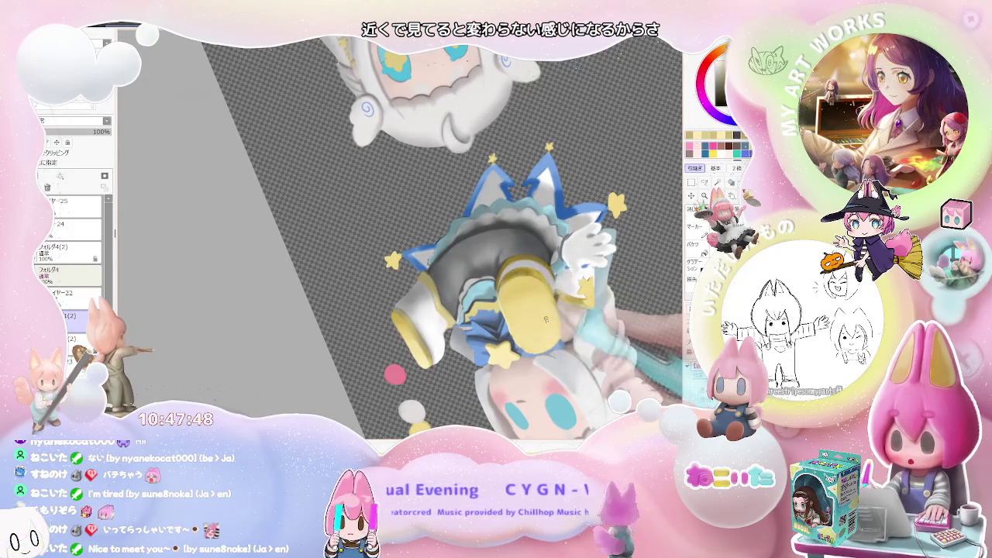
pyautogui.scroll(1, 546, 313)
pyautogui.scroll(1, 527, 302)
pyautogui.scroll(1, 465, 279)
pyautogui.scroll(2, 416, 258)
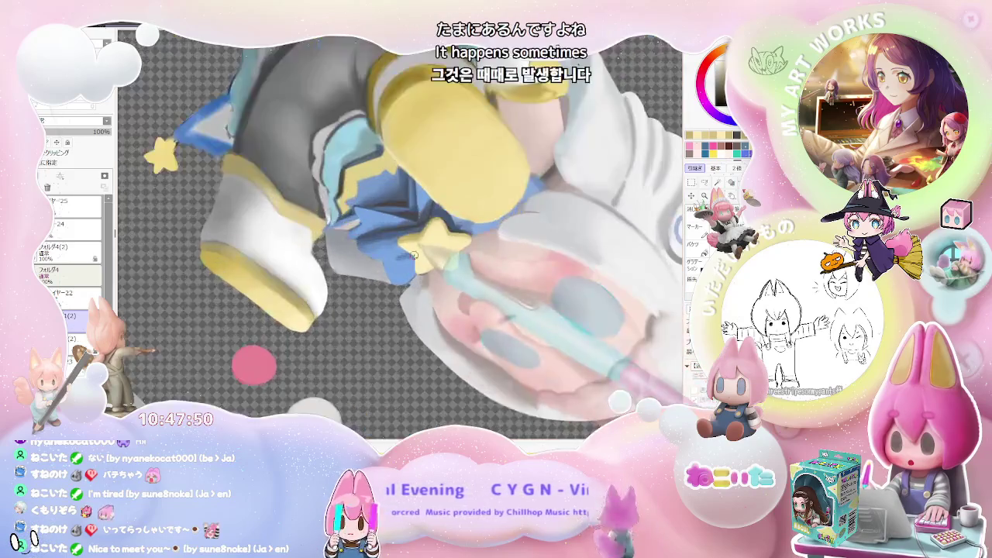
pyautogui.scroll(2, 416, 258)
pyautogui.scroll(1, 414, 271)
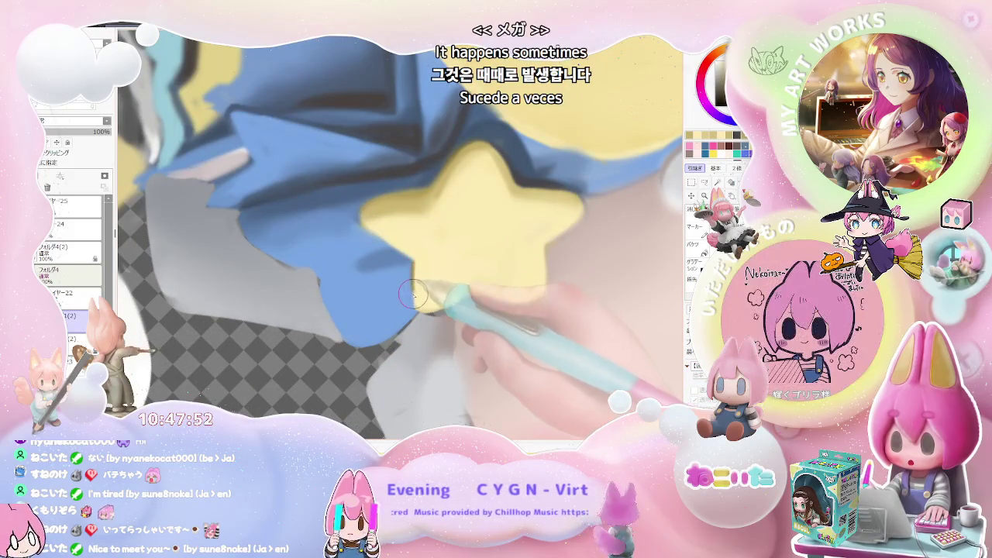
pyautogui.scroll(-3, 433, 307)
pyautogui.scroll(-2, 526, 335)
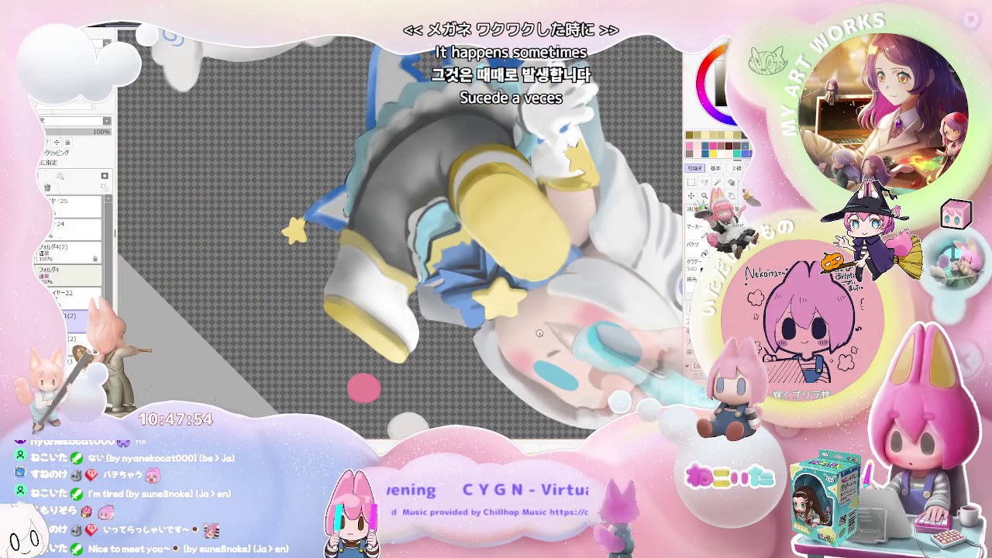
# Tilt the figure more upright and zoom around the yellow soles and star.
pyautogui.press('End')
pyautogui.press('End')
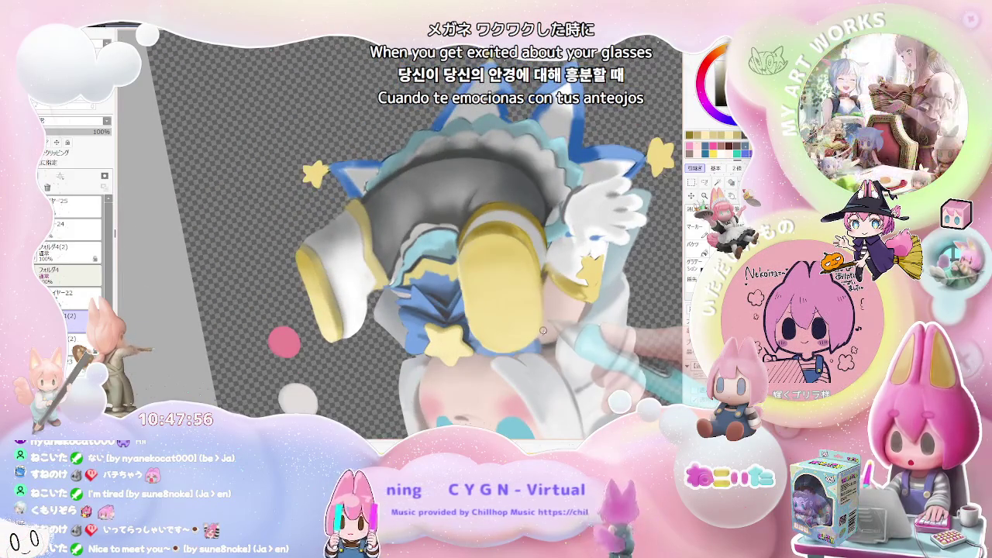
pyautogui.scroll(-1, 542, 331)
pyautogui.scroll(2, 545, 331)
pyautogui.scroll(2, 545, 331)
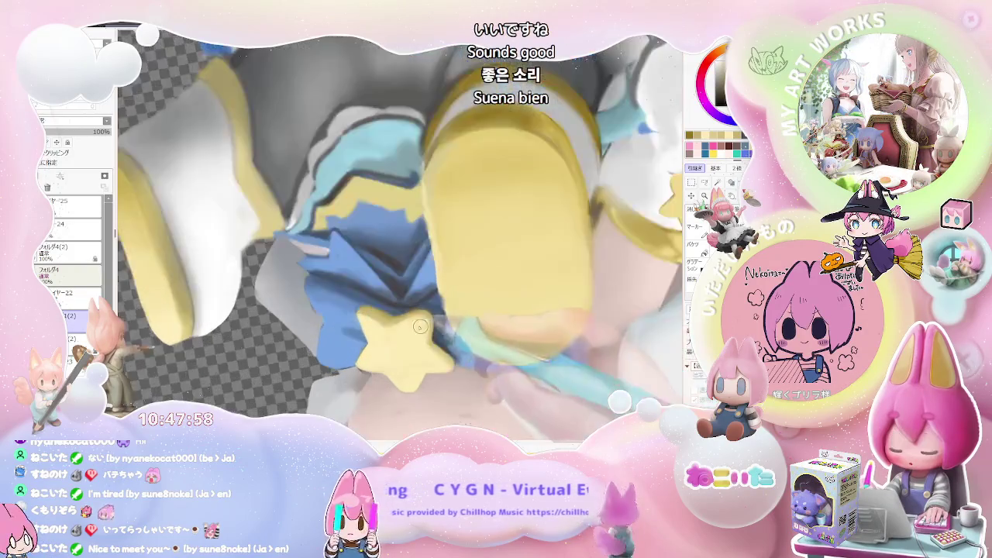
pyautogui.scroll(1, 545, 331)
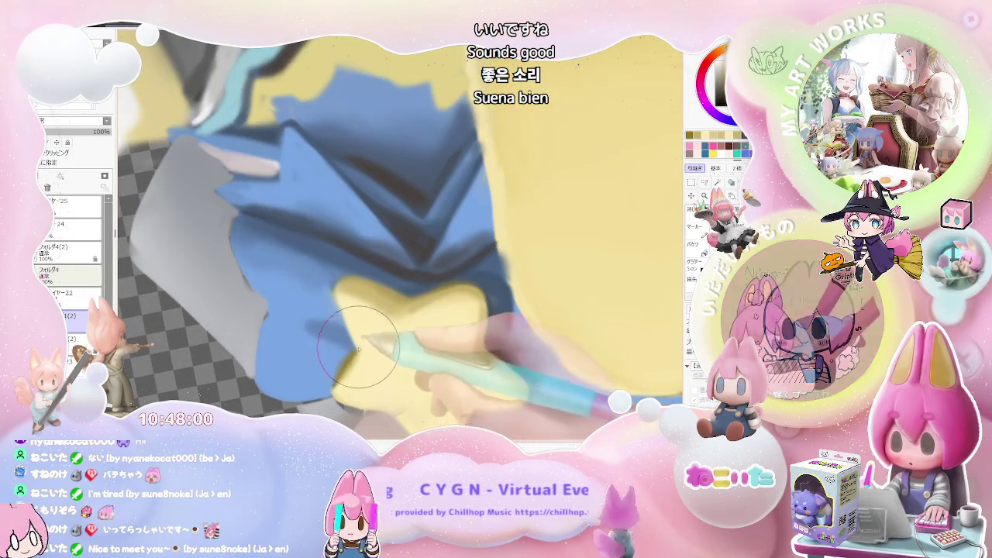
pyautogui.scroll(-2, 504, 334)
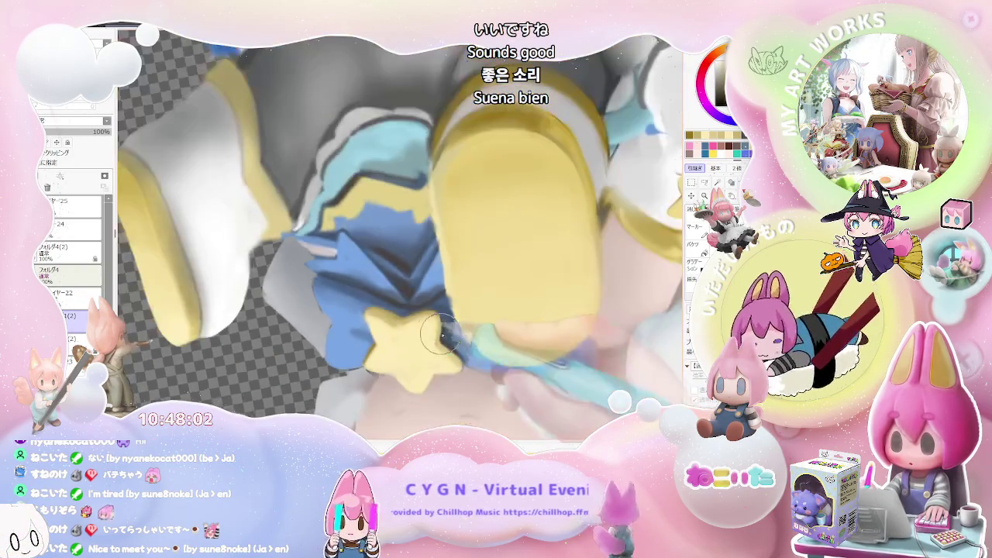
pyautogui.scroll(-2, 504, 334)
pyautogui.scroll(1, 524, 343)
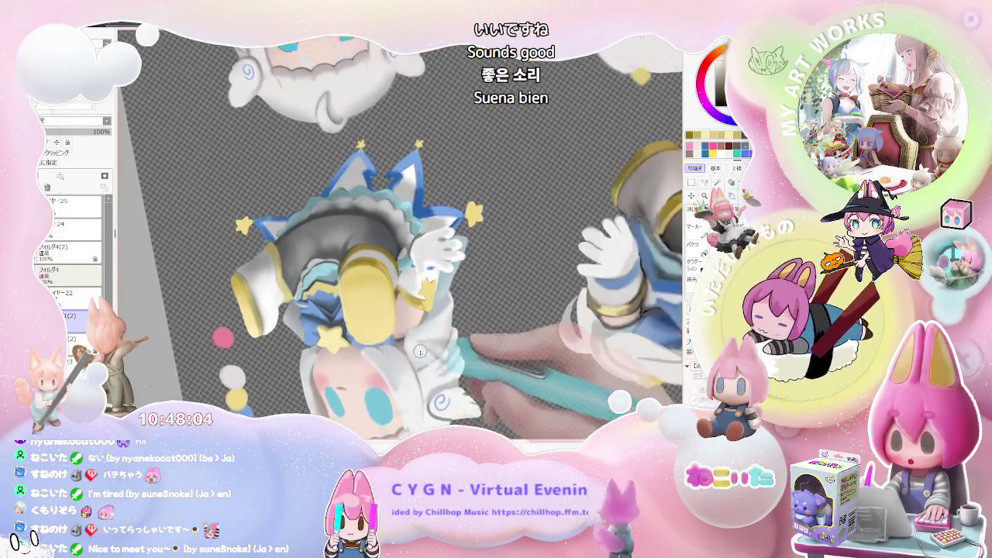
pyautogui.scroll(1, 480, 344)
pyautogui.scroll(2, 436, 345)
pyautogui.scroll(1, 436, 343)
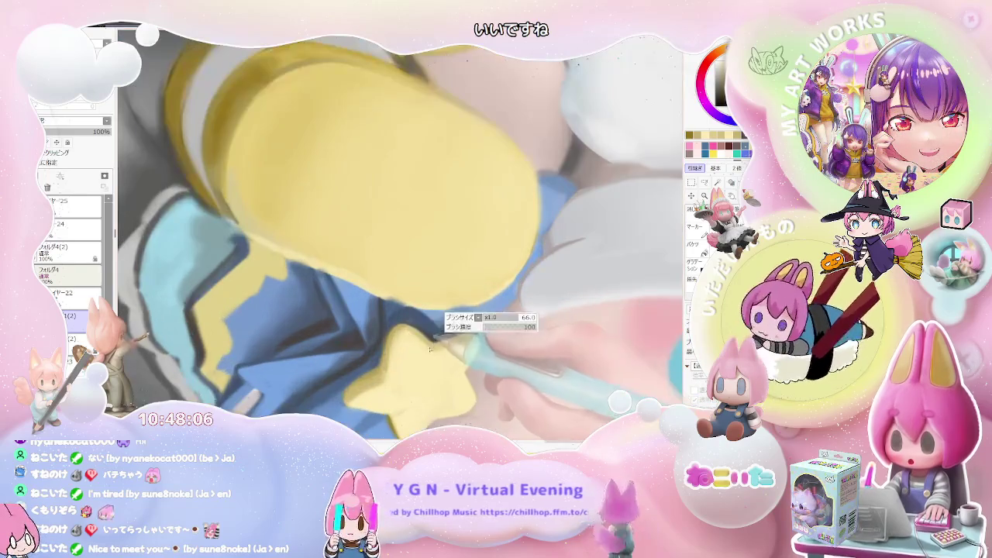
pyautogui.scroll(1, 434, 345)
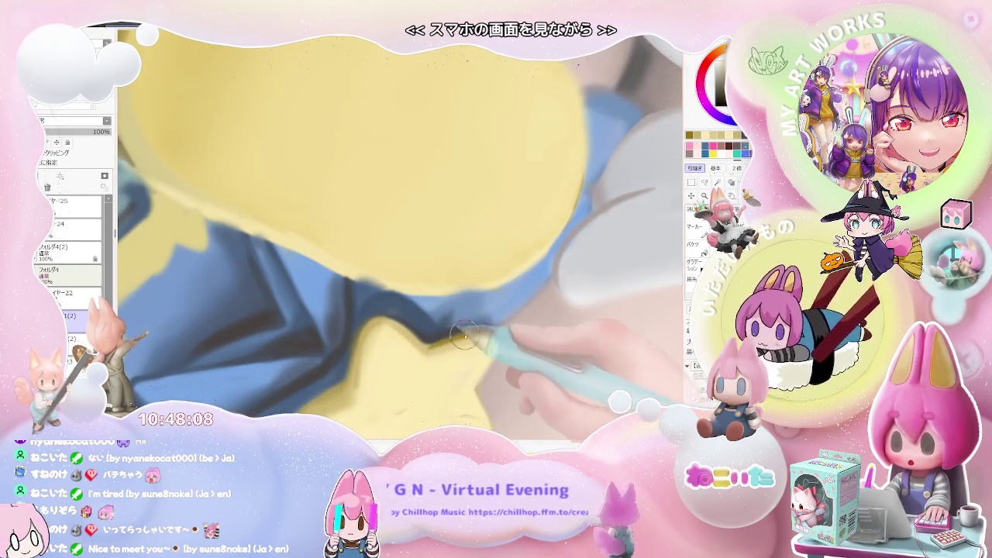
pyautogui.scroll(-1, 457, 341)
pyautogui.scroll(-1, 512, 349)
pyautogui.scroll(-1, 566, 356)
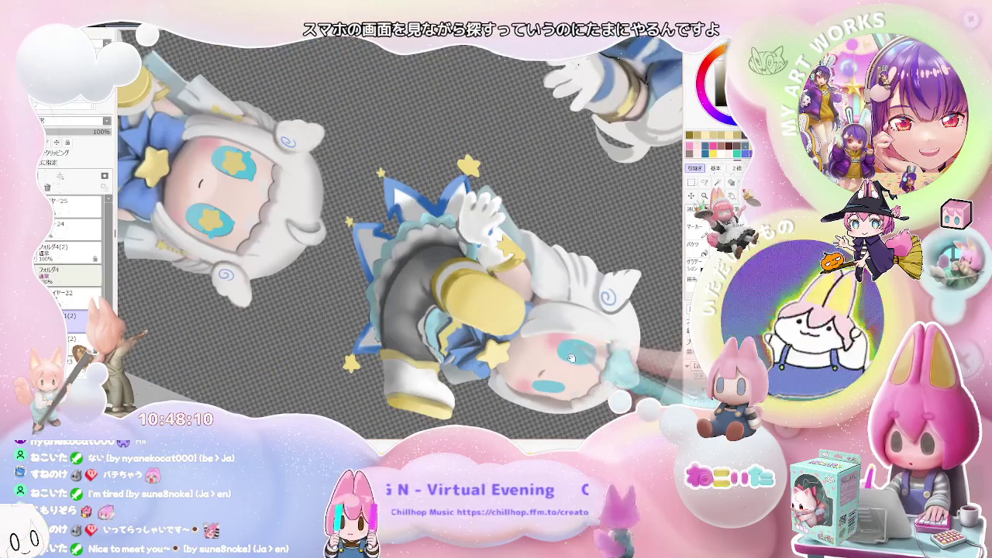
pyautogui.scroll(-1, 571, 358)
pyautogui.scroll(-1, 535, 360)
pyautogui.scroll(-1, 496, 360)
pyautogui.scroll(-1, 452, 362)
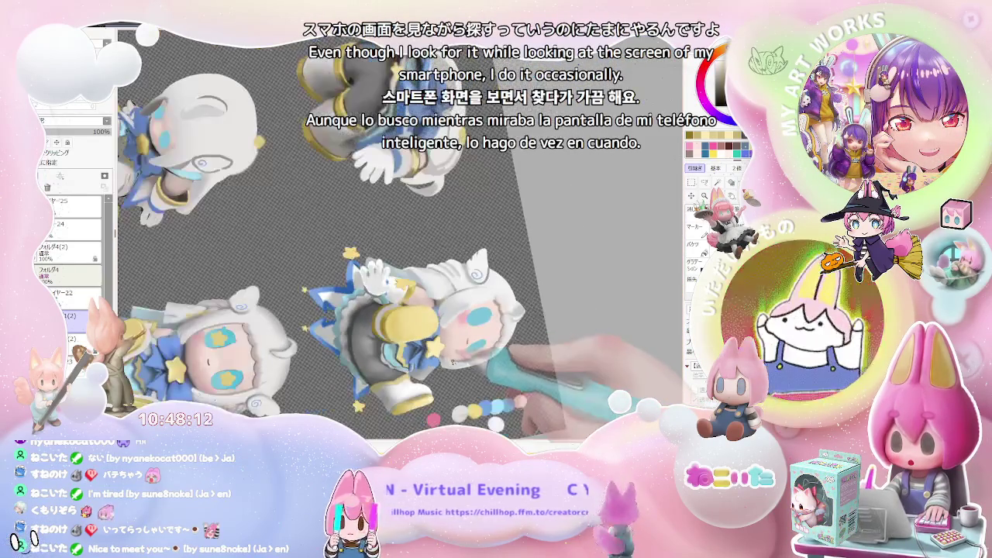
pyautogui.scroll(1, 460, 365)
pyautogui.scroll(1, 423, 343)
pyautogui.scroll(1, 395, 314)
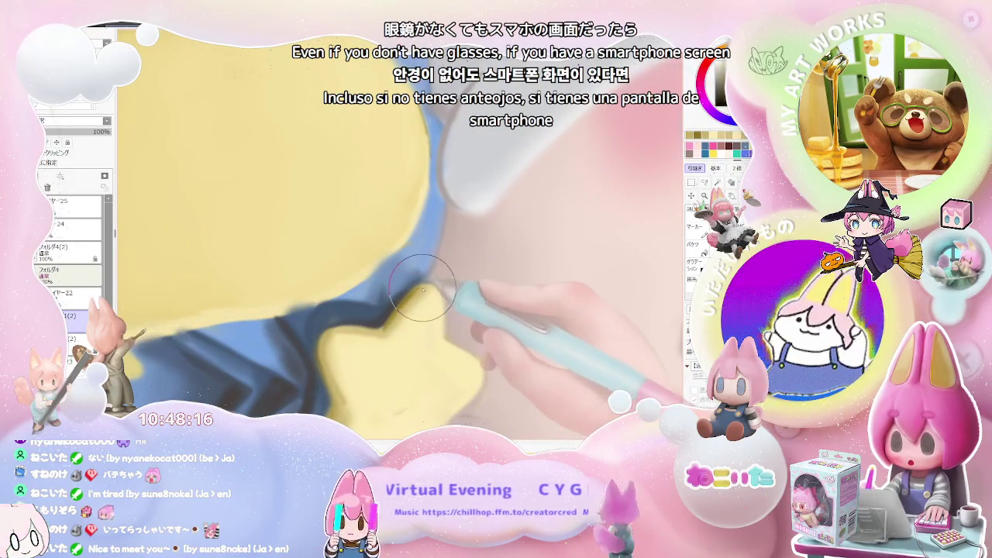
pyautogui.scroll(-1, 454, 353)
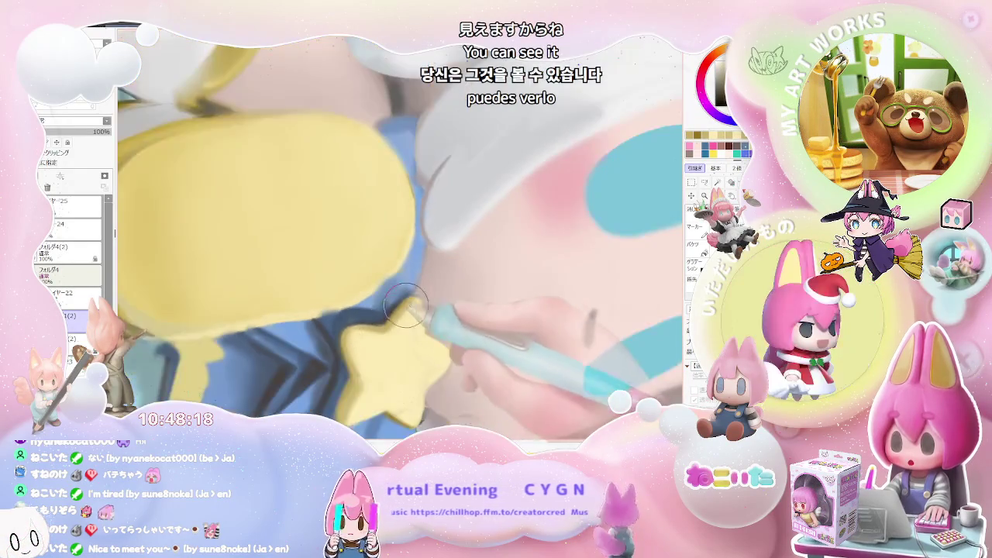
pyautogui.scroll(-1, 481, 349)
pyautogui.scroll(-1, 508, 346)
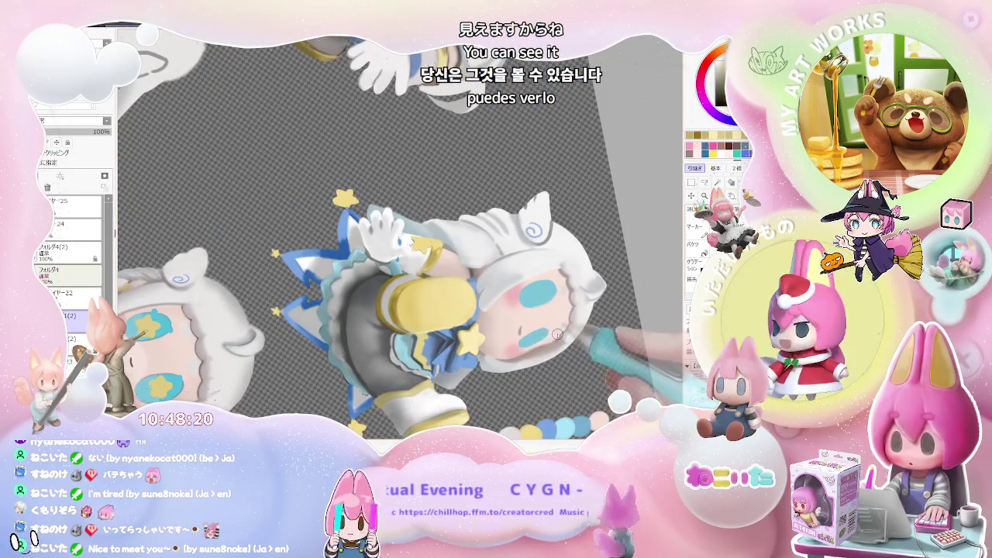
pyautogui.scroll(-1, 558, 334)
pyautogui.scroll(-1, 557, 334)
pyautogui.scroll(1, 564, 332)
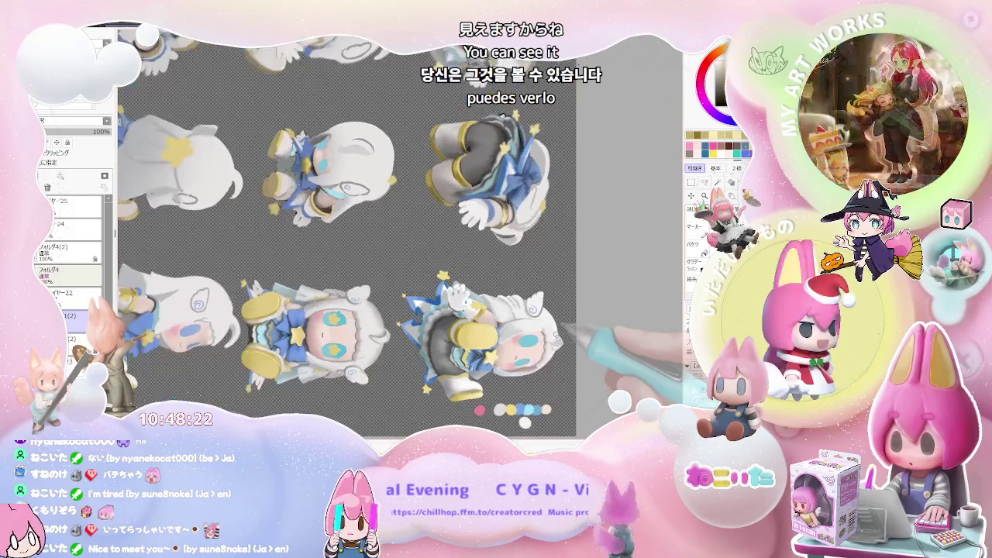
pyautogui.scroll(1, 465, 341)
pyautogui.scroll(1, 403, 357)
pyautogui.scroll(1, 346, 364)
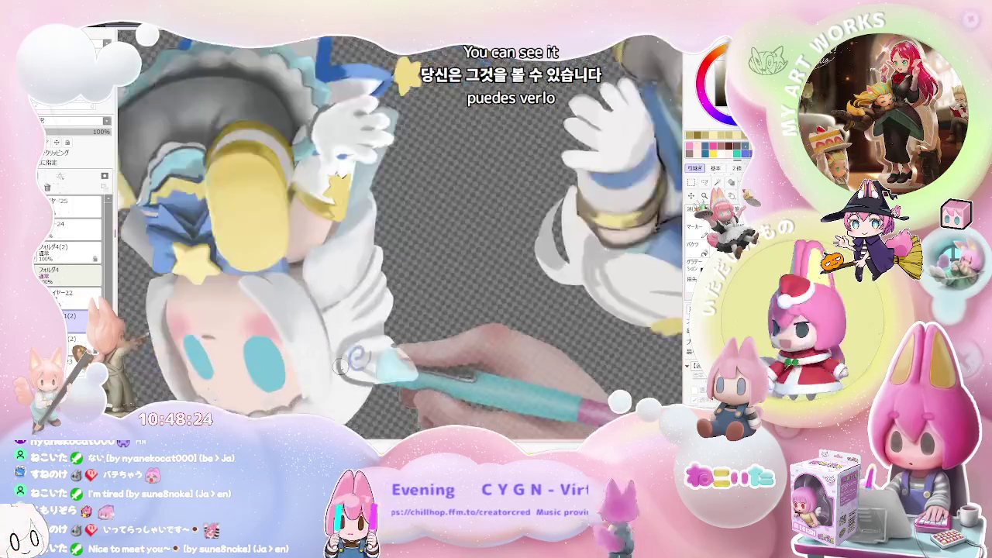
pyautogui.scroll(1, 341, 368)
pyautogui.scroll(1, 360, 345)
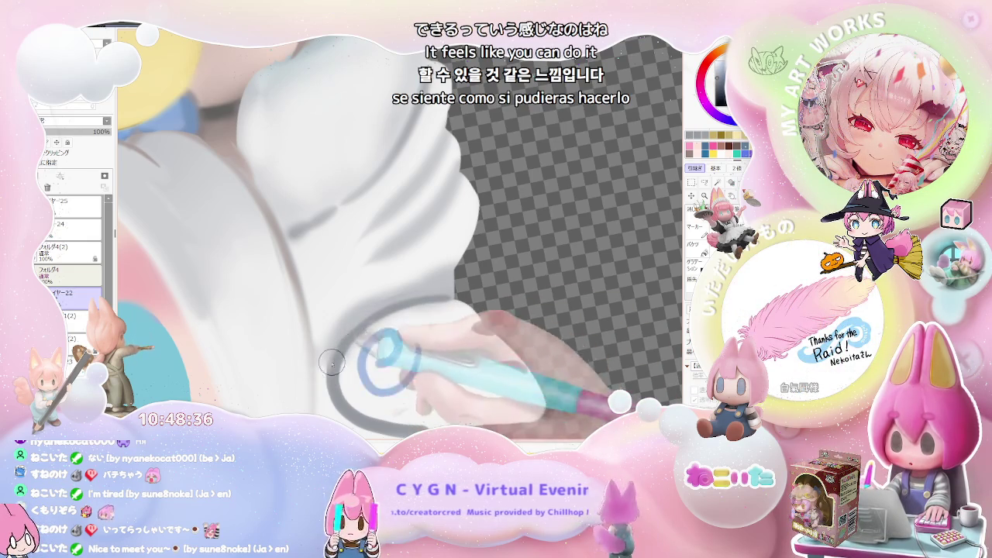
# Zoom in on the white wing beside the face and tilt the view left.
pyautogui.scroll(-2, 364, 326)
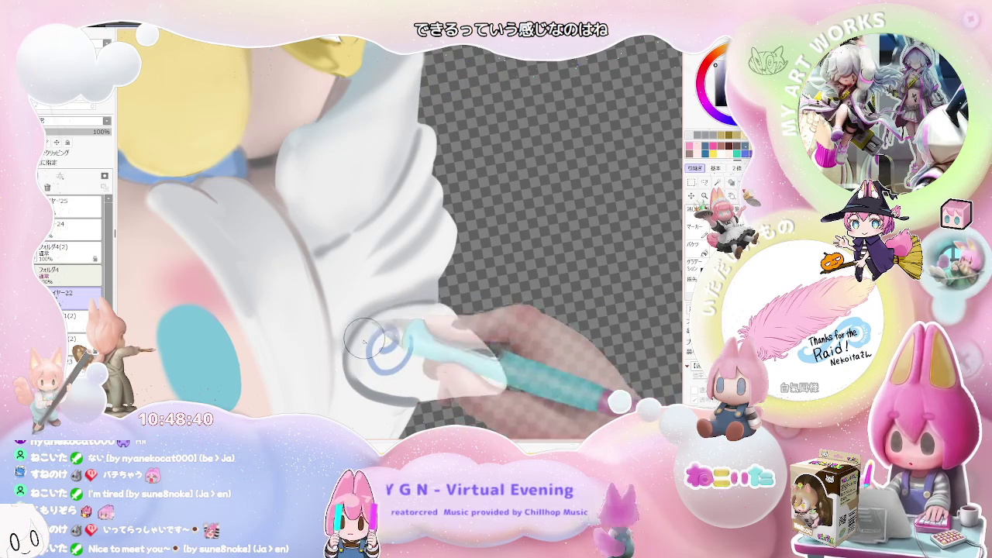
pyautogui.scroll(-2, 436, 309)
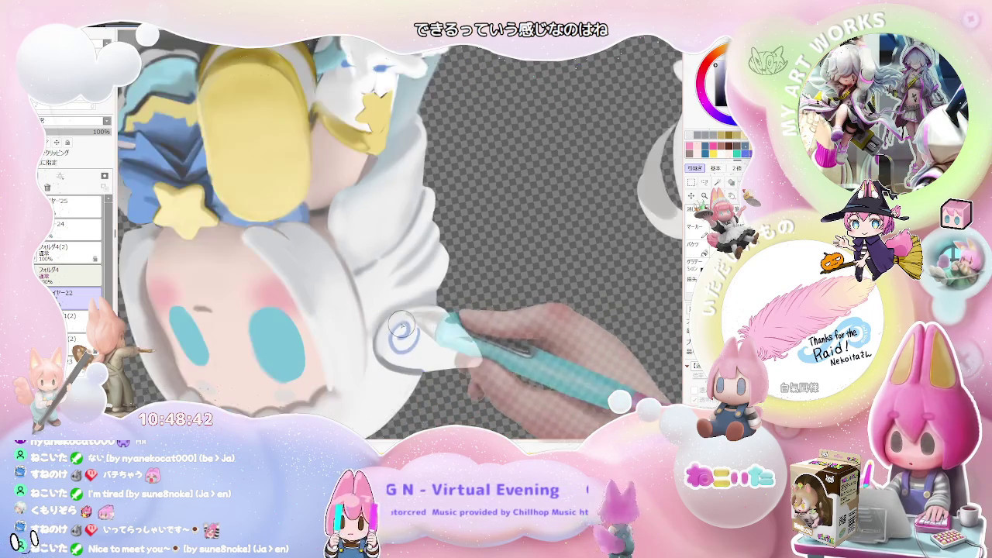
pyautogui.scroll(2, 387, 331)
pyautogui.scroll(-2, 387, 370)
pyautogui.scroll(-2, 434, 368)
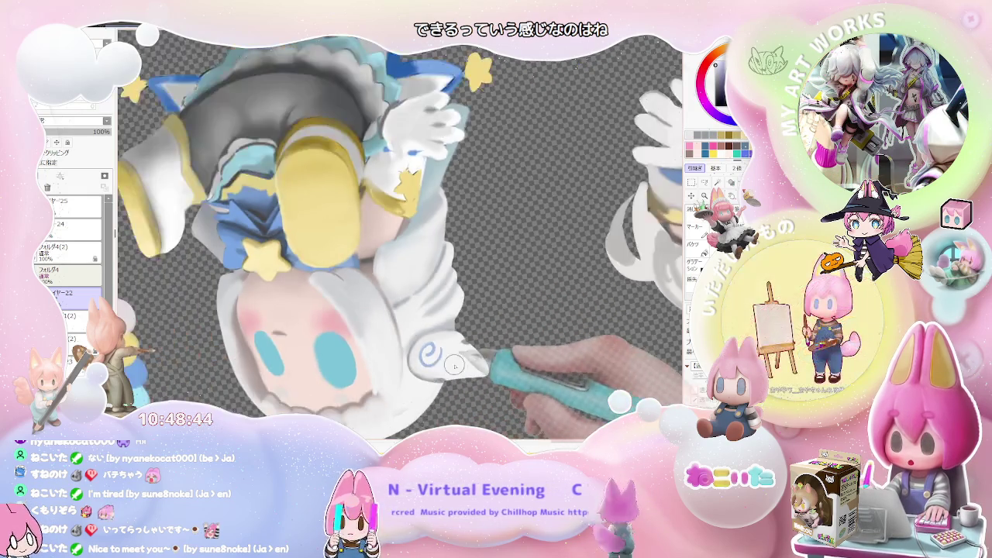
pyautogui.scroll(-1, 485, 367)
pyautogui.moveTo(496, 370); pyautogui.dragTo(400, 353)
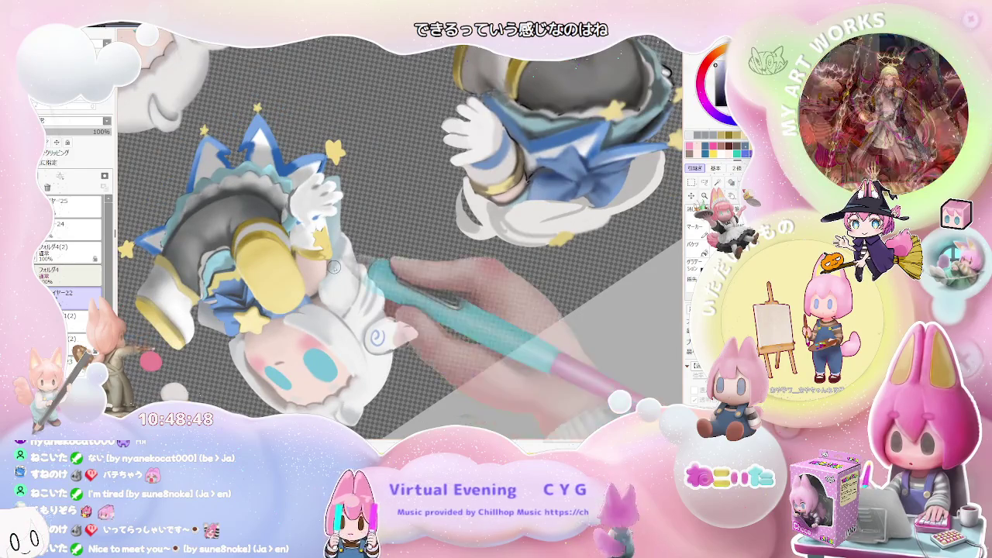
# Zoom in and out around the white sleeve and wing beside the face.
pyautogui.scroll(2, 400, 354)
pyautogui.scroll(1, 306, 291)
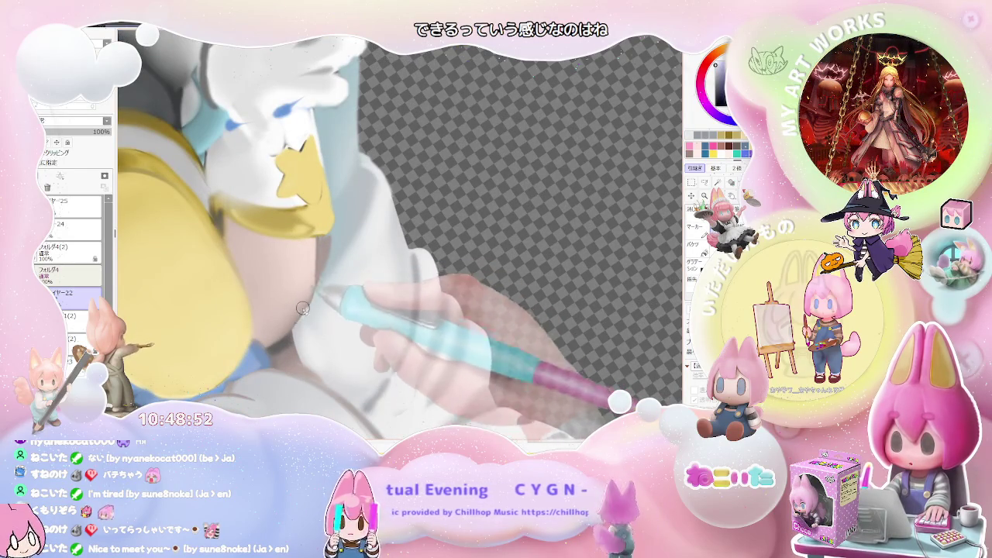
pyautogui.scroll(-2, 399, 286)
pyautogui.scroll(-1, 400, 286)
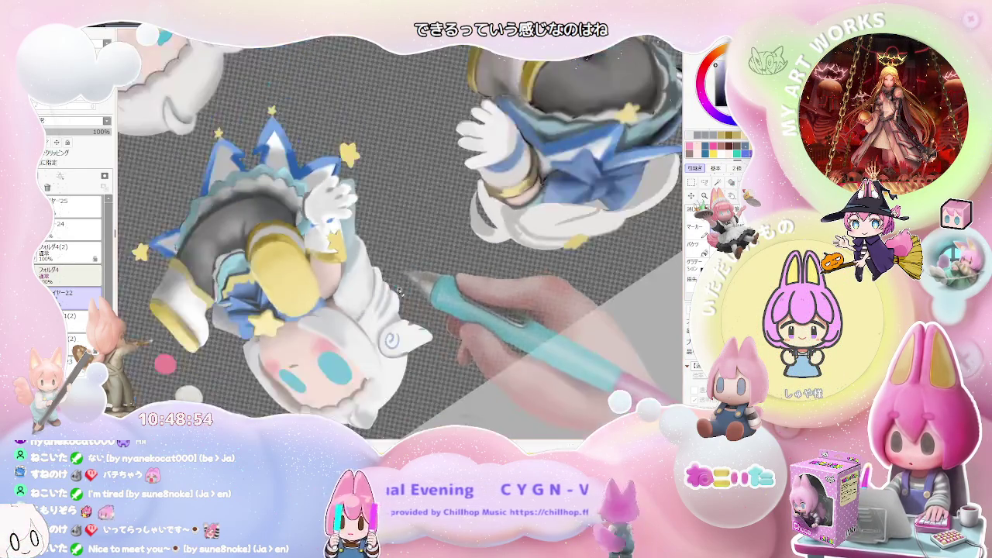
pyautogui.scroll(-1, 399, 286)
pyautogui.scroll(2, 372, 279)
pyautogui.scroll(2, 348, 271)
pyautogui.scroll(2, 317, 265)
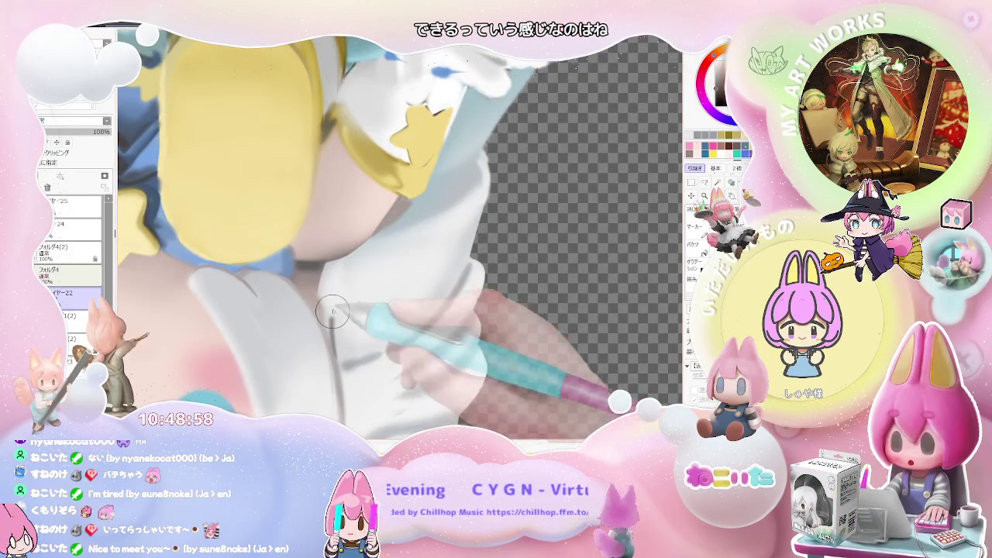
pyautogui.scroll(-1, 361, 246)
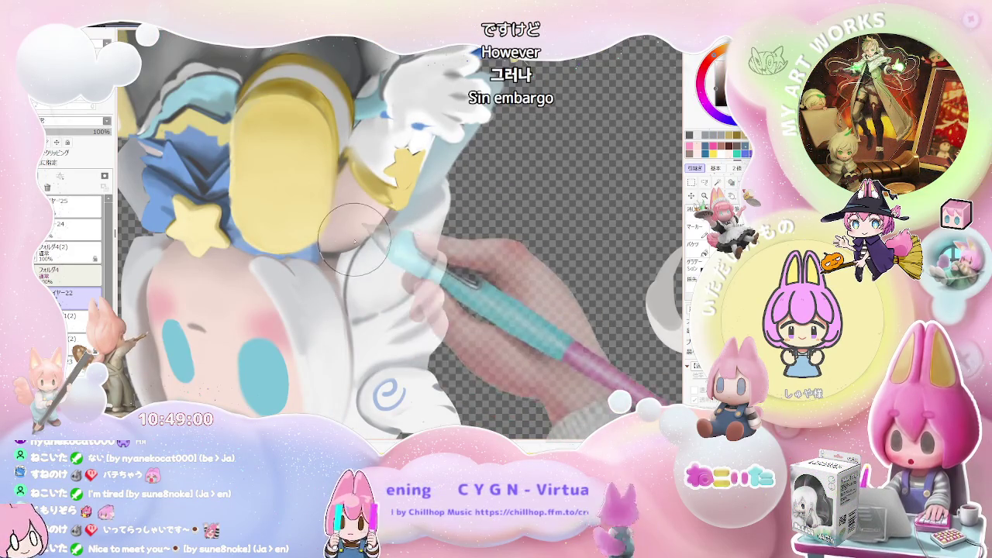
pyautogui.scroll(-2, 348, 314)
pyautogui.scroll(-1, 388, 303)
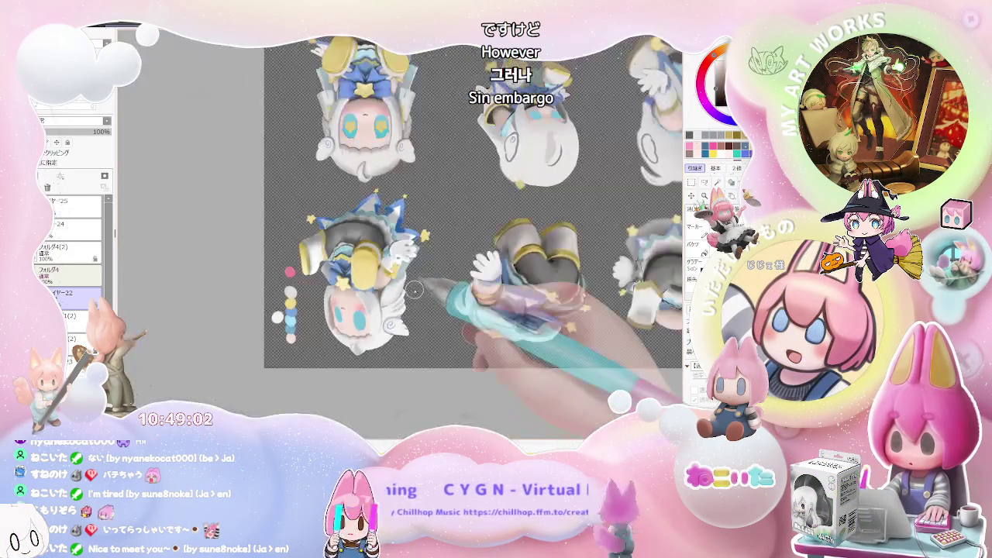
# Turn the view about a quarter turn and halve the brush size.
pyautogui.press('Delete')
pyautogui.press('Delete')
pyautogui.press('Delete')
pyautogui.press('Delete')
pyautogui.press('Delete')
pyautogui.press('Delete')
pyautogui.scroll(2, 349, 279)
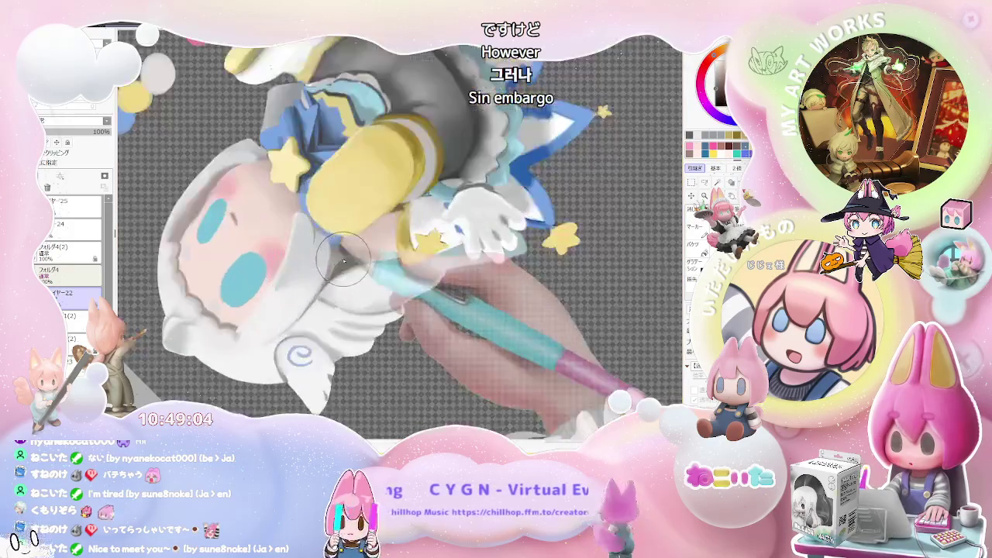
pyautogui.scroll(2, 338, 275)
pyautogui.press('[')
pyautogui.press('[')
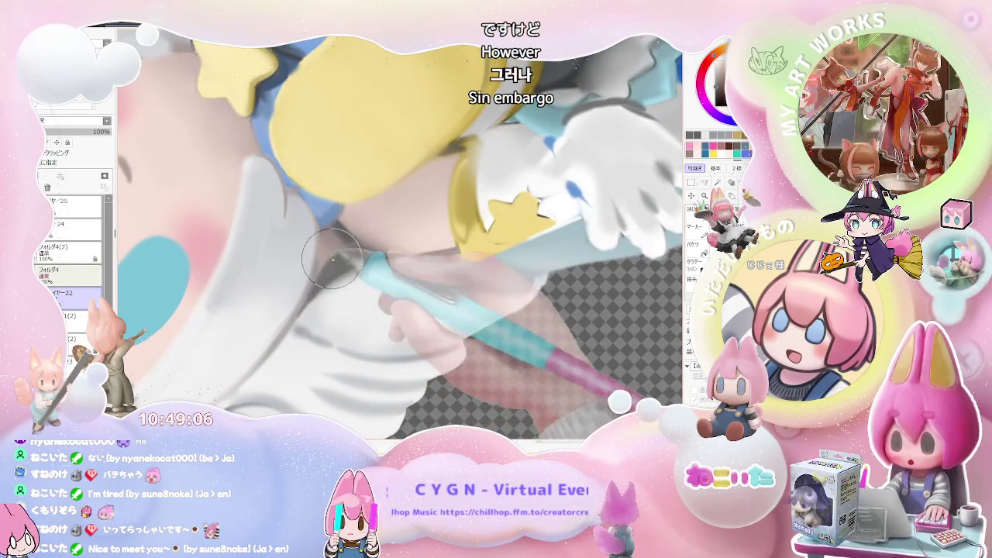
pyautogui.scroll(-2, 344, 250)
pyautogui.scroll(-2, 372, 263)
pyautogui.scroll(-2, 403, 275)
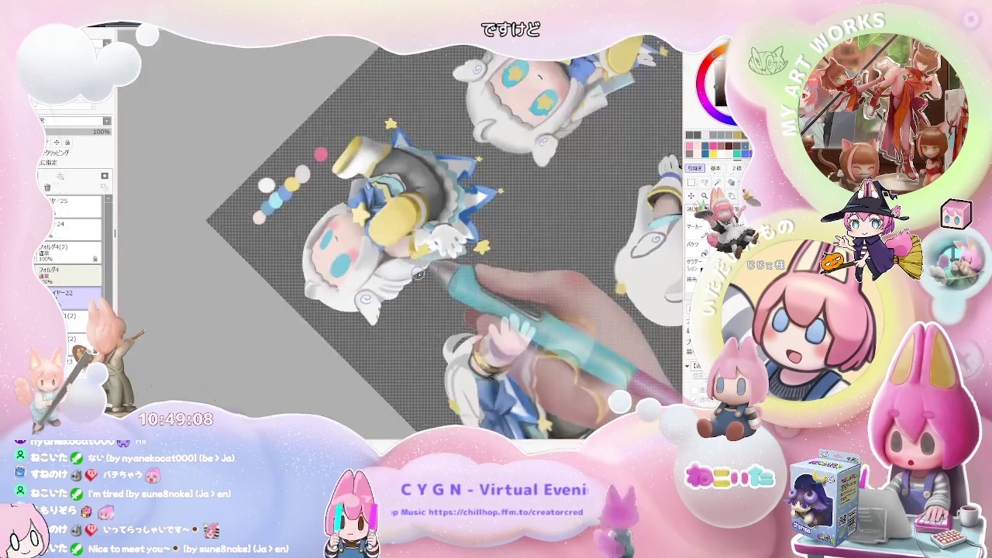
pyautogui.scroll(-1, 417, 288)
# Rotate the view about 30° counterclockwise and enlarge the brush to 97.
pyautogui.press('Delete')
pyautogui.press('Delete')
pyautogui.scroll(1, 442, 272)
pyautogui.scroll(4, 442, 272)
pyautogui.press(']')
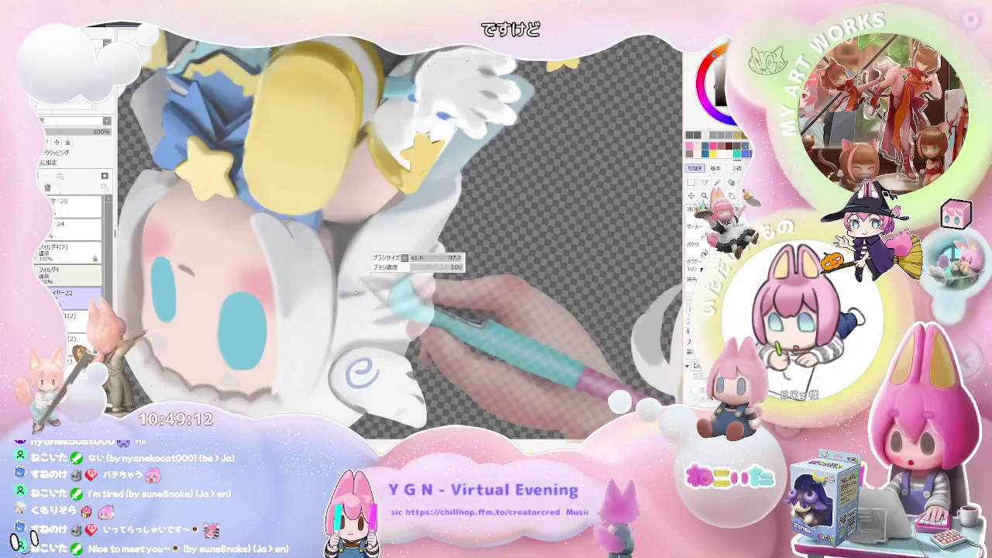
# Shrink the brush to 54, zoom out, straighten the canvas, then tilt it slightly clockwise.
pyautogui.scroll(-1, 421, 212)
pyautogui.press('[')
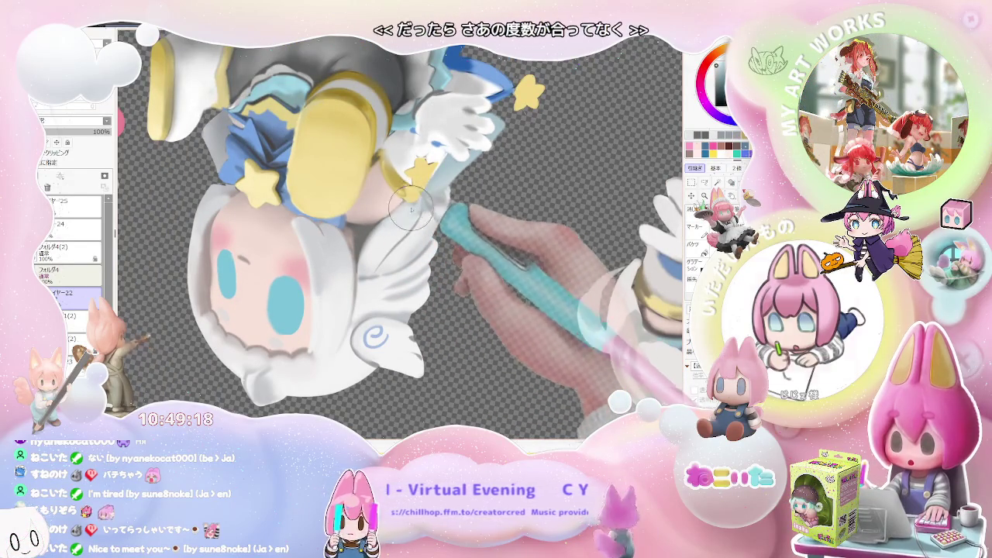
pyautogui.scroll(-2, 423, 221)
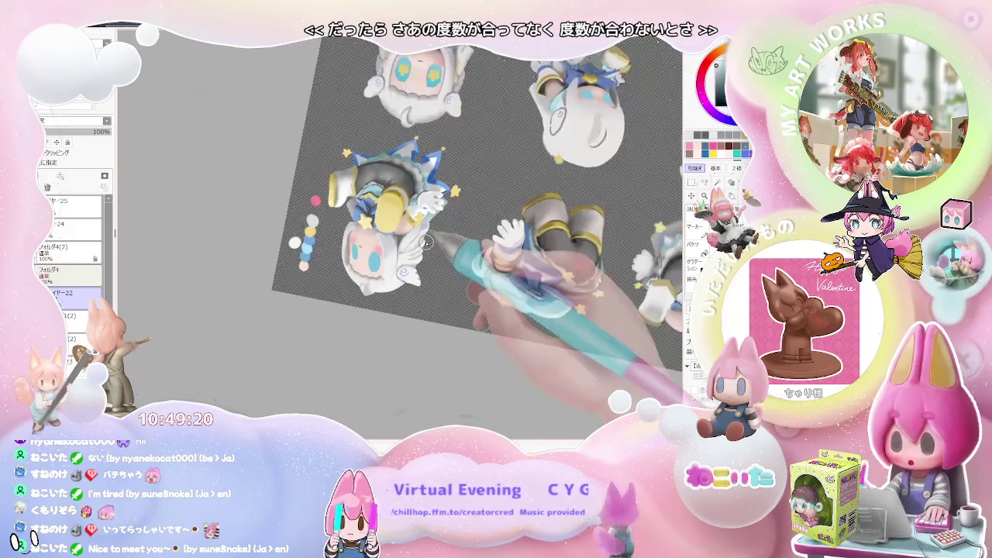
pyautogui.scroll(3, 382, 223)
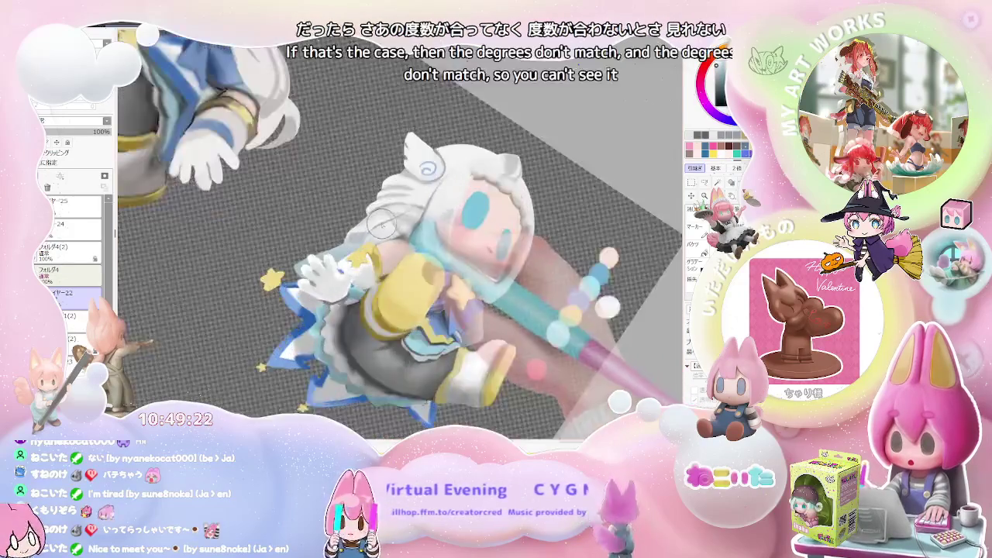
pyautogui.scroll(2, 381, 222)
pyautogui.scroll(1, 383, 220)
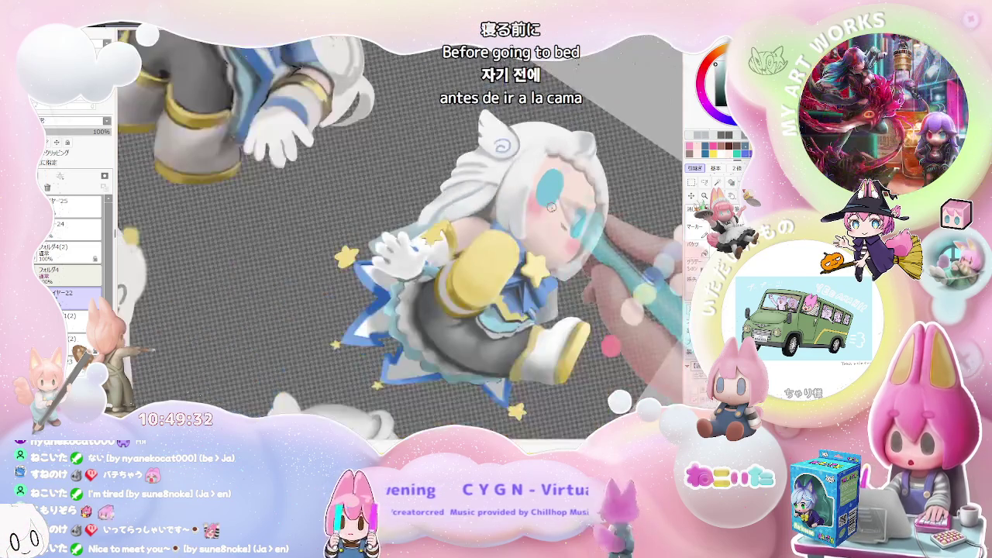
pyautogui.press('Home')
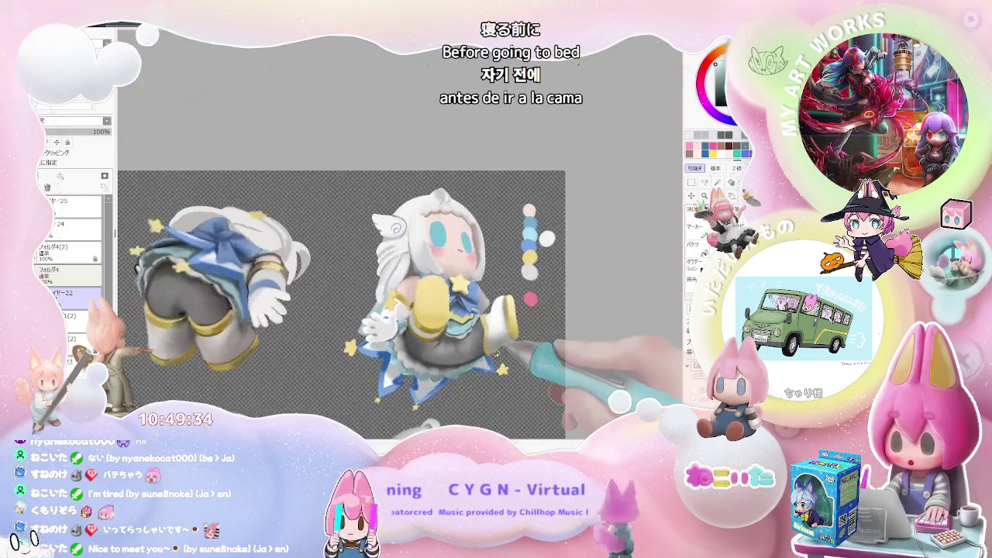
pyautogui.hotkey('ctrl', '-')
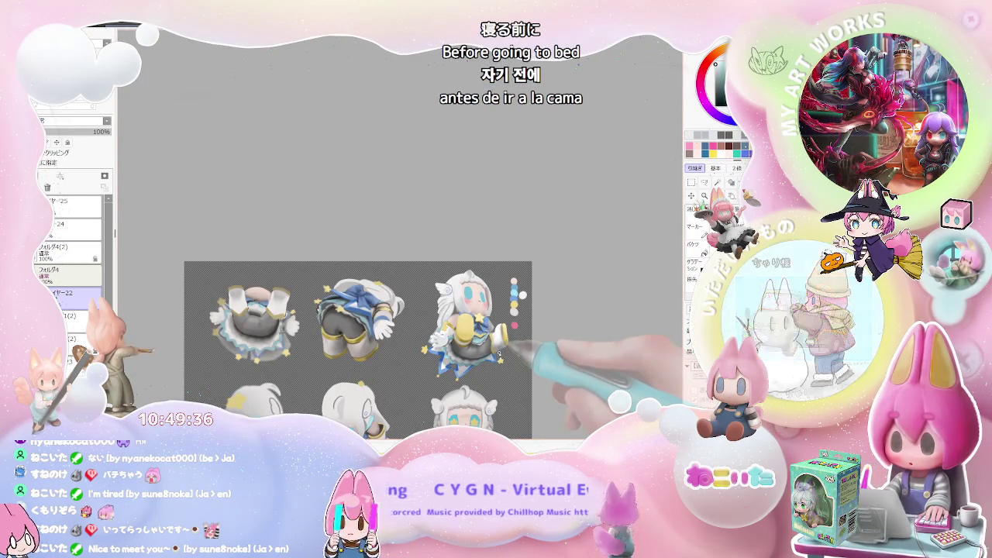
# Tilt the canvas slightly clockwise to frame the figure's face and collar.
pyautogui.press('End')
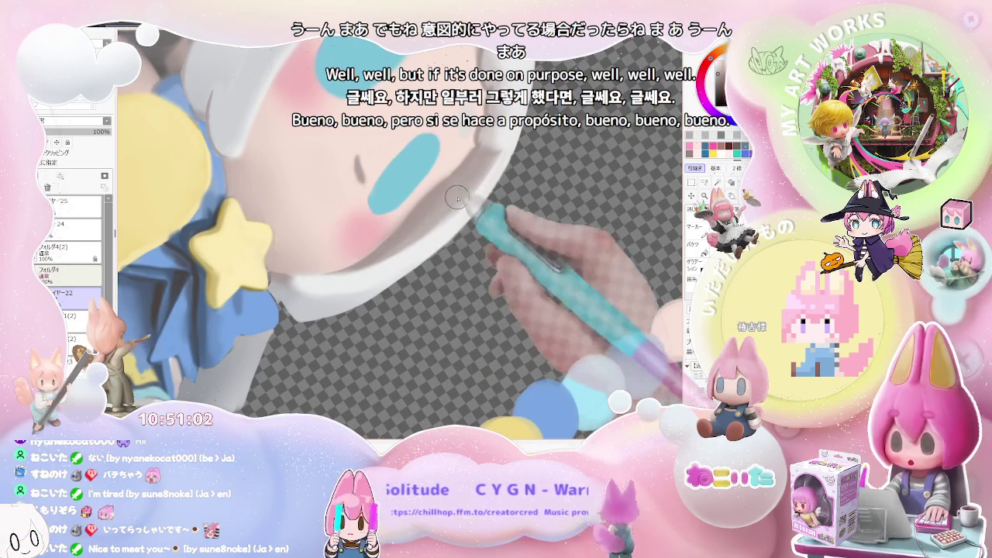
# Zoom in under the chin and enlarge the brush to about 144.
pyautogui.scroll(-5, 401, 246)
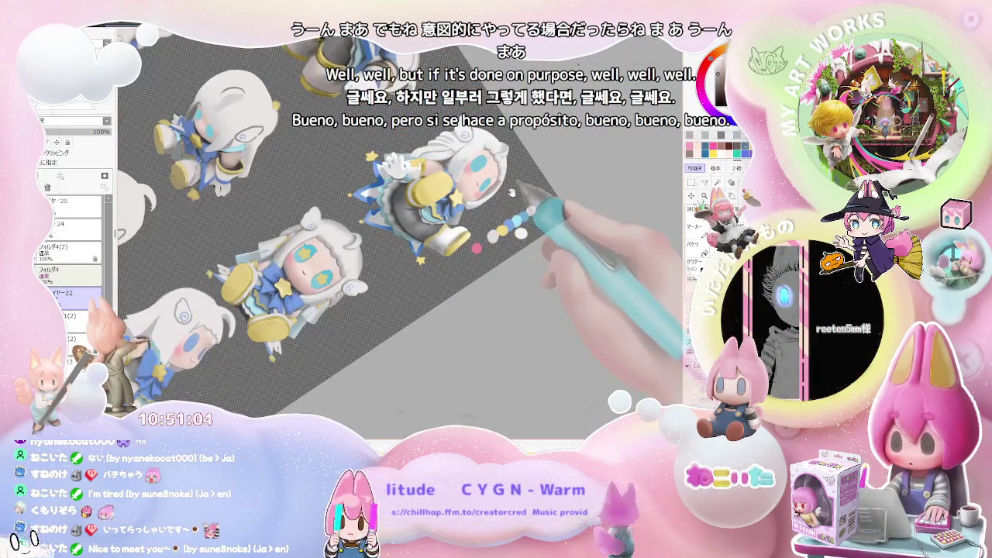
pyautogui.scroll(2, 511, 192)
pyautogui.scroll(2, 434, 217)
pyautogui.scroll(2, 365, 233)
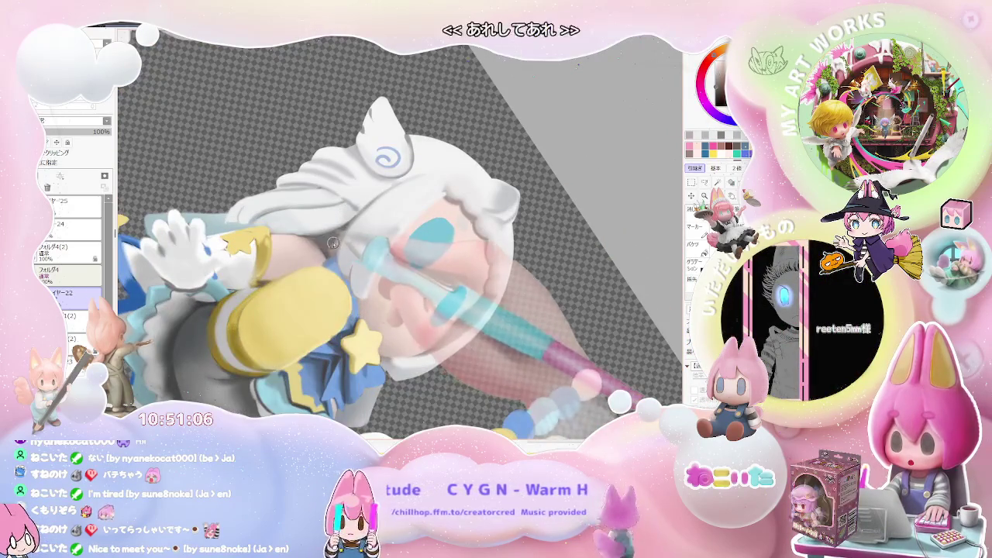
pyautogui.scroll(3, 310, 344)
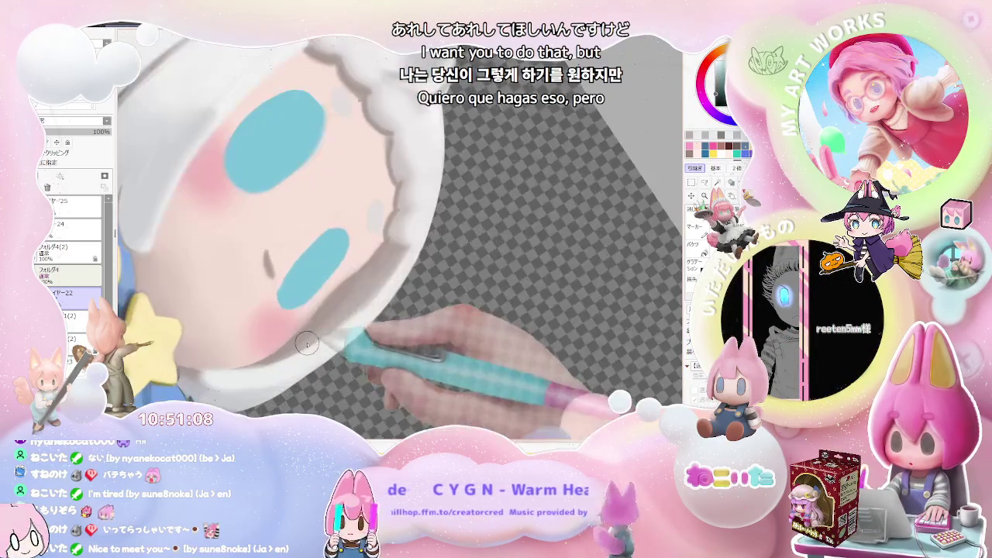
pyautogui.moveTo(335, 306); pyautogui.dragTo(322, 306)
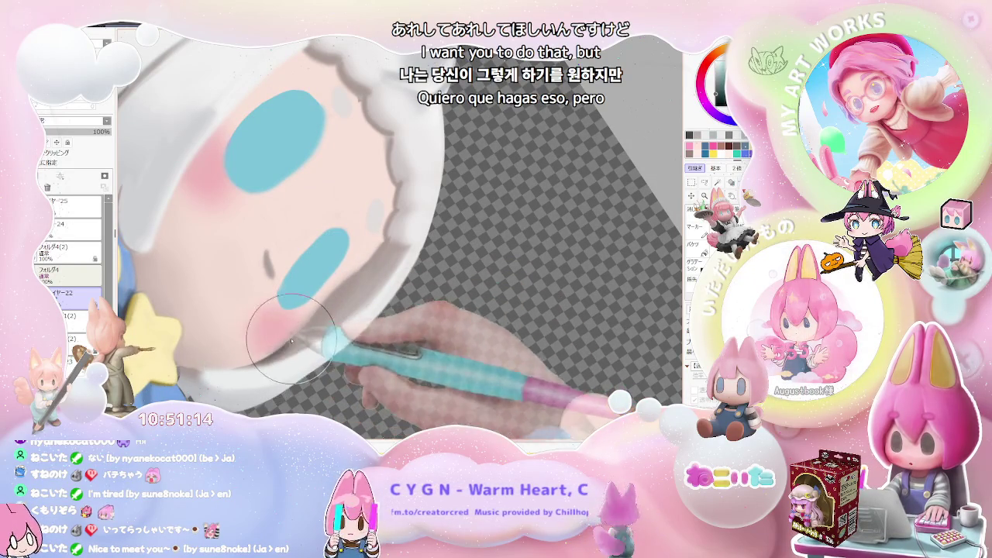
# Zoom in and out over the grey shadow under the chin near the yellow star.
pyautogui.scroll(-3, 339, 292)
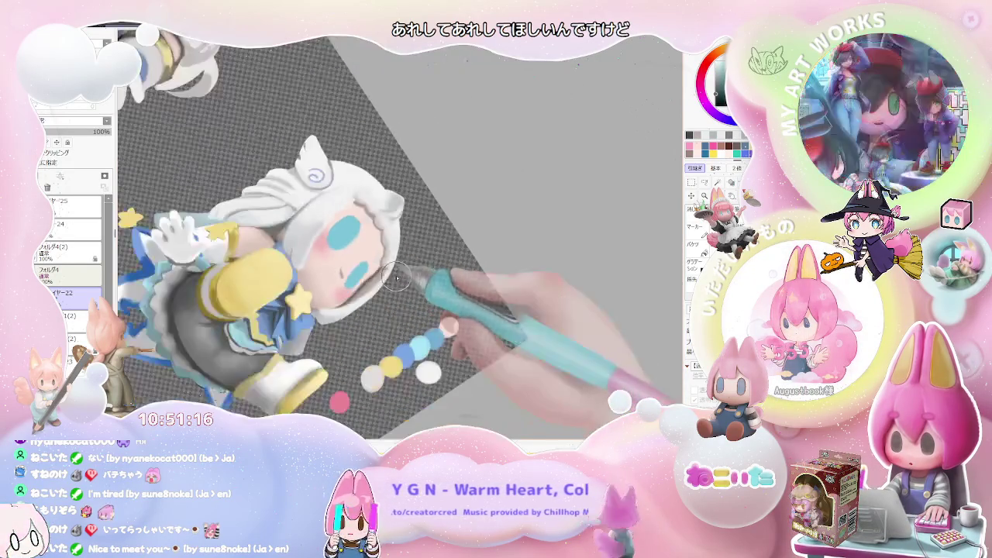
pyautogui.scroll(2, 409, 271)
pyautogui.scroll(2, 295, 313)
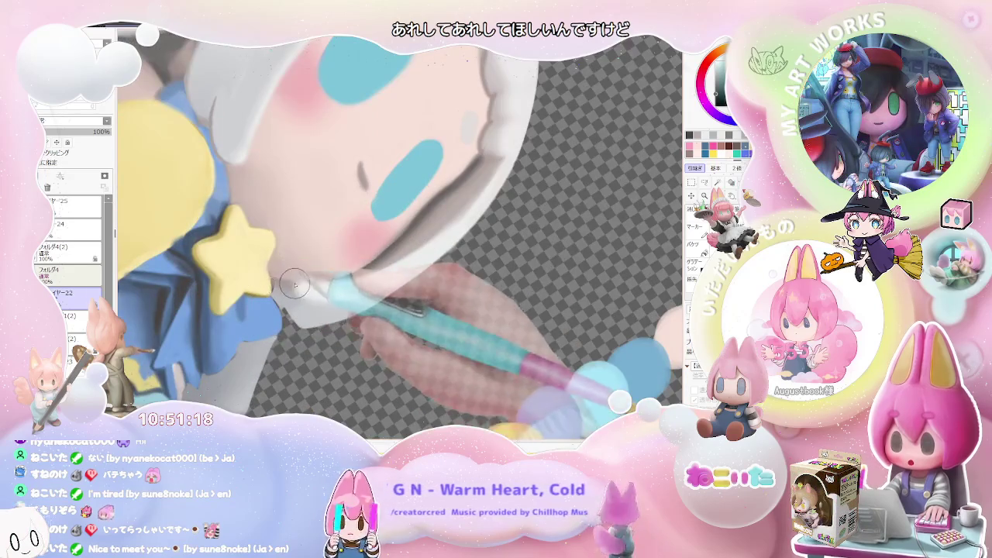
pyautogui.scroll(1, 298, 285)
pyautogui.scroll(-2, 304, 284)
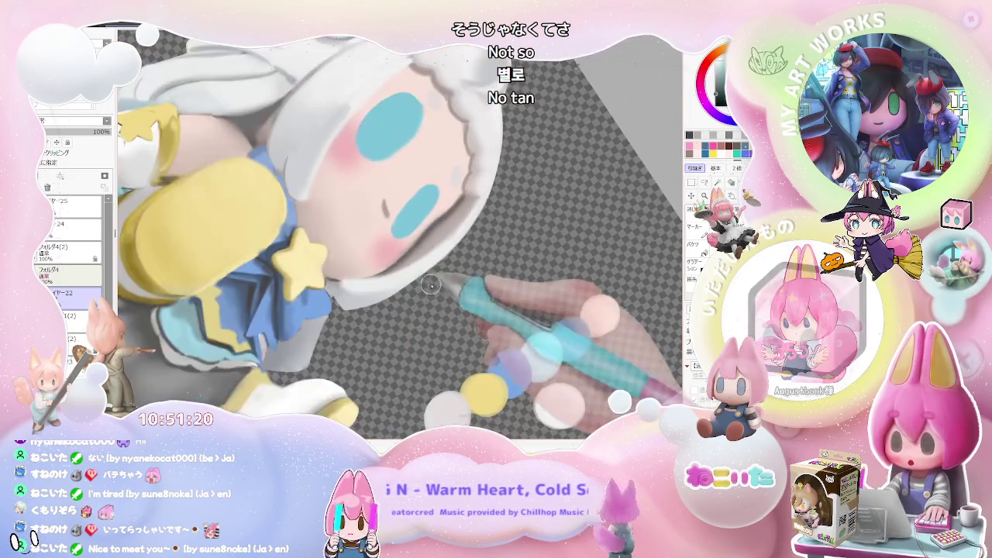
pyautogui.scroll(-1, 372, 288)
pyautogui.scroll(-1, 434, 293)
pyautogui.scroll(2, 443, 303)
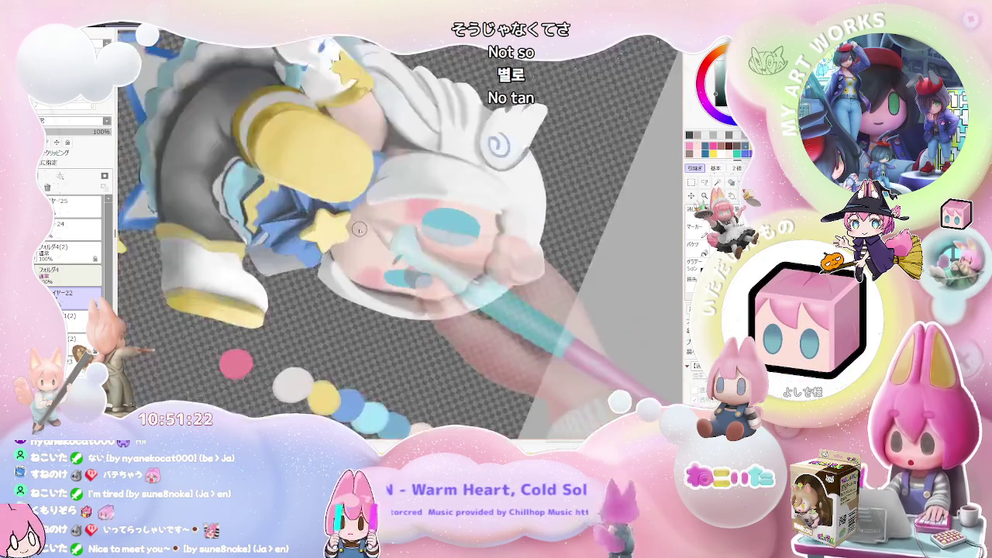
pyautogui.scroll(2, 379, 291)
pyautogui.scroll(2, 310, 310)
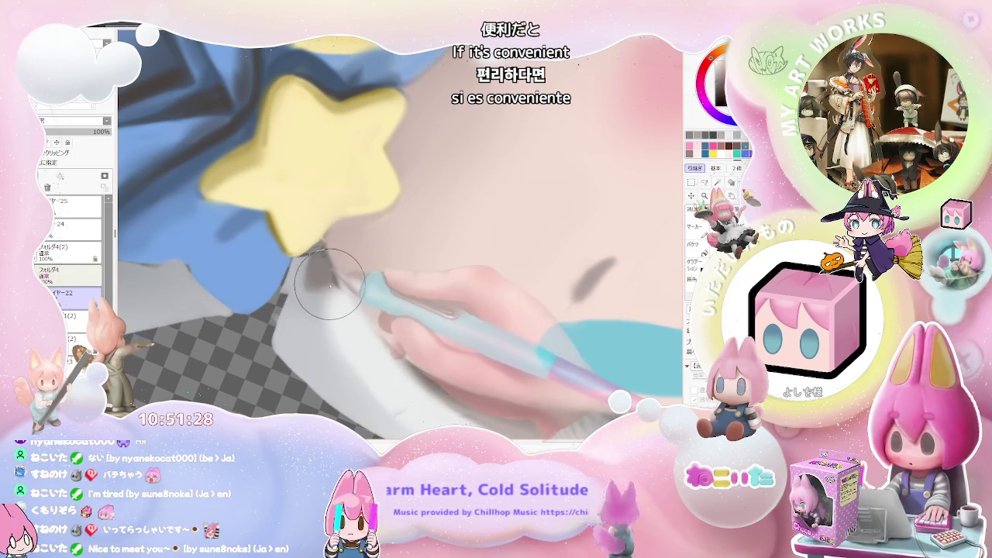
# Zoom out and turn the view to see the whole sheet.
pyautogui.scroll(-2, 403, 283)
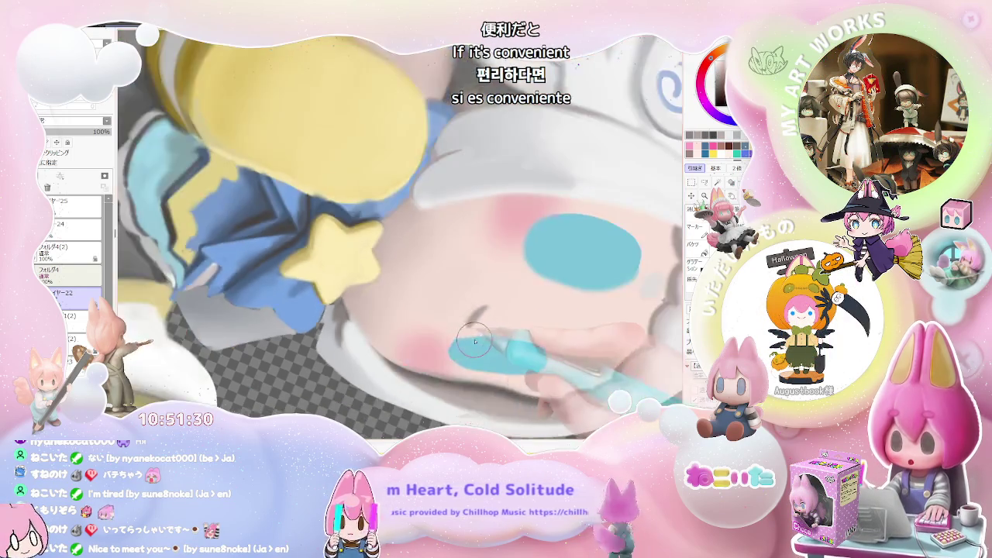
pyautogui.scroll(-1, 480, 317)
pyautogui.scroll(3, 409, 329)
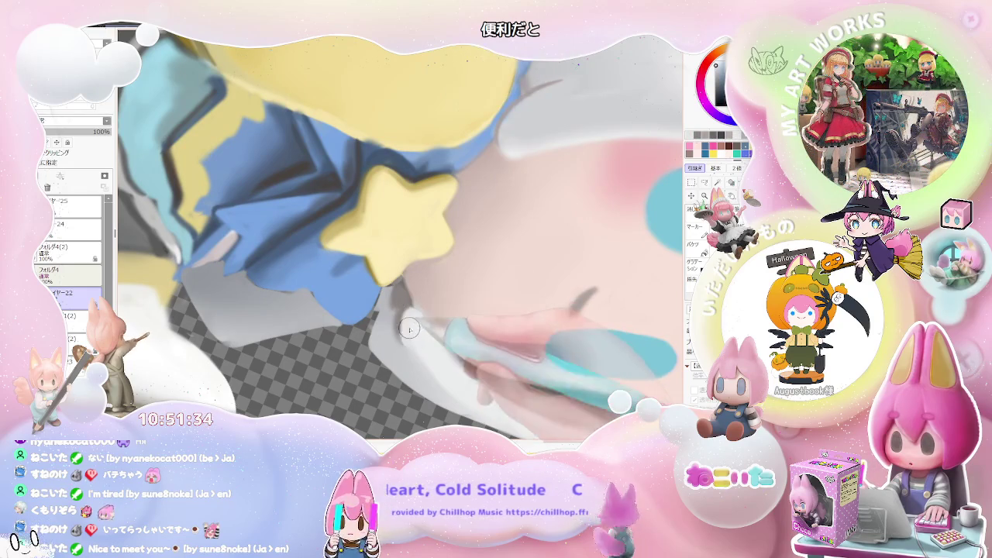
pyautogui.scroll(-2, 410, 329)
pyautogui.scroll(-1, 426, 345)
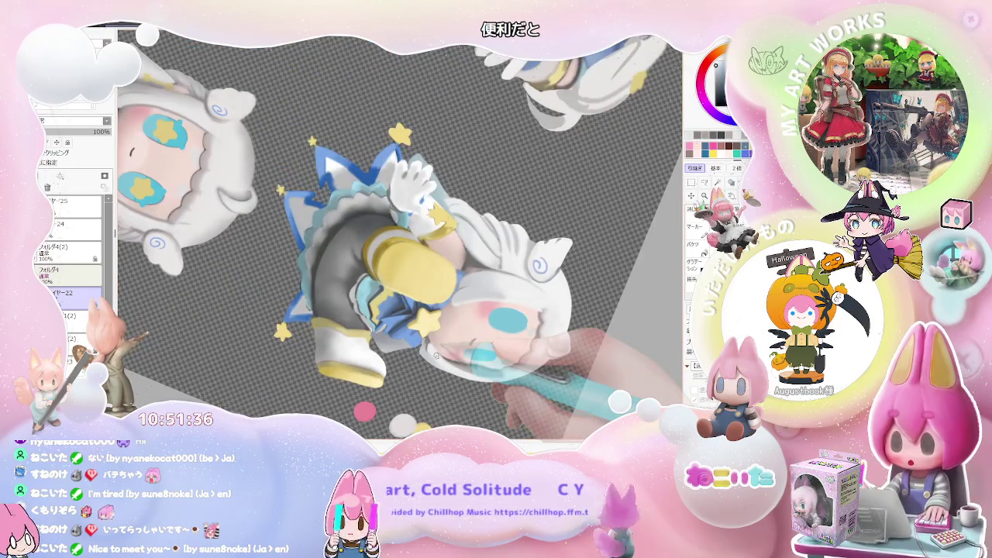
pyautogui.press('Delete')
pyautogui.scroll(-2, 436, 355)
# Zoom out over the white hair and winged ear beside the yellow sleeve.
pyautogui.scroll(-1, 437, 355)
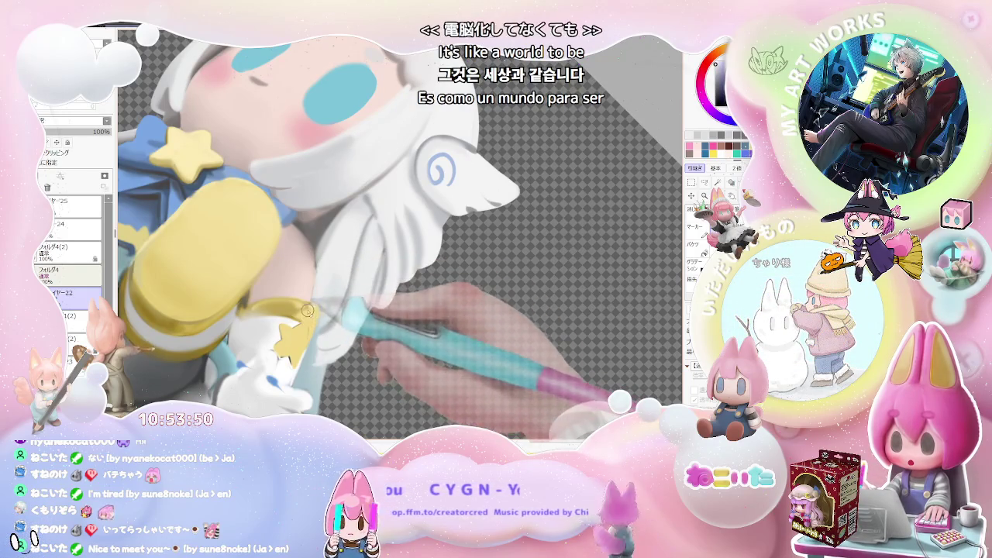
# Zoom toward the winged ear and enlarge the brush for broader soft shading.
pyautogui.scroll(-3, 313, 307)
pyautogui.scroll(1, 354, 302)
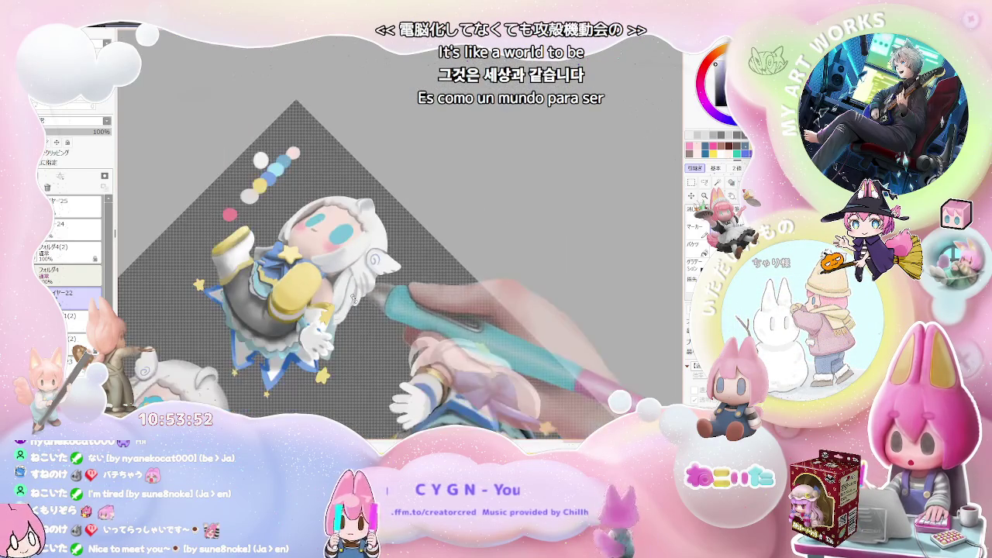
pyautogui.scroll(2, 333, 291)
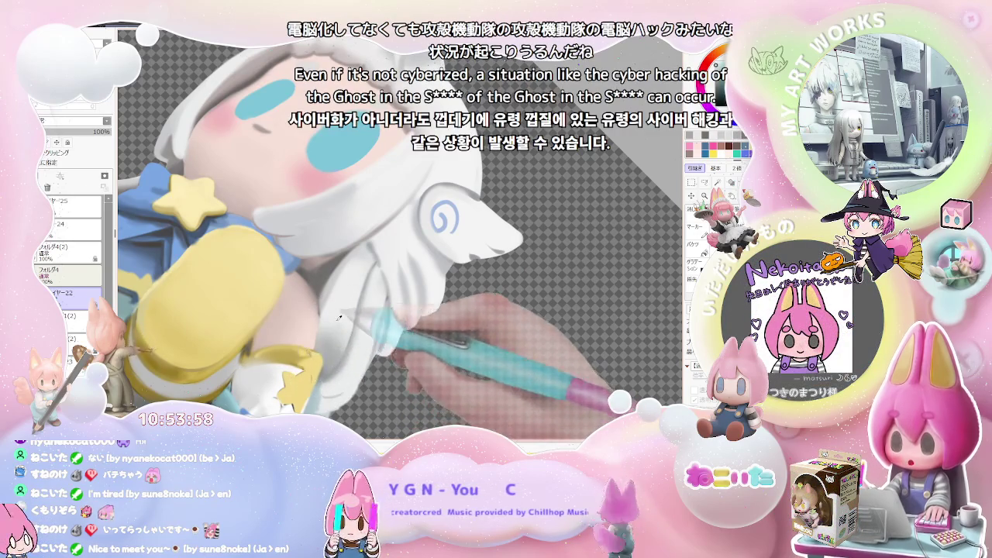
pyautogui.moveTo(337, 323); pyautogui.dragTo(364, 323)
pyautogui.scroll(-1, 340, 335)
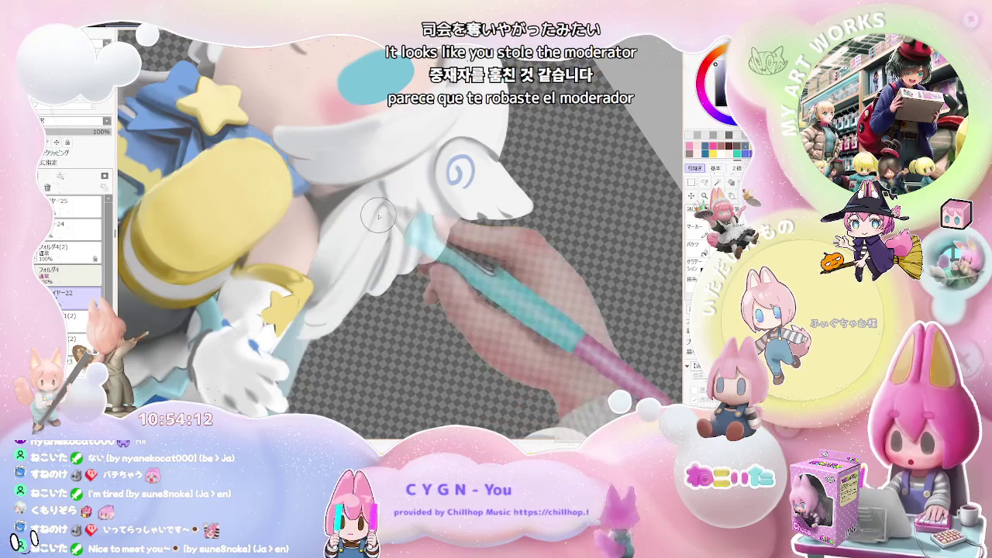
# Zoom in and out where the swirled winged ear meets the white hair.
pyautogui.scroll(-2, 342, 288)
pyautogui.scroll(-1, 364, 276)
pyautogui.scroll(-1, 388, 264)
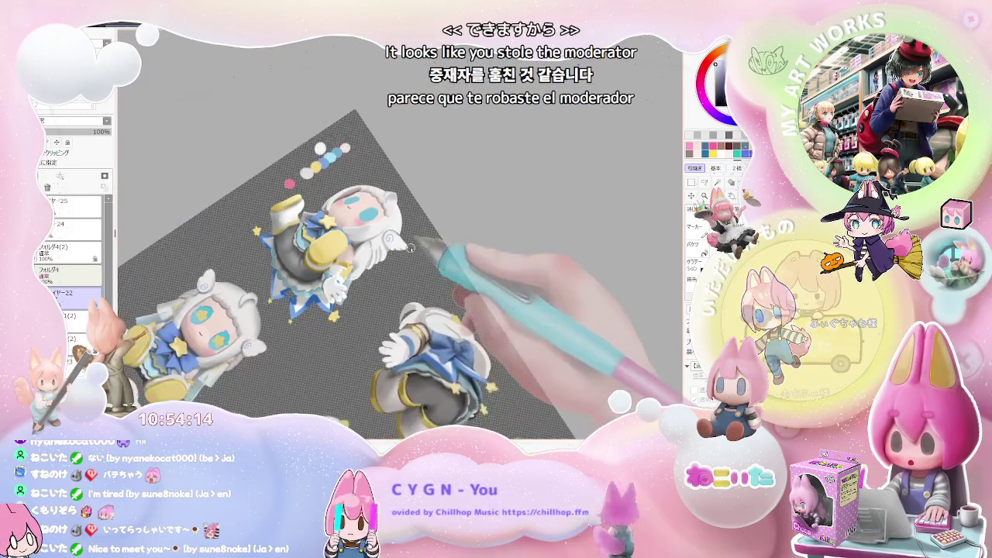
pyautogui.scroll(-1, 420, 244)
pyautogui.scroll(1, 403, 248)
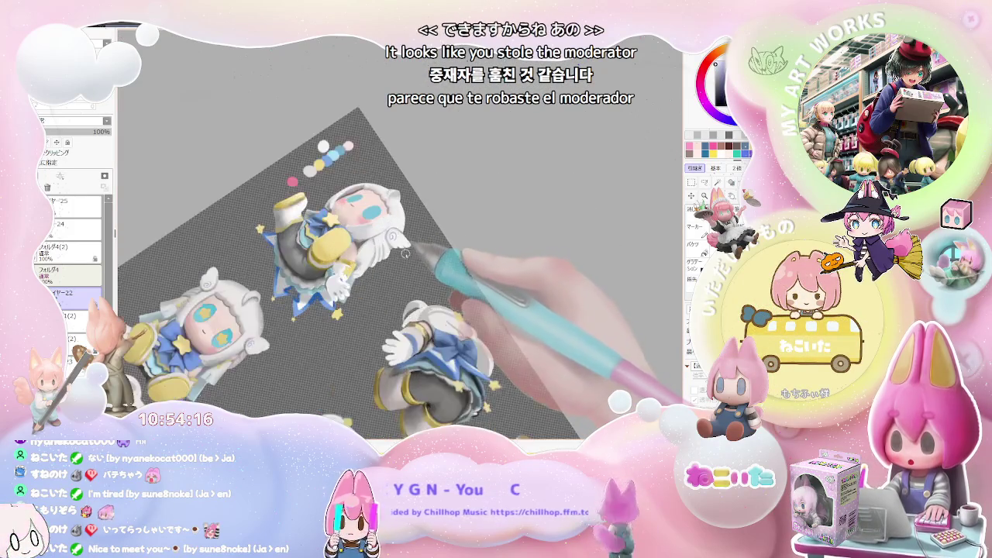
pyautogui.scroll(2, 357, 255)
pyautogui.scroll(1, 310, 262)
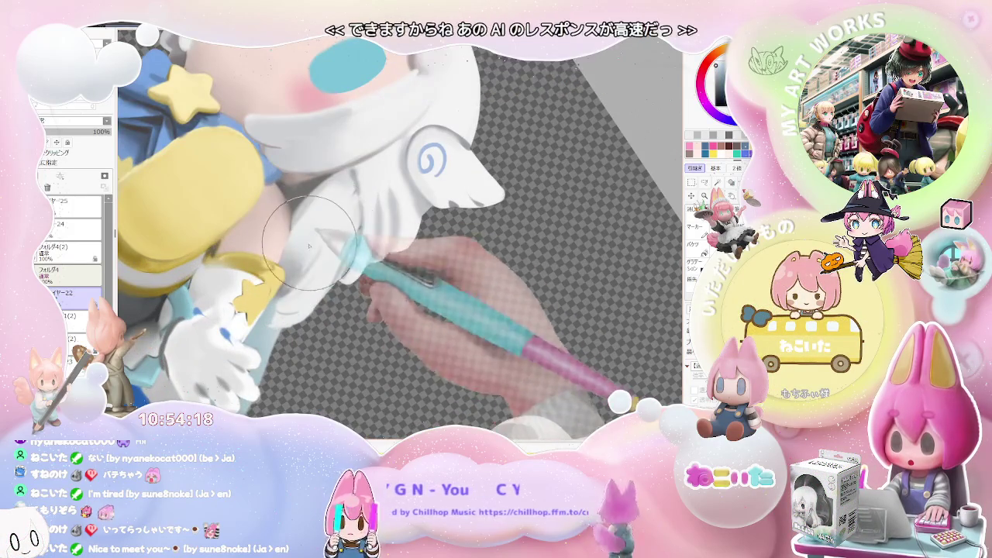
pyautogui.scroll(-2, 306, 247)
pyautogui.scroll(-1, 318, 249)
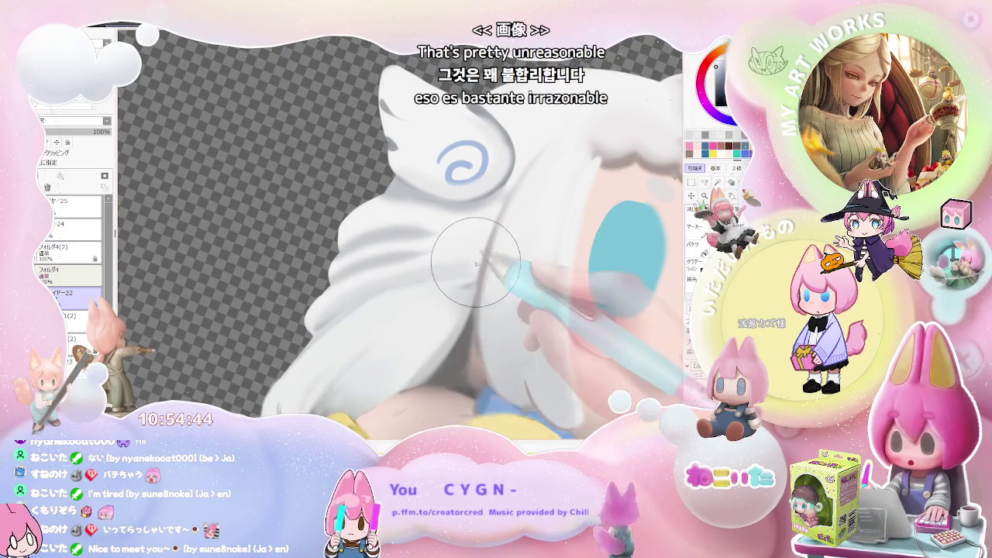
pyautogui.scroll(-1, 476, 264)
pyautogui.scroll(-1, 496, 295)
pyautogui.scroll(-1, 522, 321)
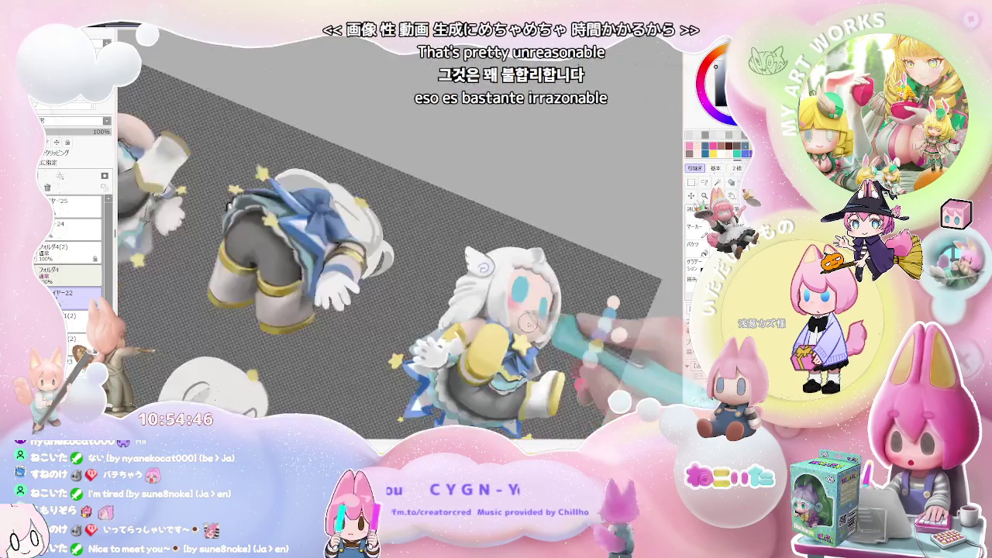
pyautogui.scroll(-1, 523, 320)
pyautogui.press('Home')
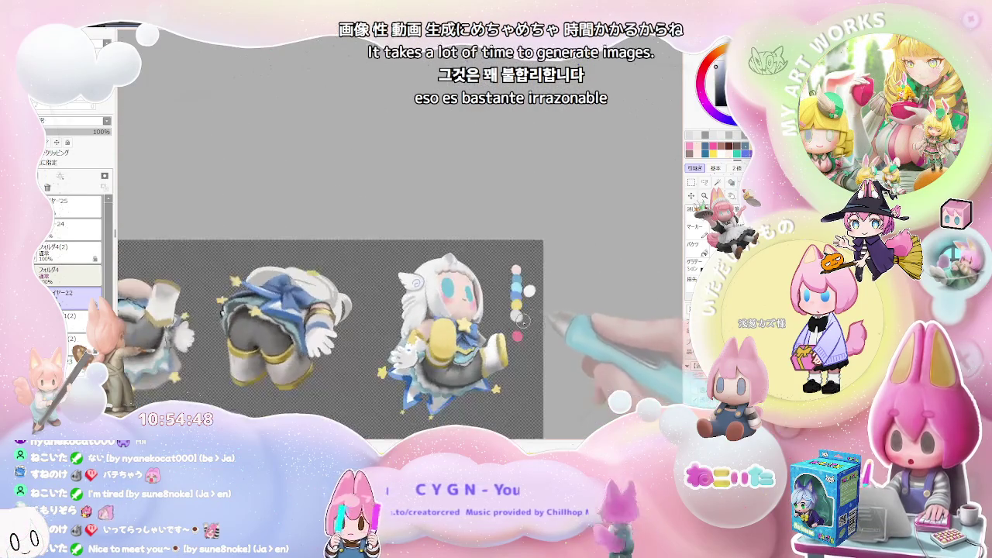
pyautogui.scroll(2, 535, 320)
pyautogui.scroll(2, 465, 307)
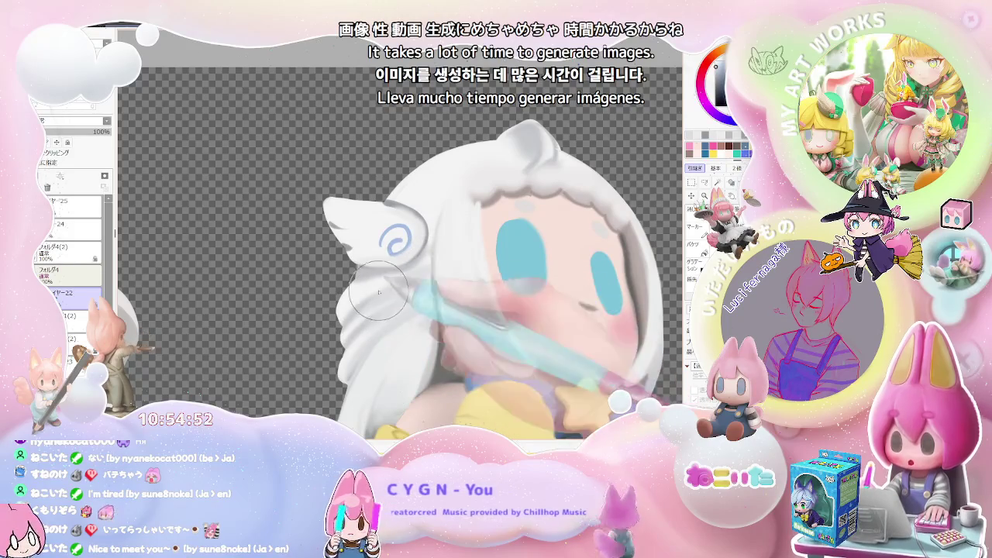
pyautogui.scroll(-1, 496, 294)
pyautogui.scroll(-2, 583, 314)
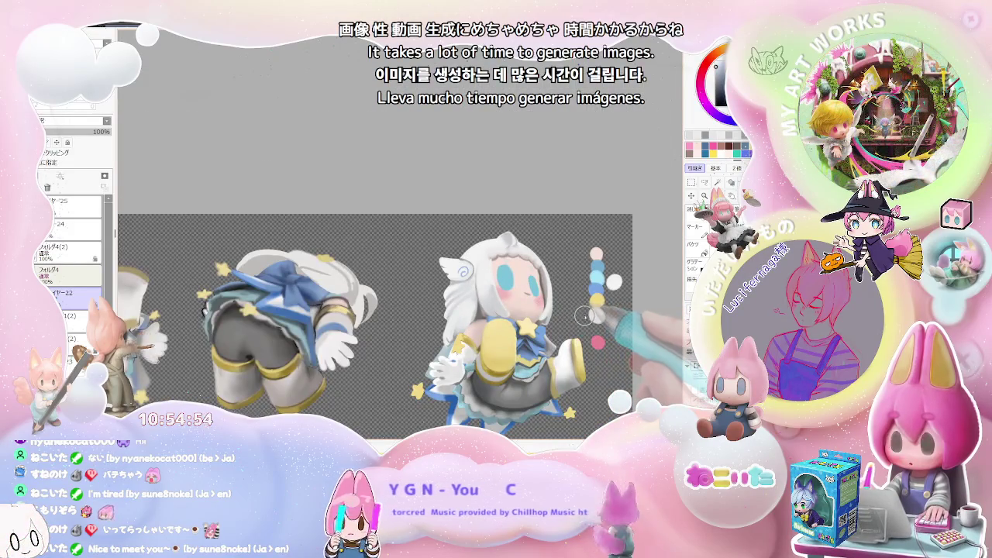
pyautogui.scroll(-1, 583, 314)
pyautogui.press('Delete')
pyautogui.press('Delete')
pyautogui.press('Delete')
pyautogui.press('Delete')
pyautogui.scroll(1, 544, 337)
pyautogui.scroll(-1, 535, 342)
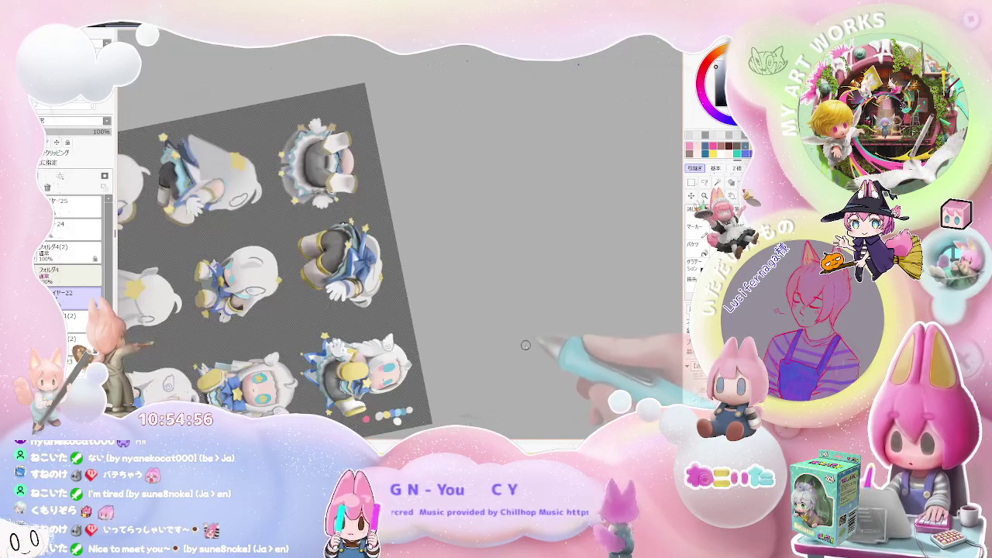
pyautogui.scroll(2, 480, 337)
pyautogui.scroll(2, 341, 325)
pyautogui.scroll(1, 365, 341)
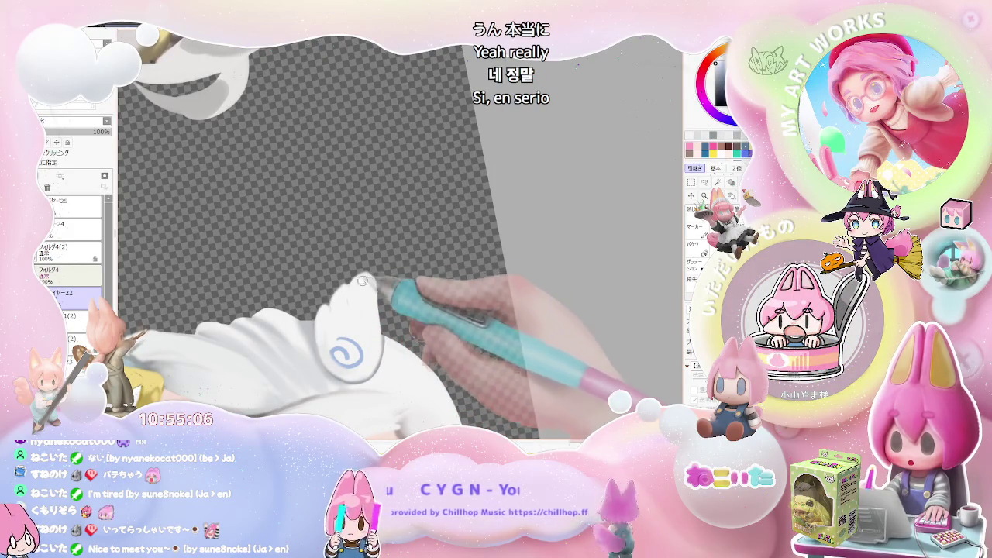
pyautogui.scroll(-2, 365, 291)
pyautogui.scroll(-2, 417, 307)
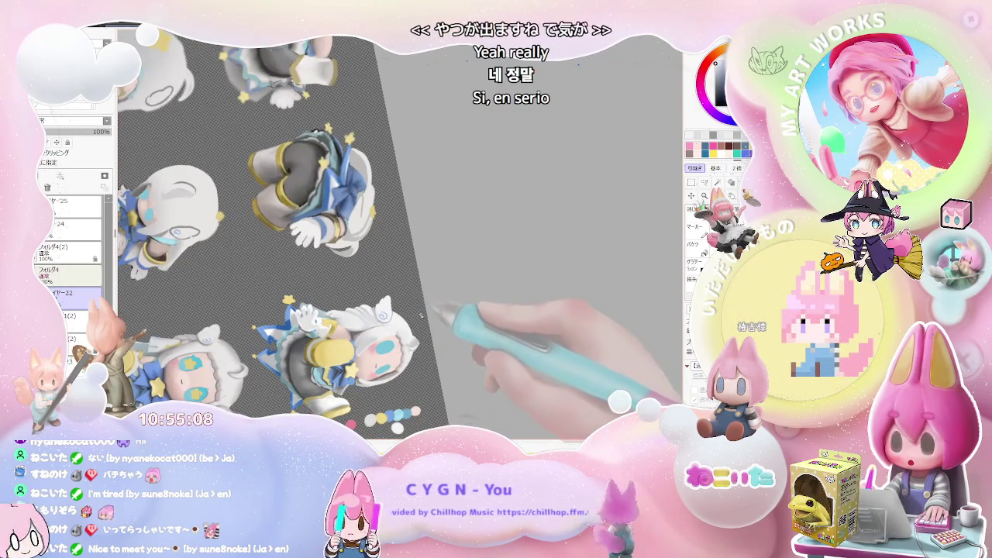
# Zoom in on the girl's left cyan eye and shade its top darker blue.
pyautogui.moveTo(438, 322); pyautogui.dragTo(459, 323)
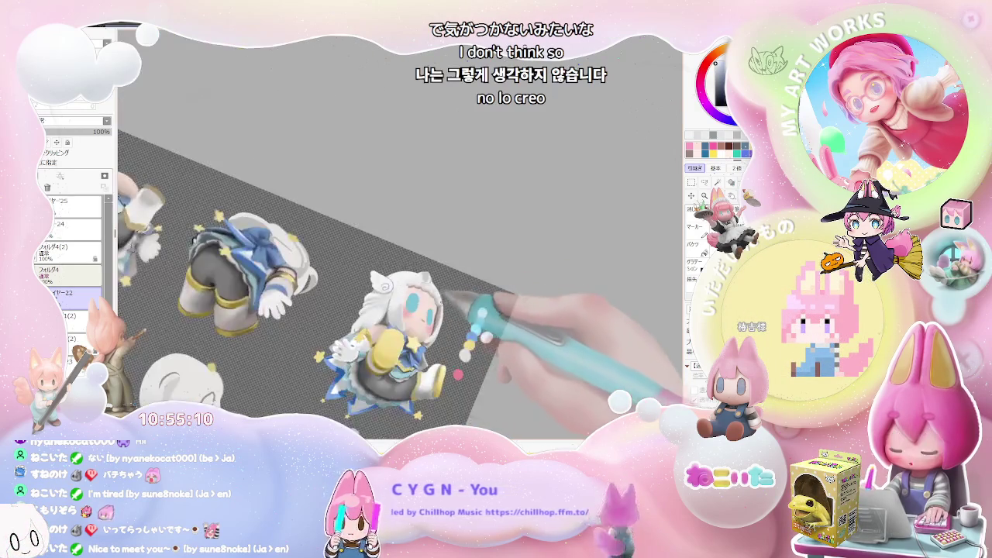
pyautogui.scroll(1, 456, 323)
pyautogui.scroll(2, 465, 294)
pyautogui.scroll(3, 473, 263)
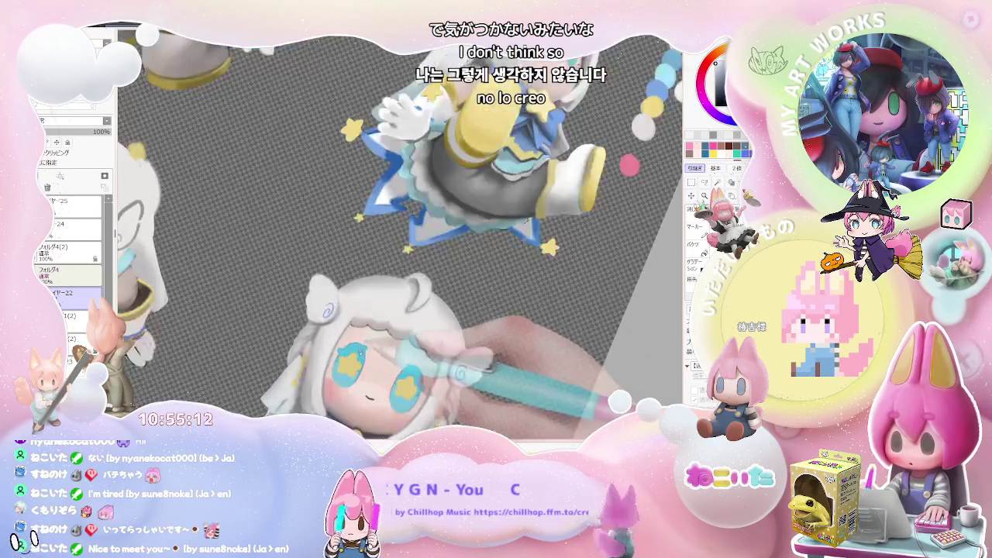
pyautogui.moveTo(478, 244); pyautogui.dragTo(364, 221)
pyautogui.scroll(2, 333, 243)
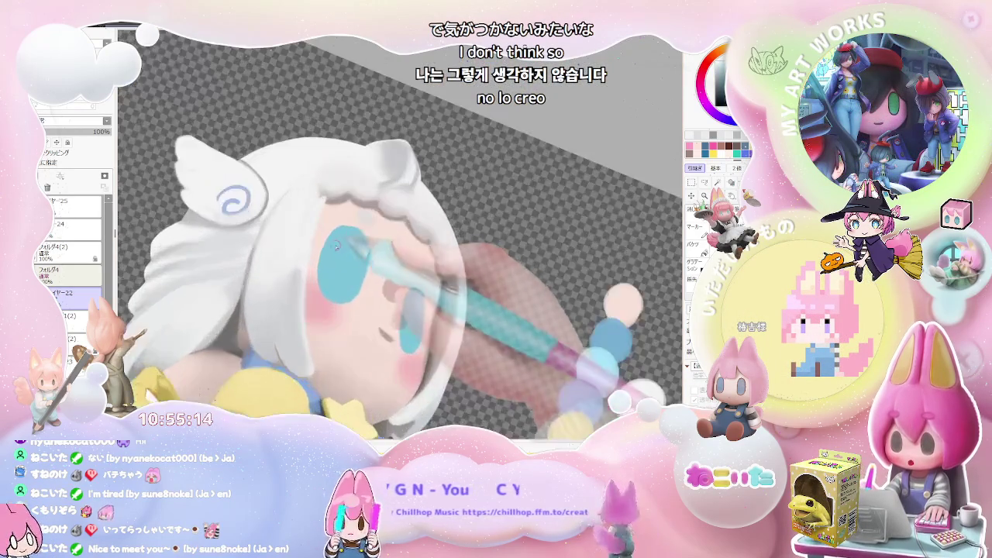
pyautogui.scroll(2, 320, 258)
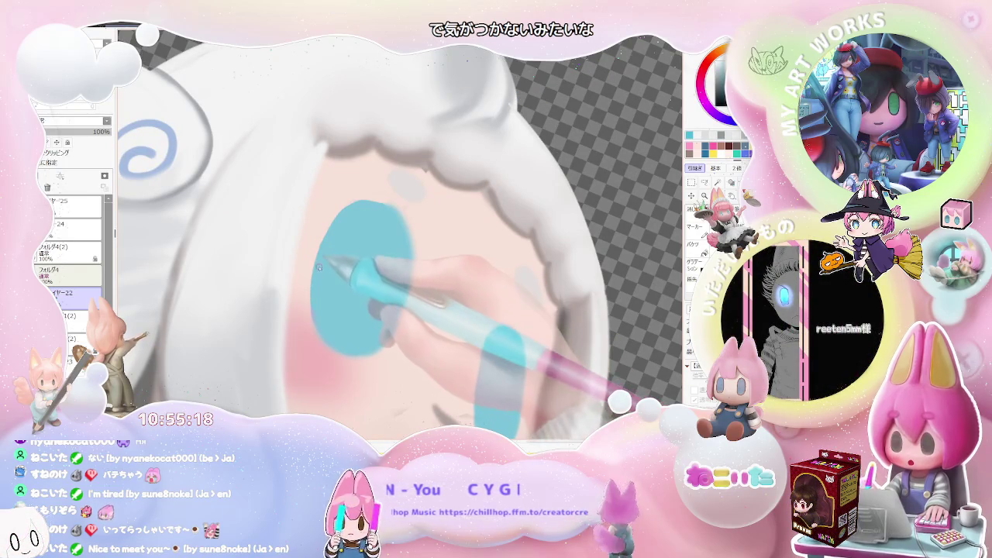
pyautogui.moveTo(349, 277); pyautogui.dragTo(383, 292)
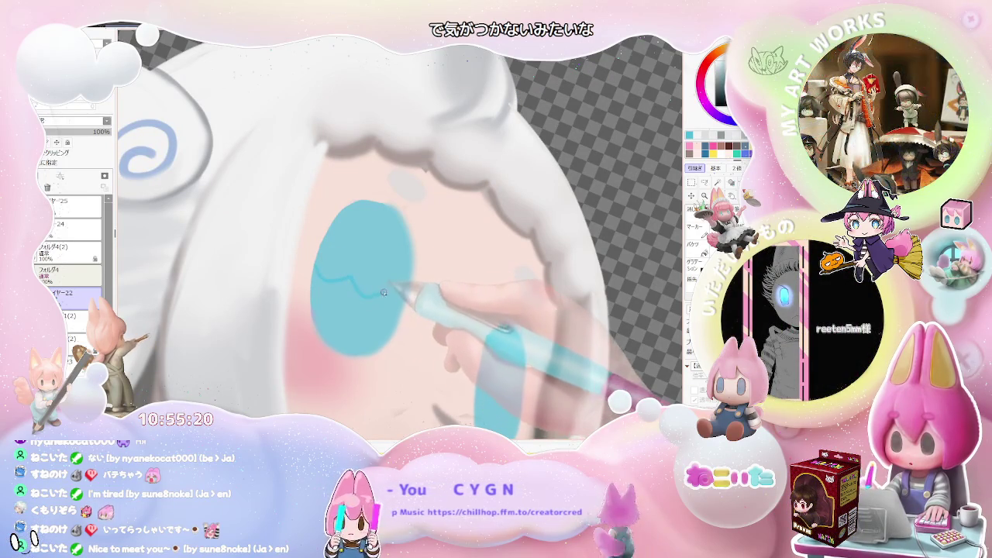
# Set the brush size to 8.0 and outline a yellow star inside the left eye.
pyautogui.scroll(-1, 410, 299)
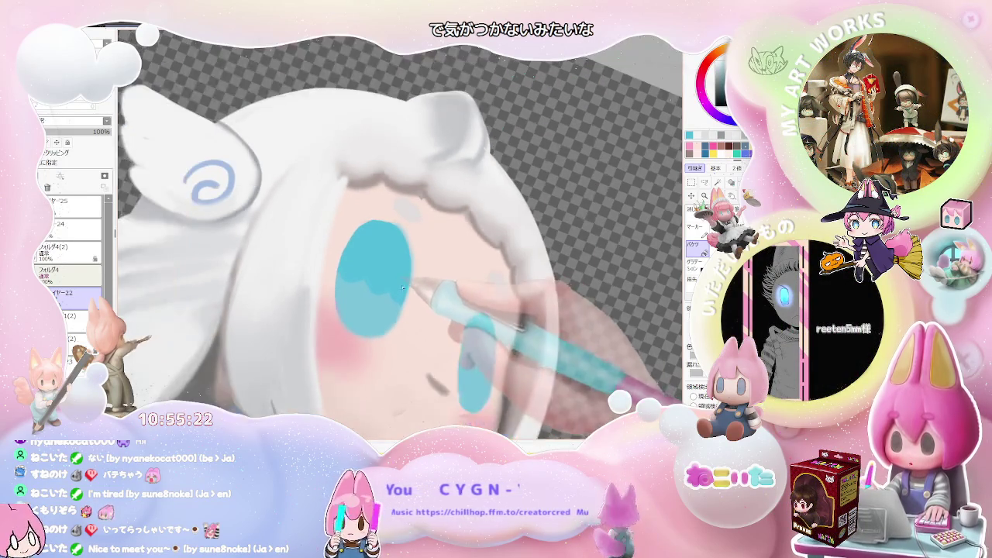
pyautogui.scroll(-2, 423, 306)
pyautogui.scroll(-2, 438, 317)
pyautogui.scroll(3, 441, 318)
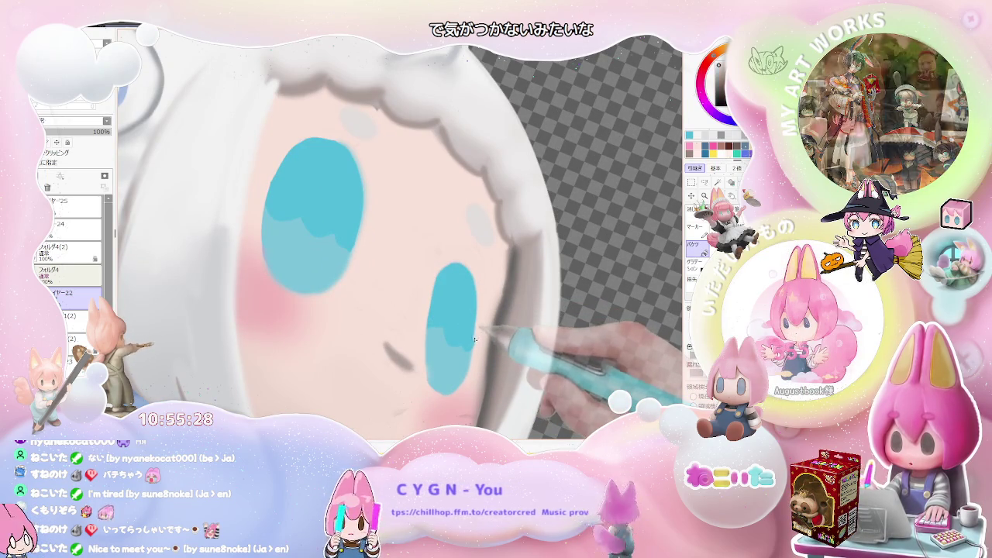
pyautogui.moveTo(473, 339); pyautogui.dragTo(479, 348)
pyautogui.scroll(-5, 475, 341)
pyautogui.scroll(-2, 504, 341)
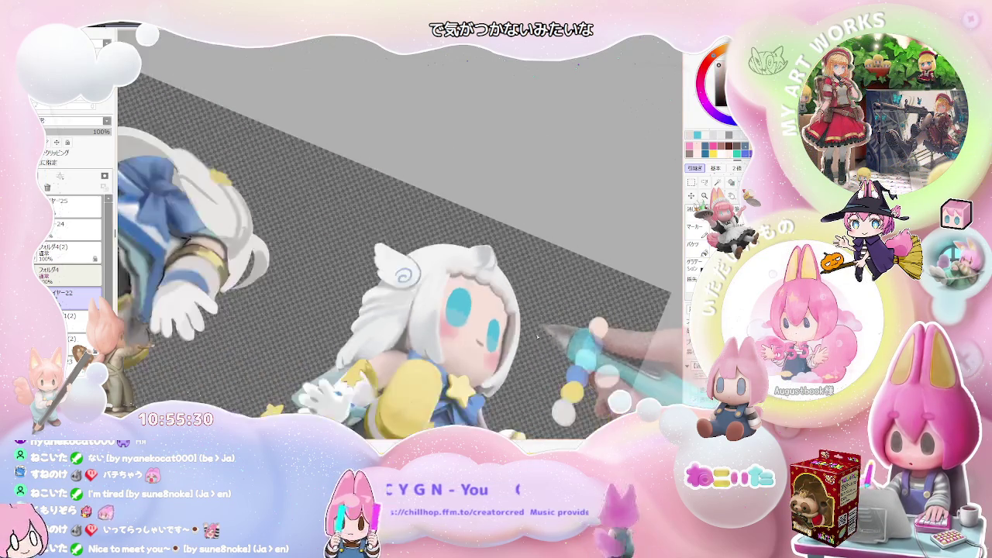
pyautogui.scroll(-2, 543, 341)
pyautogui.moveTo(526, 372)
pyautogui.mouseDown()
pyautogui.moveTo(427, 283)
pyautogui.moveTo(382, 161)
pyautogui.mouseUp()
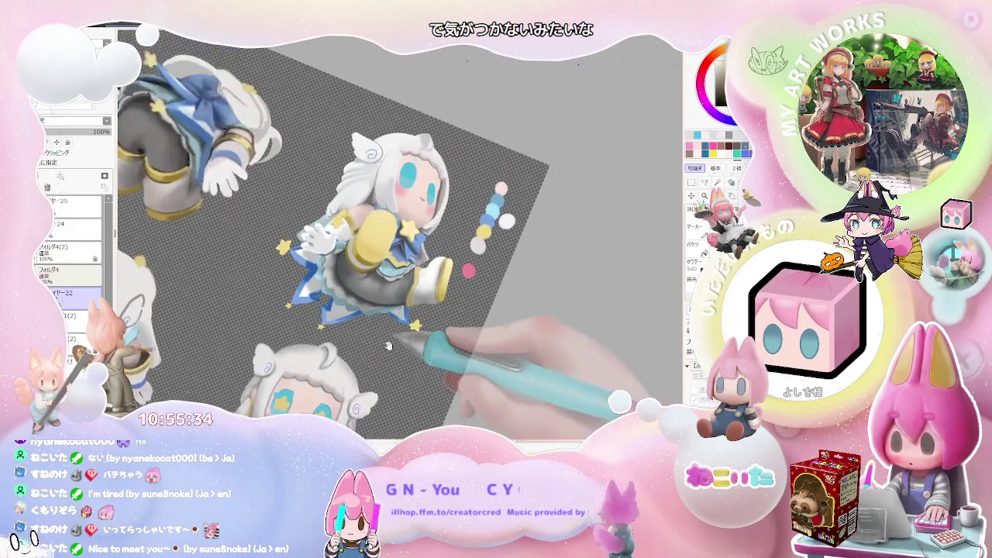
pyautogui.scroll(2, 381, 159)
pyautogui.scroll(2, 376, 163)
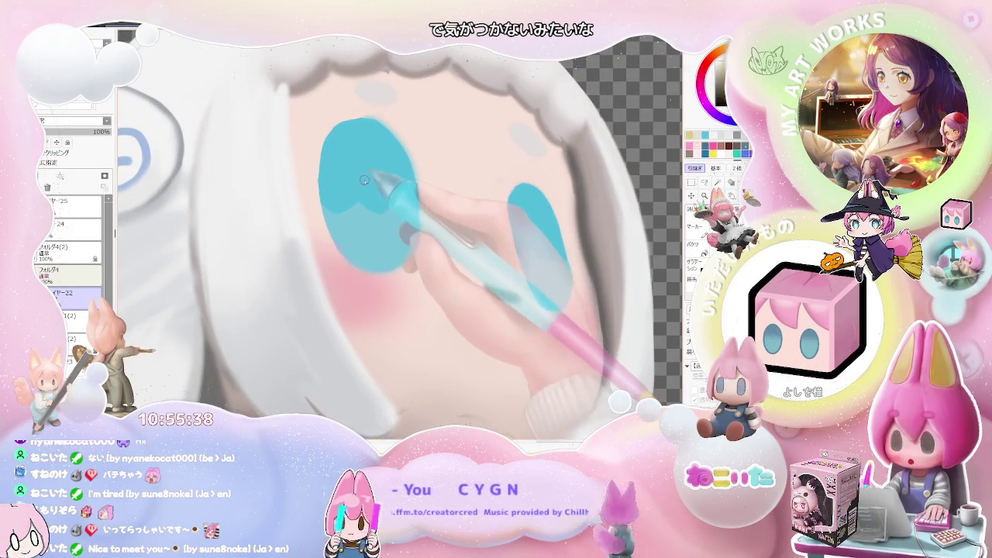
pyautogui.moveTo(360, 180)
pyautogui.mouseDown()
pyautogui.moveTo(344, 184)
pyautogui.moveTo(394, 181)
pyautogui.mouseUp()
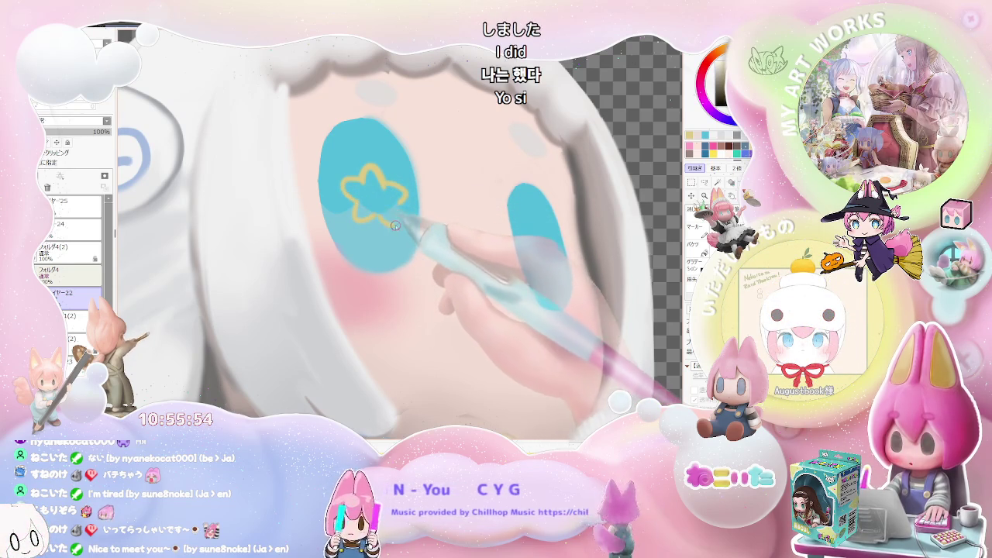
# Fill the left eye's star outline solid yellow with the Bucket tool.
pyautogui.press('g')
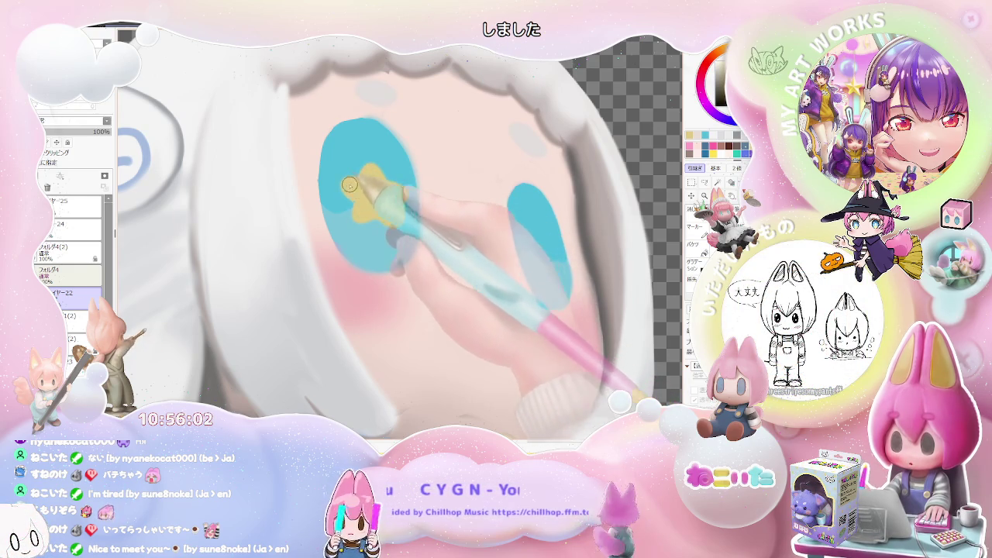
pyautogui.scroll(-2, 350, 186)
pyautogui.scroll(-3, 357, 201)
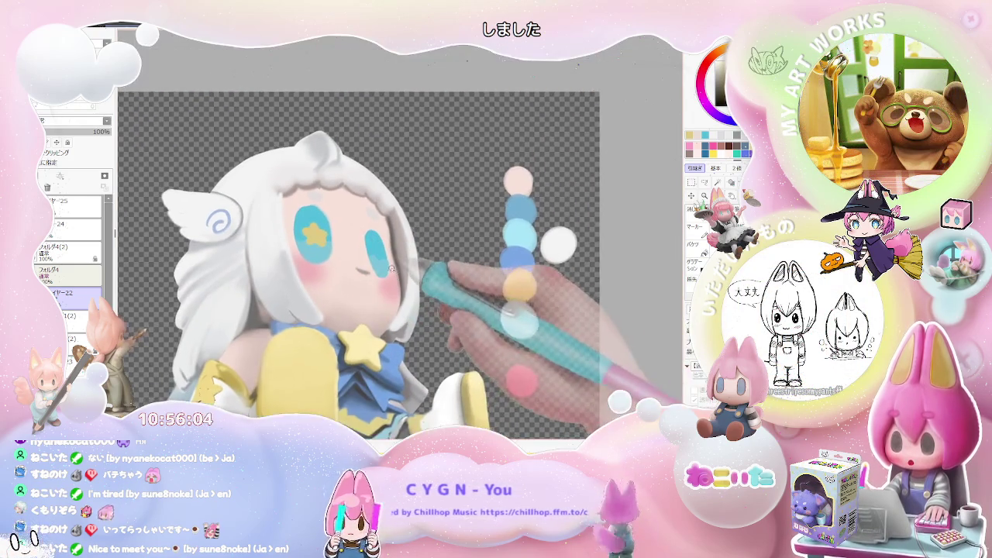
pyautogui.scroll(4, 391, 269)
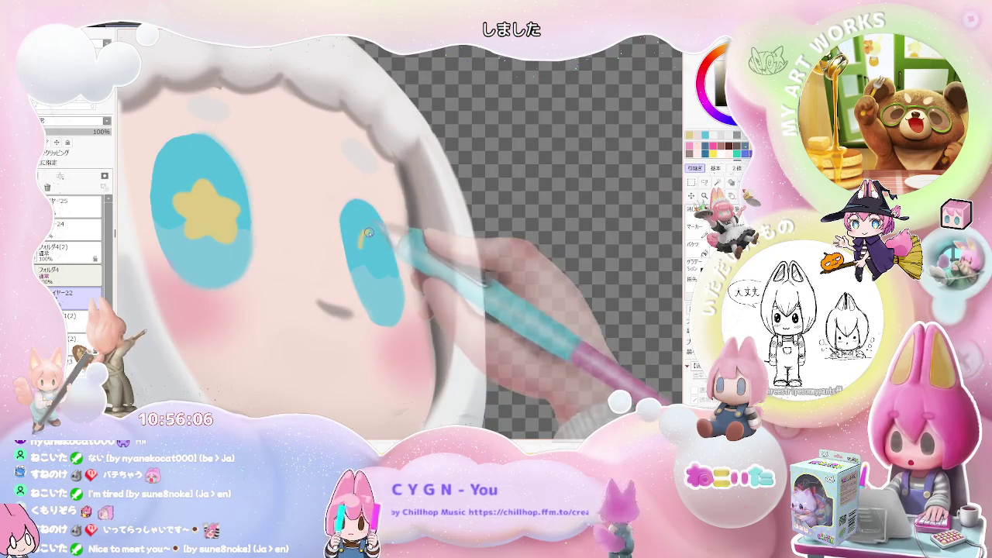
# Paint a matching yellow star into the right eye.
pyautogui.moveTo(373, 245); pyautogui.dragTo(361, 245)
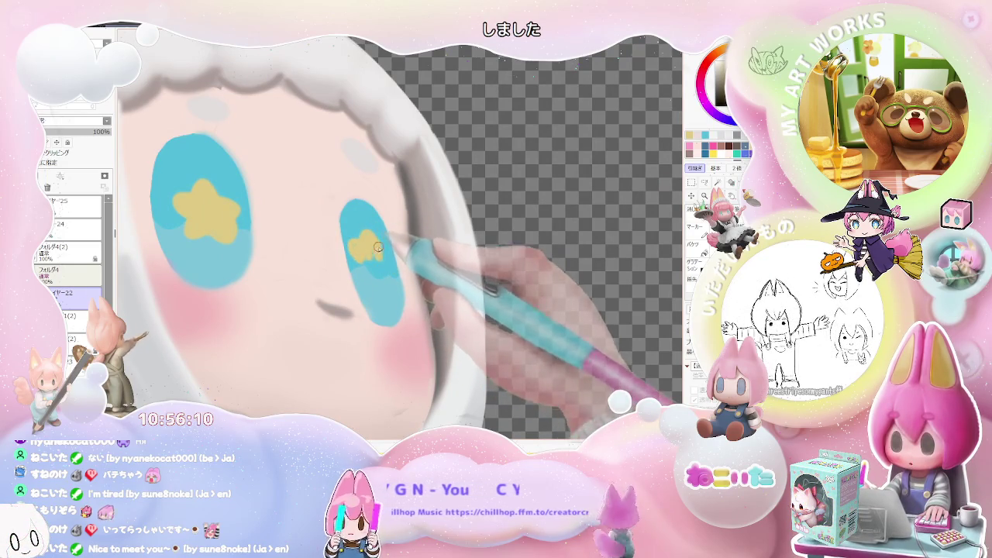
pyautogui.moveTo(377, 243)
pyautogui.mouseDown()
pyautogui.moveTo(354, 247)
pyautogui.moveTo(380, 267)
pyautogui.mouseUp()
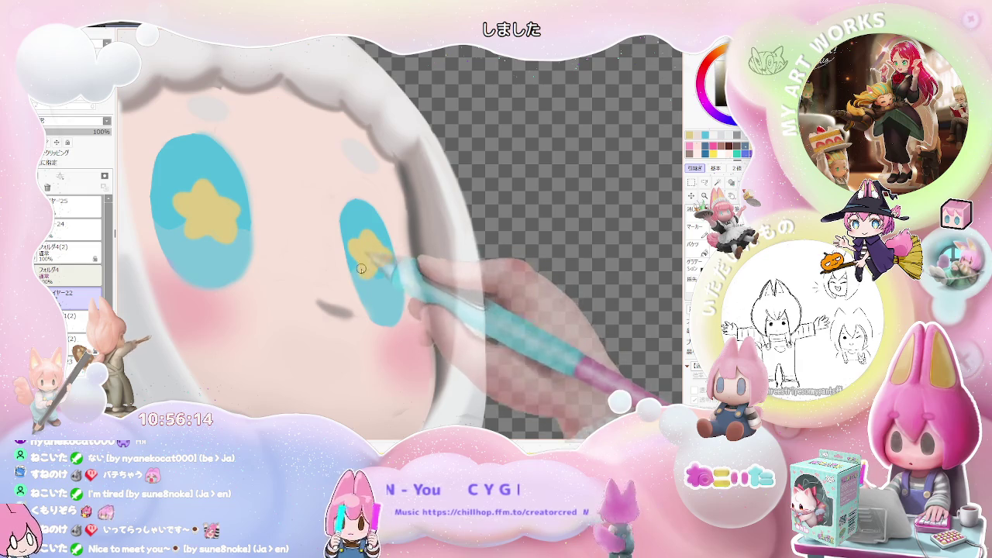
pyautogui.scroll(-1, 389, 277)
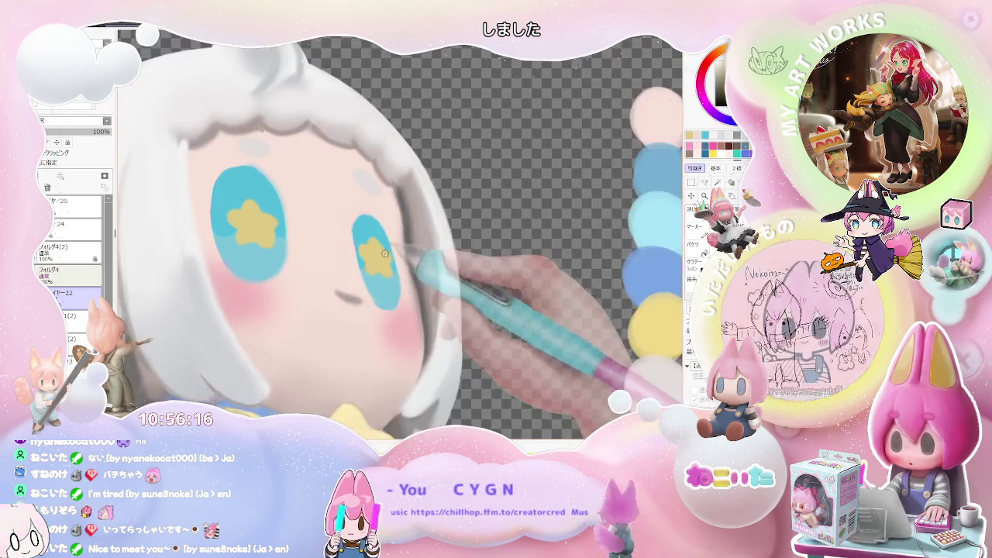
pyautogui.scroll(-1, 389, 277)
pyautogui.scroll(-2, 383, 256)
pyautogui.scroll(1, 381, 246)
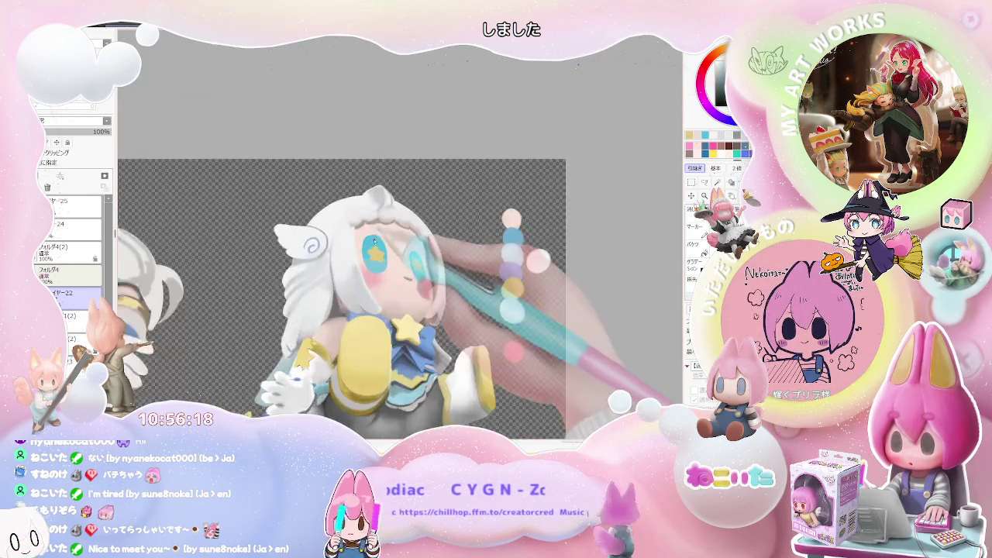
pyautogui.scroll(1, 379, 240)
pyautogui.scroll(1, 375, 233)
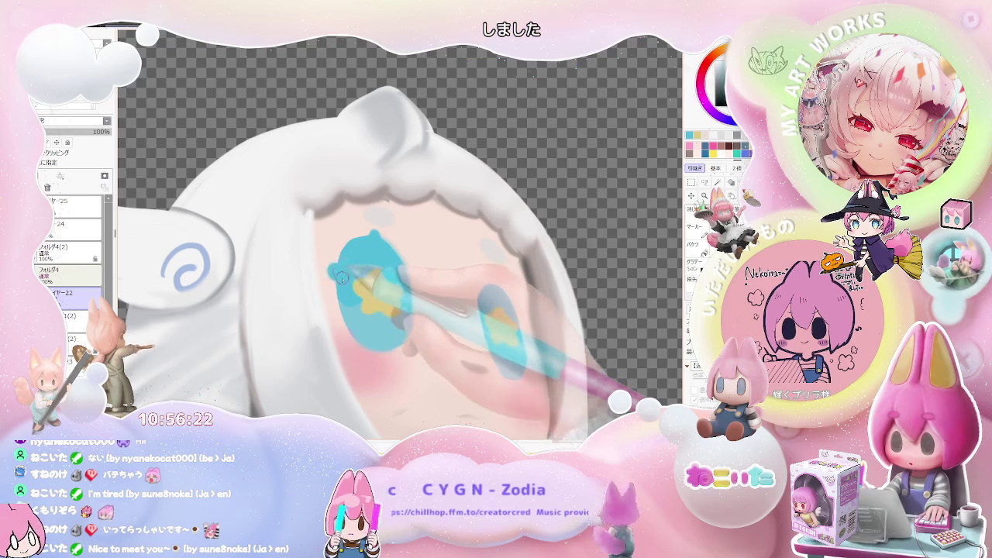
pyautogui.scroll(-1, 344, 270)
pyautogui.scroll(2, 437, 269)
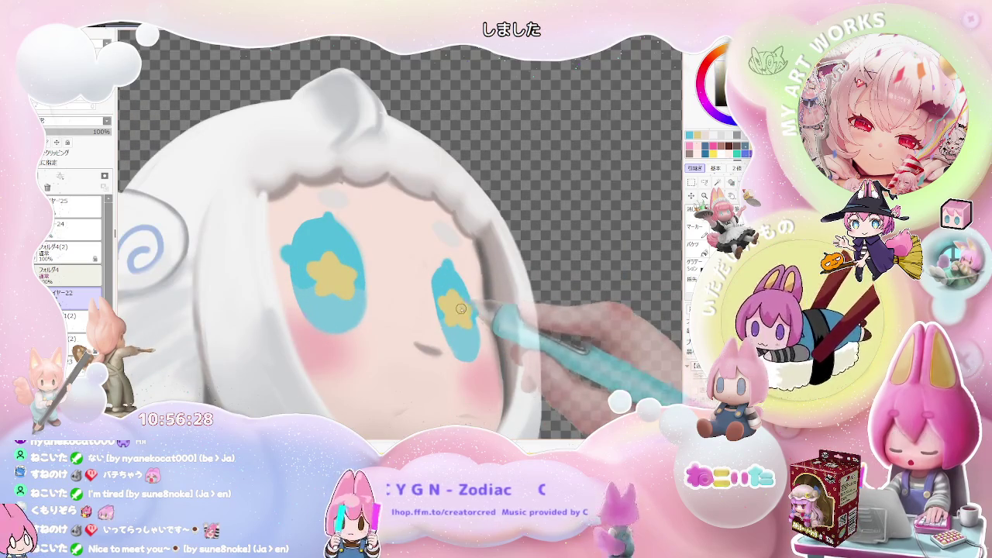
pyautogui.scroll(-1, 461, 312)
pyautogui.scroll(-1, 491, 310)
pyautogui.scroll(-1, 510, 331)
pyautogui.scroll(-1, 542, 337)
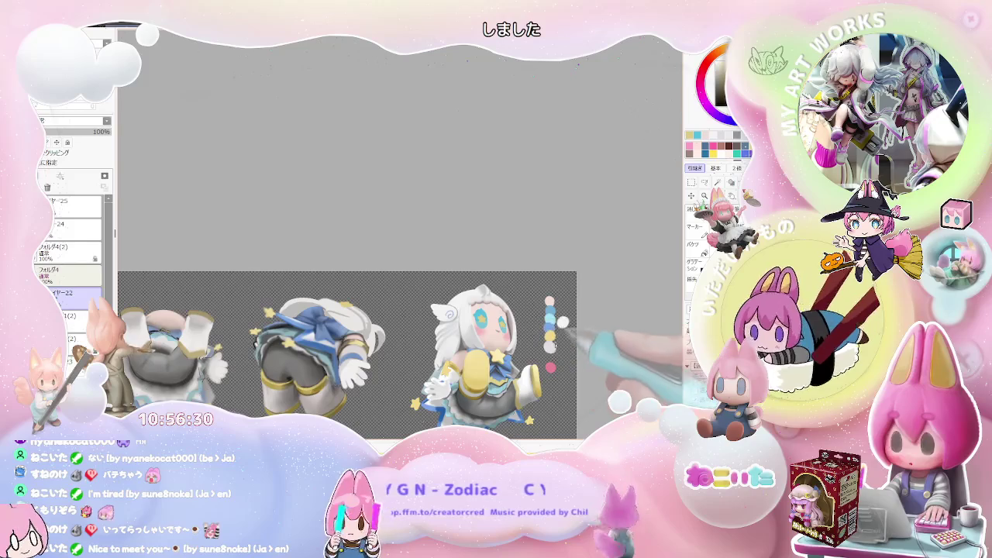
pyautogui.moveTo(553, 351); pyautogui.dragTo(494, 282)
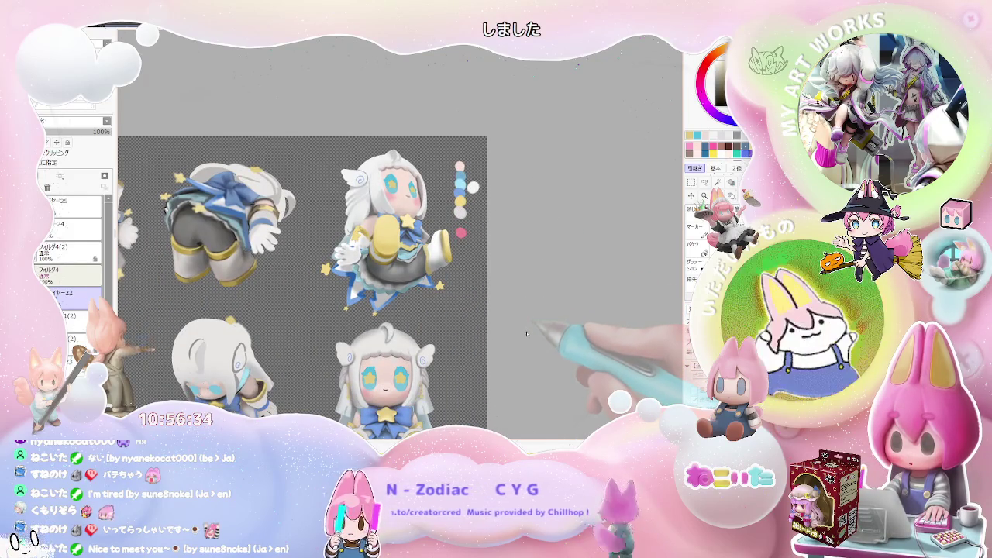
pyautogui.scroll(2, 527, 333)
pyautogui.scroll(-2, 525, 335)
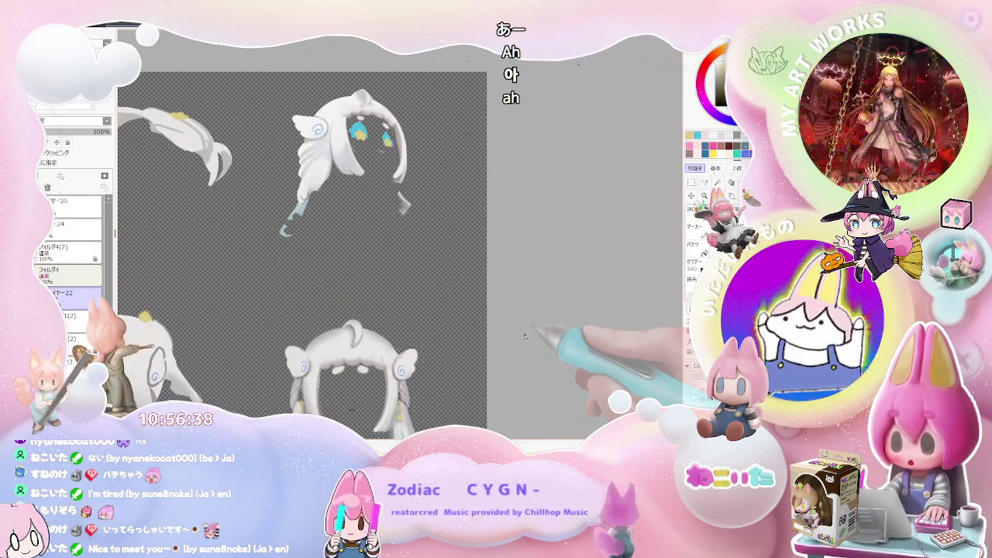
pyautogui.scroll(2, 394, 118)
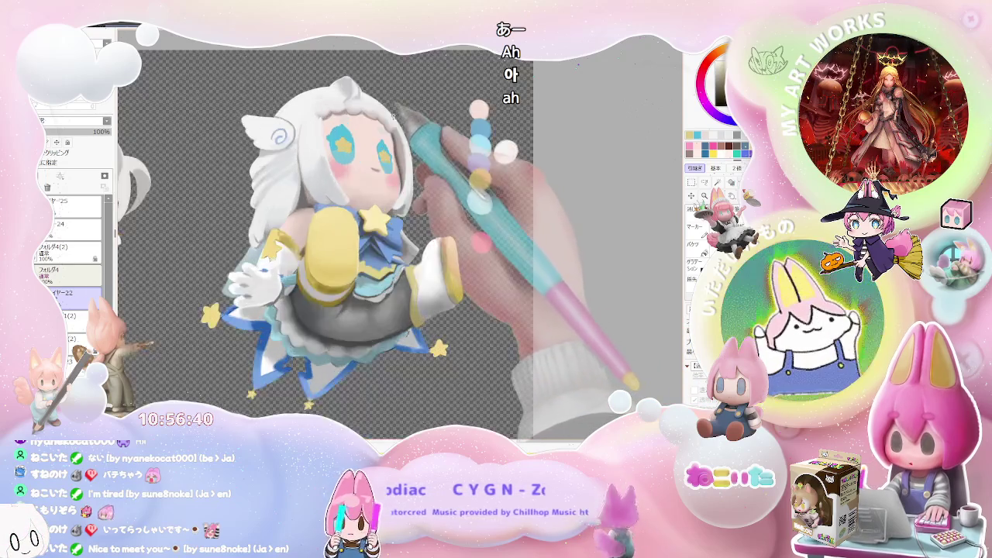
pyautogui.scroll(2, 394, 118)
pyautogui.scroll(1, 310, 155)
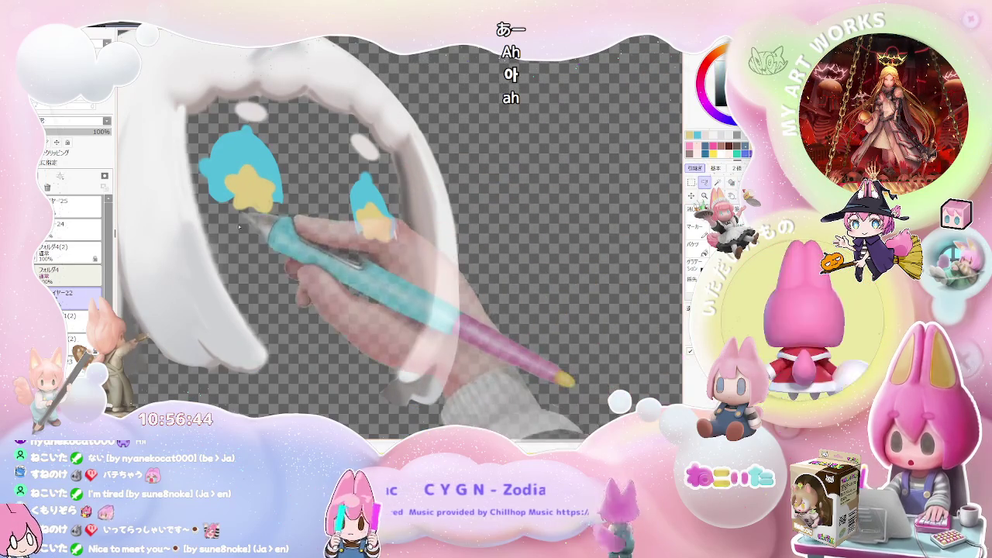
pyautogui.moveTo(239, 226)
pyautogui.mouseDown()
pyautogui.moveTo(256, 128)
pyautogui.moveTo(380, 172)
pyautogui.moveTo(311, 234)
pyautogui.mouseUp()
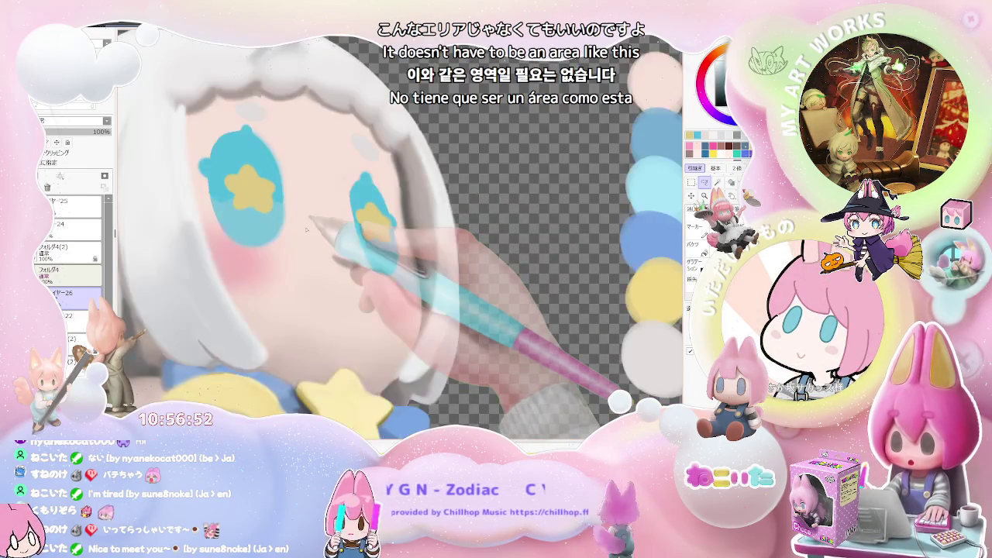
pyautogui.moveTo(334, 257); pyautogui.dragTo(358, 268)
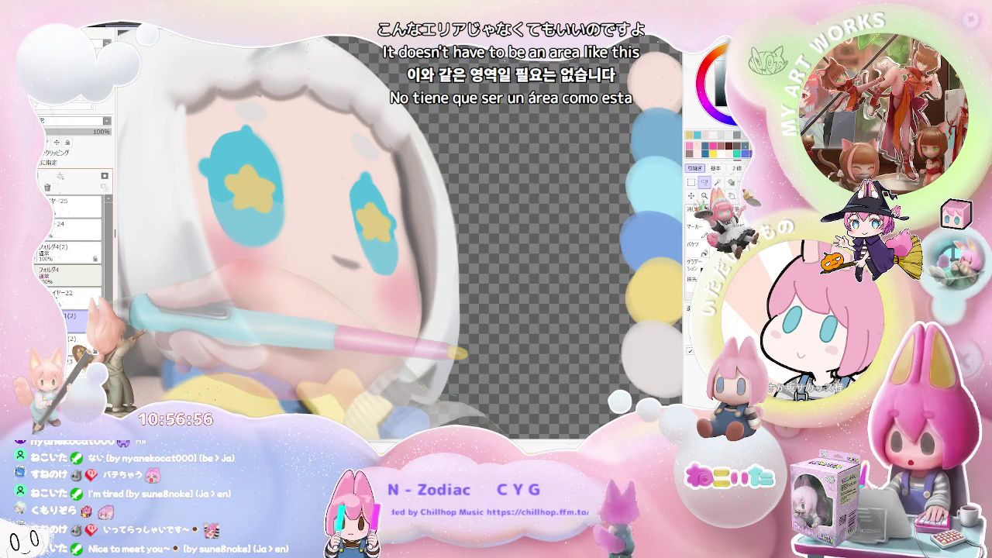
pyautogui.press('Home')
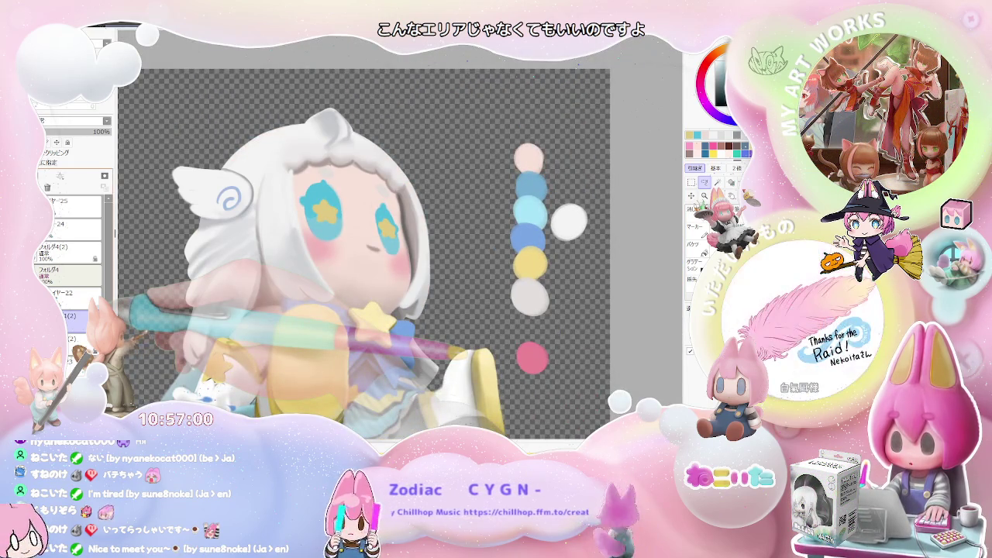
pyautogui.scroll(2, 337, 217)
pyautogui.scroll(3, 337, 217)
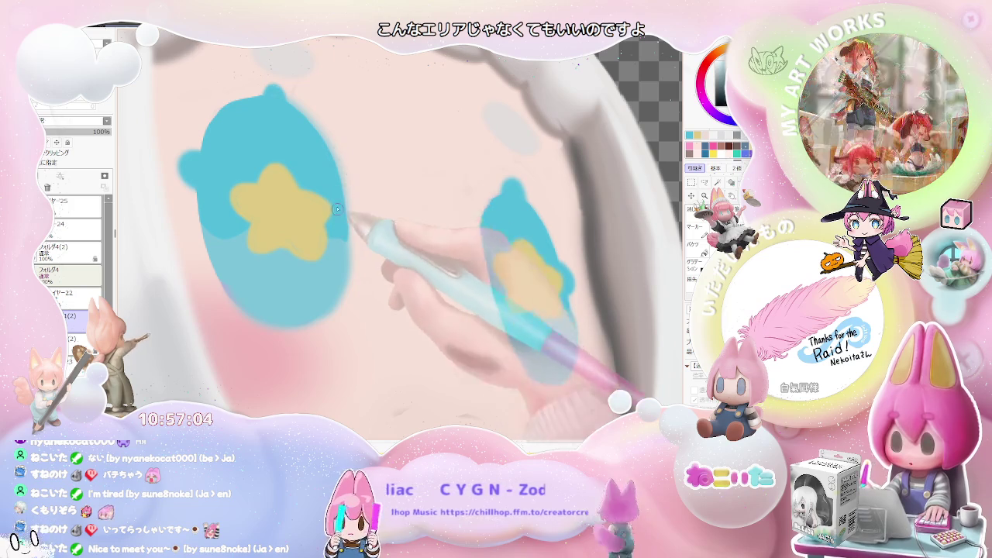
pyautogui.scroll(-2, 341, 220)
pyautogui.click(70, 293)
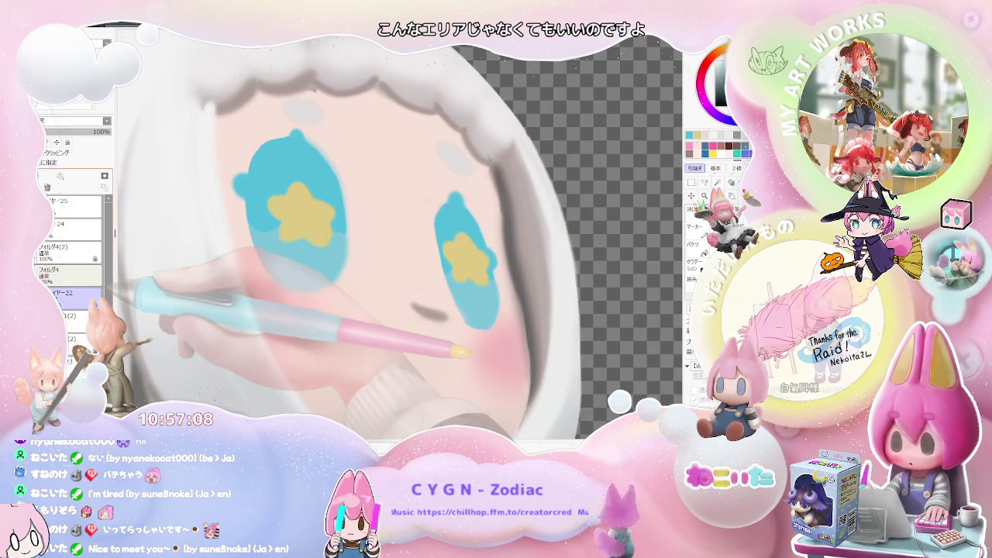
pyautogui.scroll(-2, 361, 212)
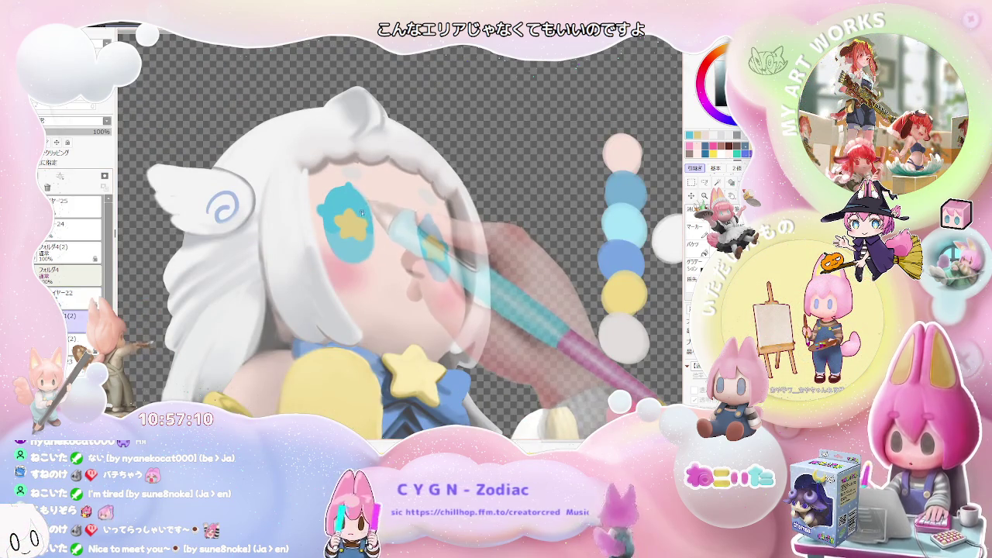
pyautogui.scroll(2, 372, 226)
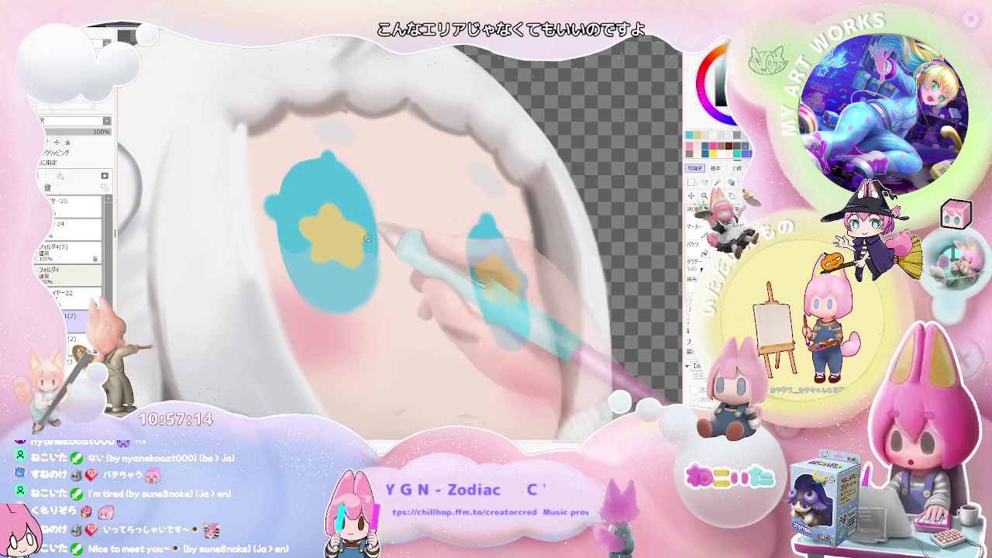
pyautogui.scroll(-3, 368, 231)
pyautogui.scroll(-2, 368, 231)
pyautogui.press('End')
pyautogui.press('End')
pyautogui.press('End')
pyautogui.scroll(-1, 368, 231)
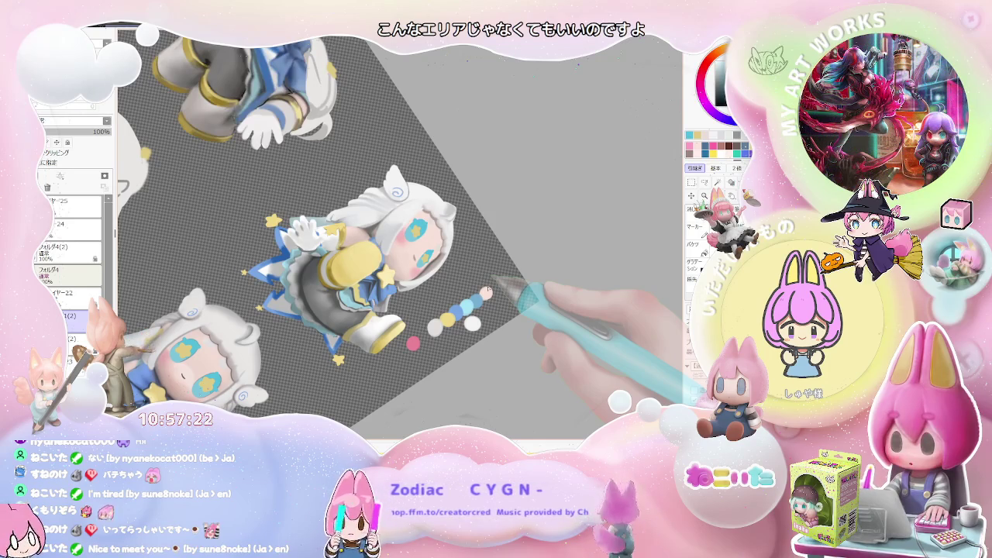
pyautogui.scroll(3, 434, 294)
pyautogui.scroll(2, 403, 294)
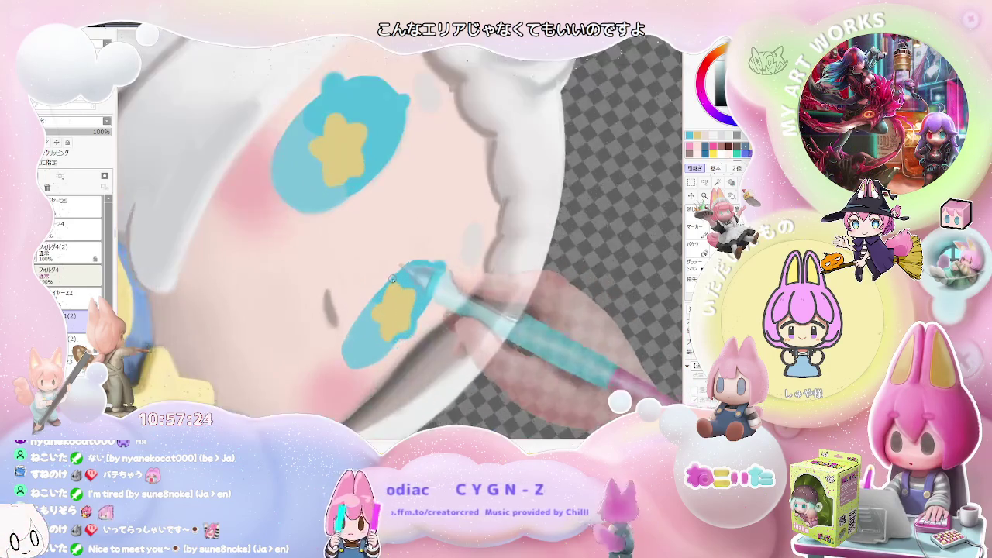
pyautogui.scroll(2, 380, 294)
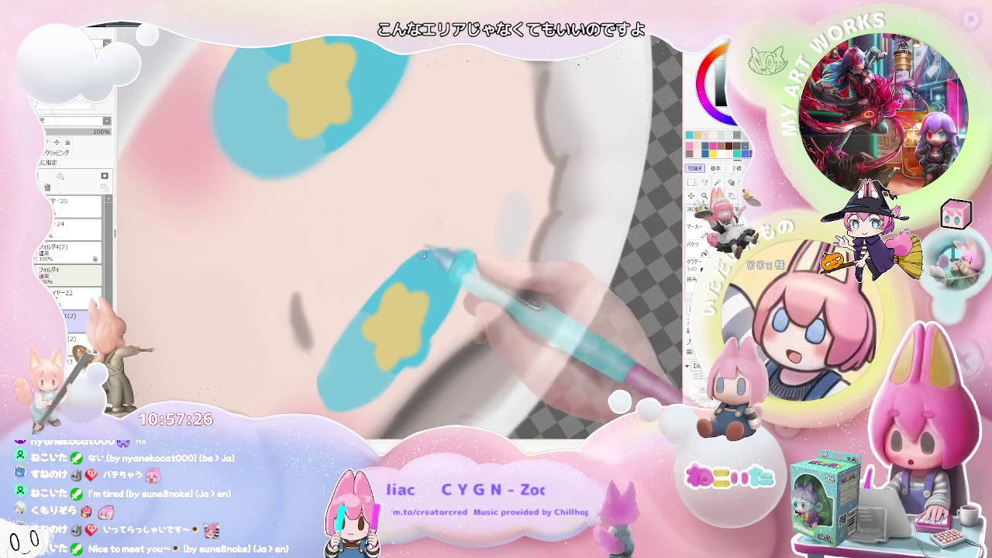
pyautogui.scroll(-1, 368, 306)
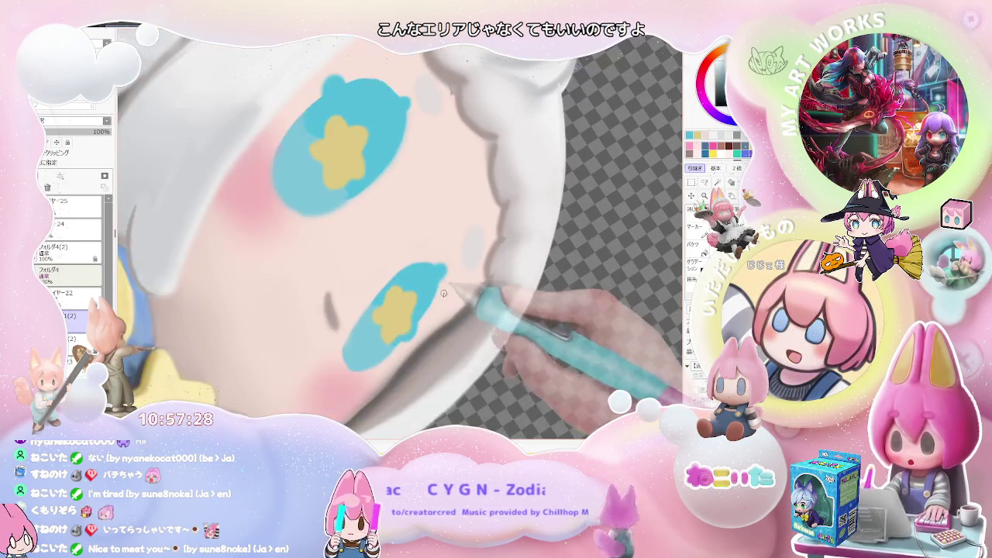
pyautogui.scroll(-1, 412, 329)
pyautogui.scroll(-2, 434, 330)
pyautogui.scroll(-1, 457, 332)
pyautogui.scroll(1, 465, 332)
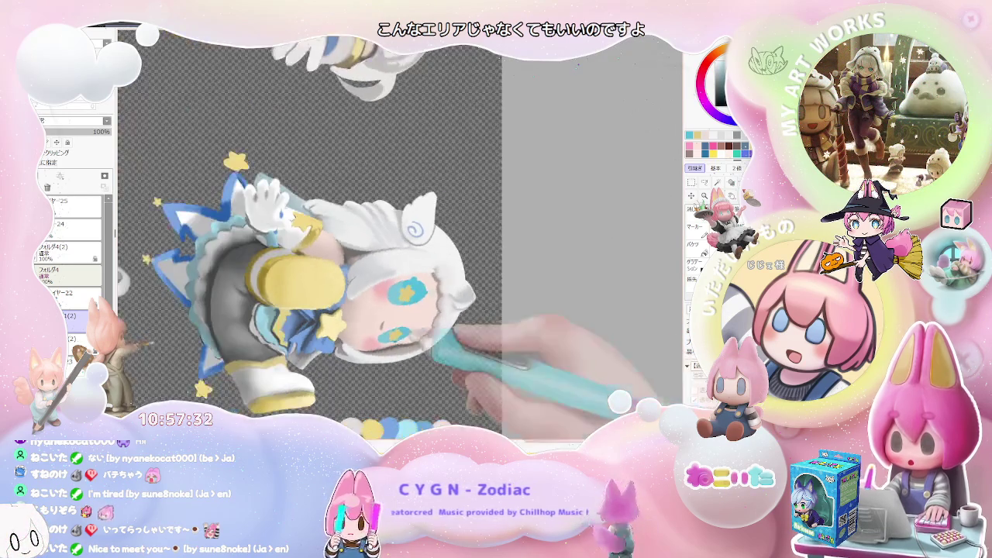
pyautogui.scroll(2, 419, 329)
pyautogui.scroll(2, 380, 328)
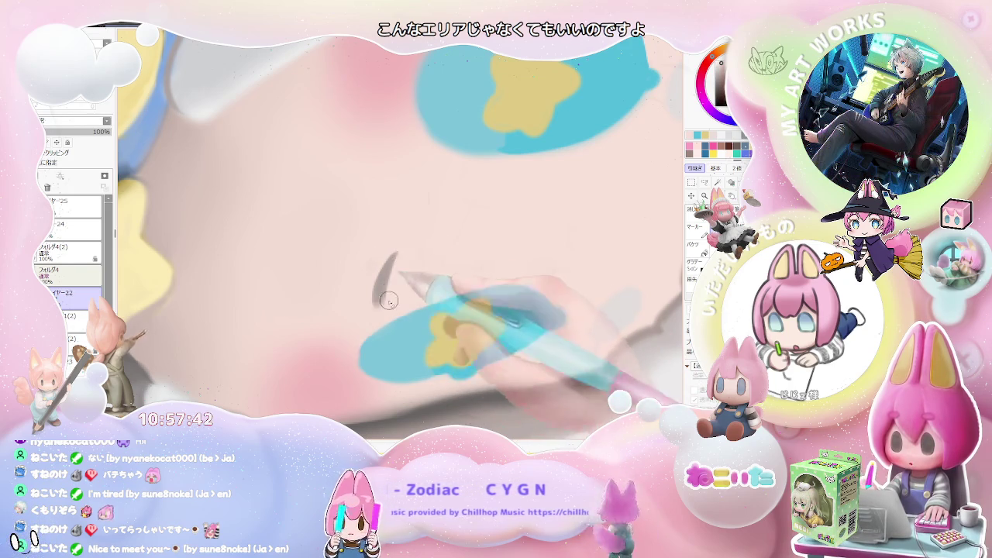
pyautogui.scroll(-2, 418, 287)
pyautogui.scroll(-2, 458, 298)
pyautogui.scroll(-2, 496, 310)
pyautogui.scroll(-1, 543, 332)
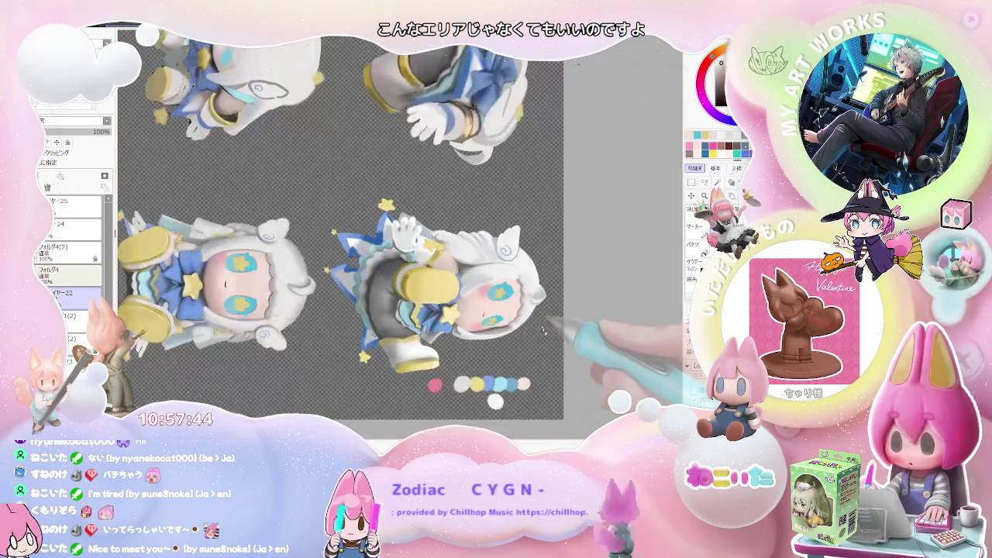
# Zoom in on the bottom-right figure's face around the mouth.
pyautogui.scroll(-1, 562, 331)
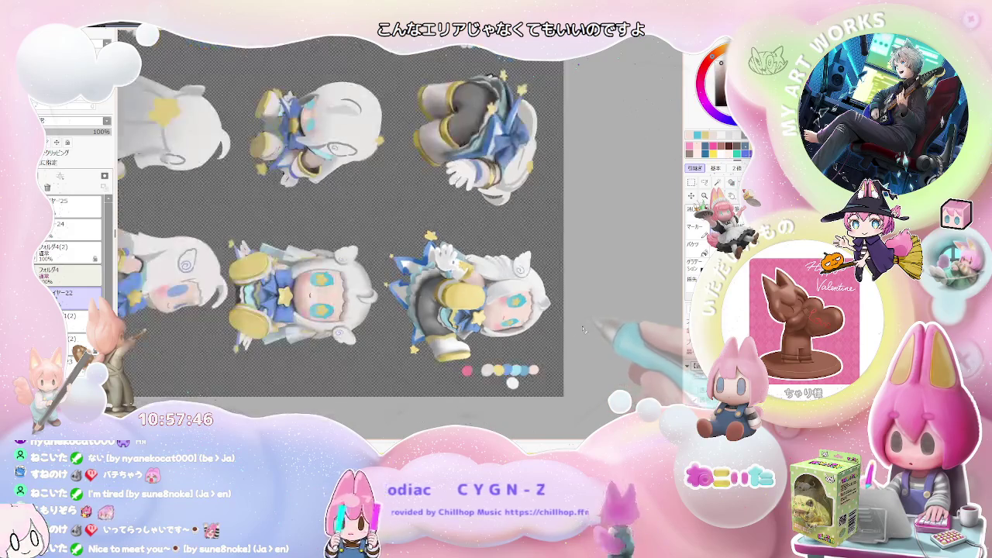
pyautogui.scroll(-1, 577, 332)
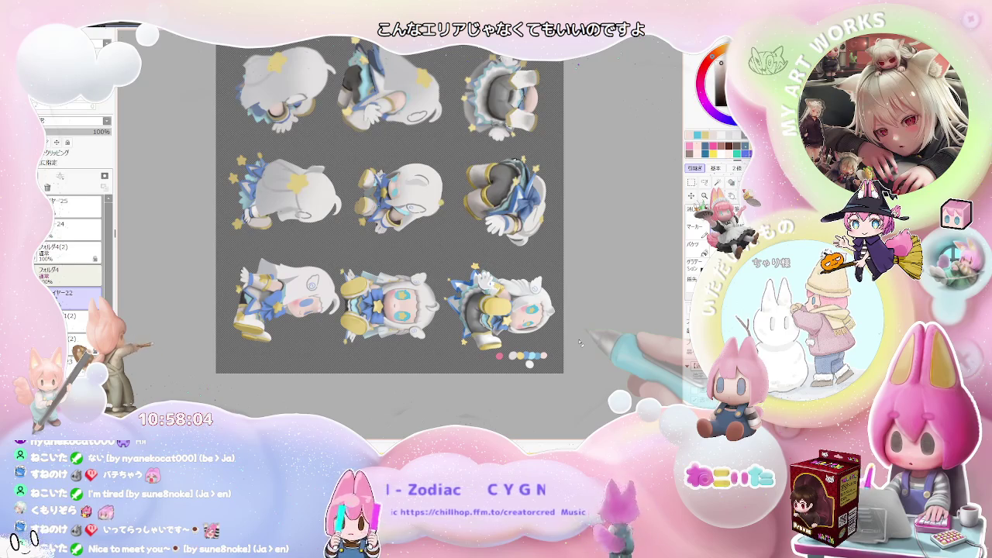
pyautogui.scroll(2, 542, 325)
pyautogui.scroll(2, 465, 310)
pyautogui.scroll(2, 378, 292)
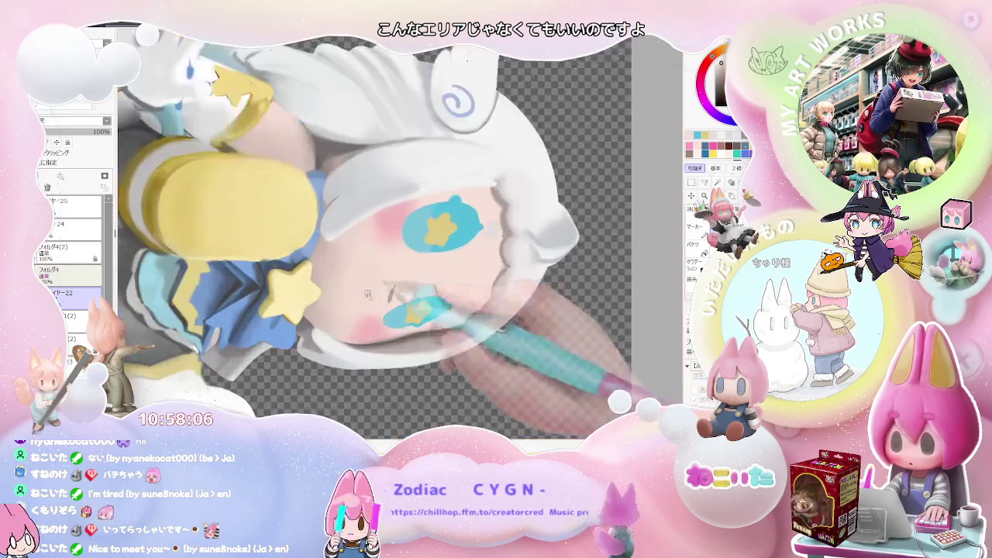
pyautogui.scroll(2, 377, 293)
pyautogui.scroll(1, 378, 293)
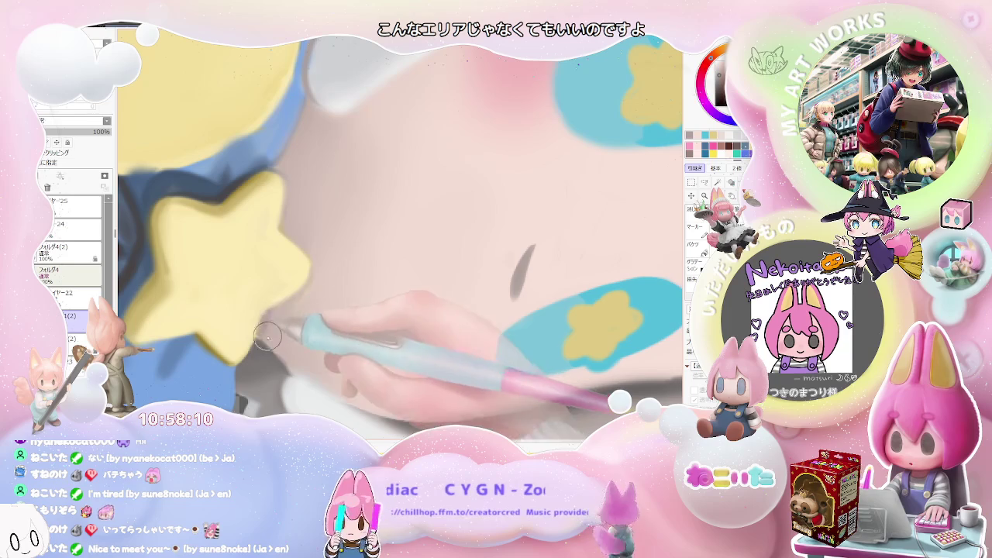
pyautogui.scroll(-1, 287, 354)
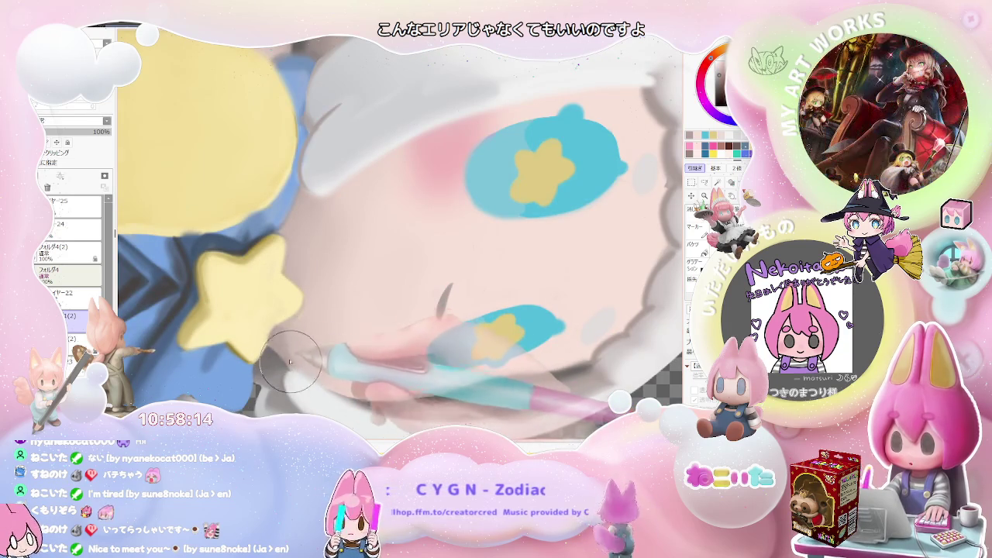
pyautogui.scroll(-3, 293, 362)
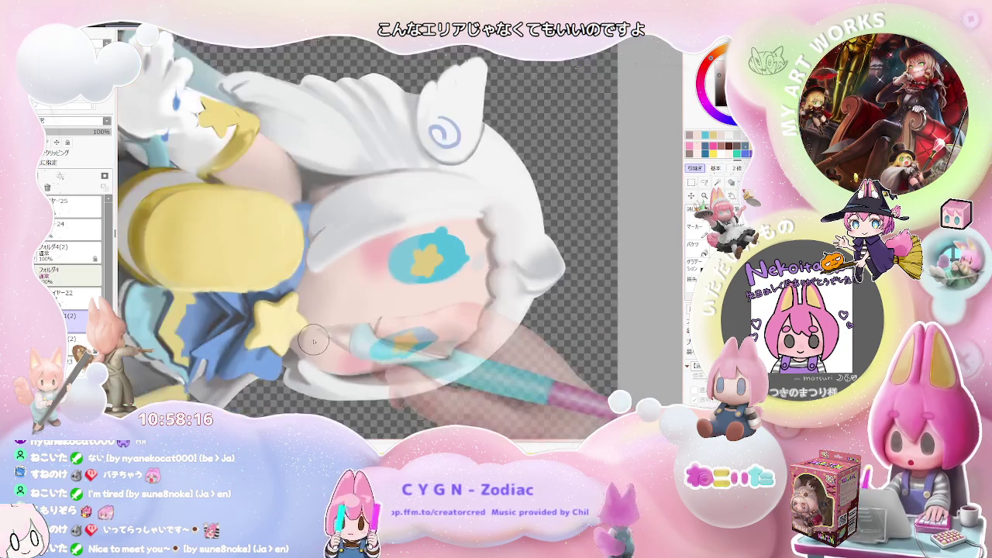
pyautogui.scroll(3, 325, 327)
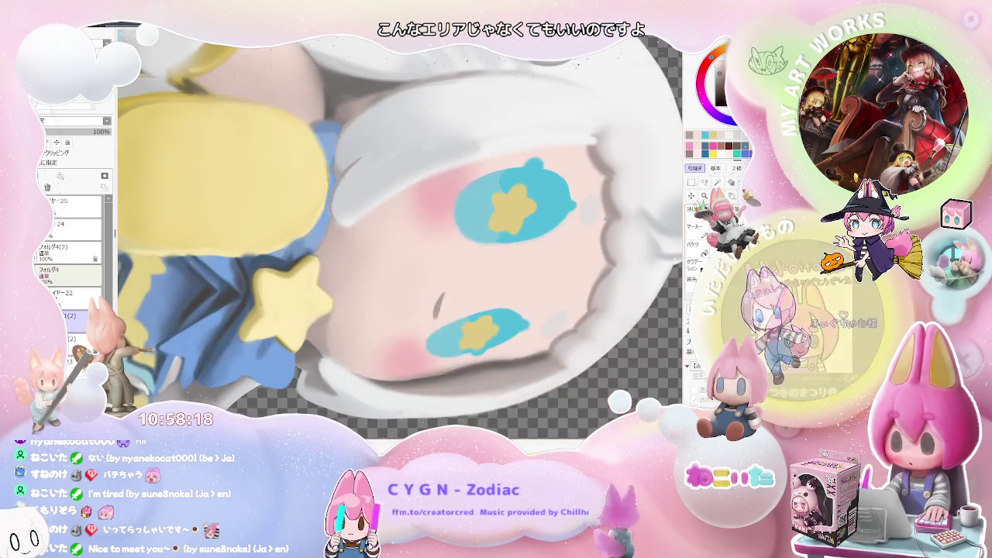
# Enlarge the brush and paint soft shading strokes near the mouth.
pyautogui.press(']')
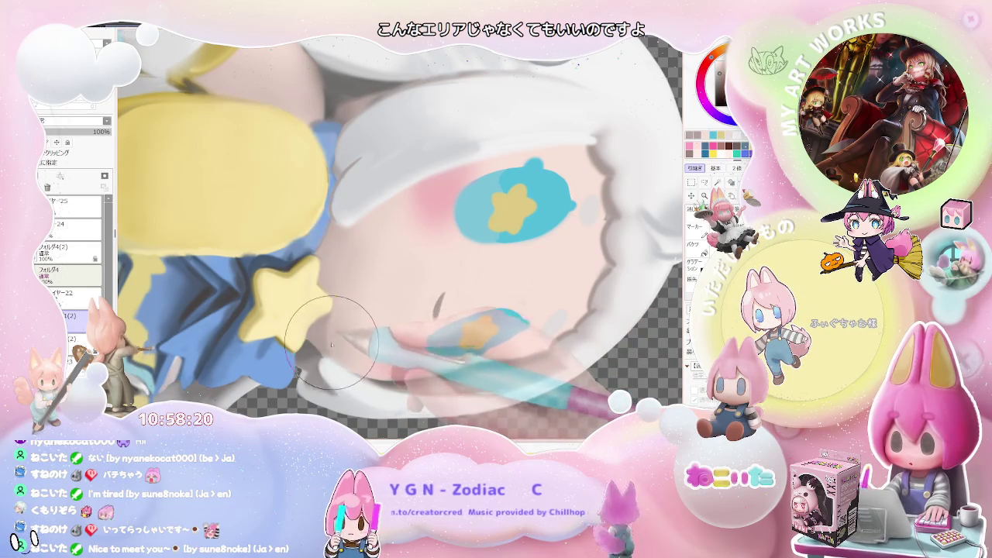
pyautogui.moveTo(335, 345)
pyautogui.mouseDown()
pyautogui.moveTo(334, 255)
pyautogui.moveTo(333, 310)
pyautogui.mouseUp()
pyautogui.scroll(-1, 383, 359)
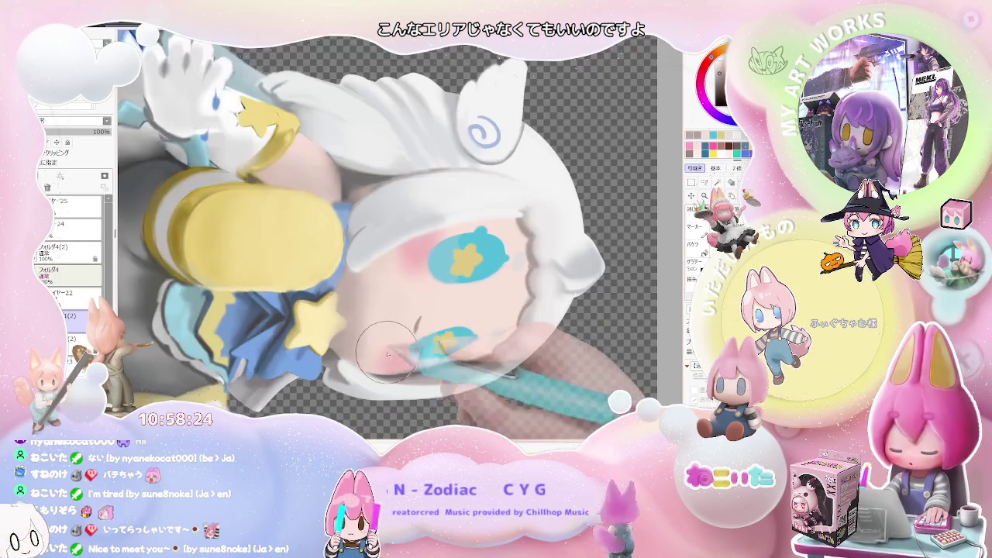
pyautogui.scroll(-1, 386, 319)
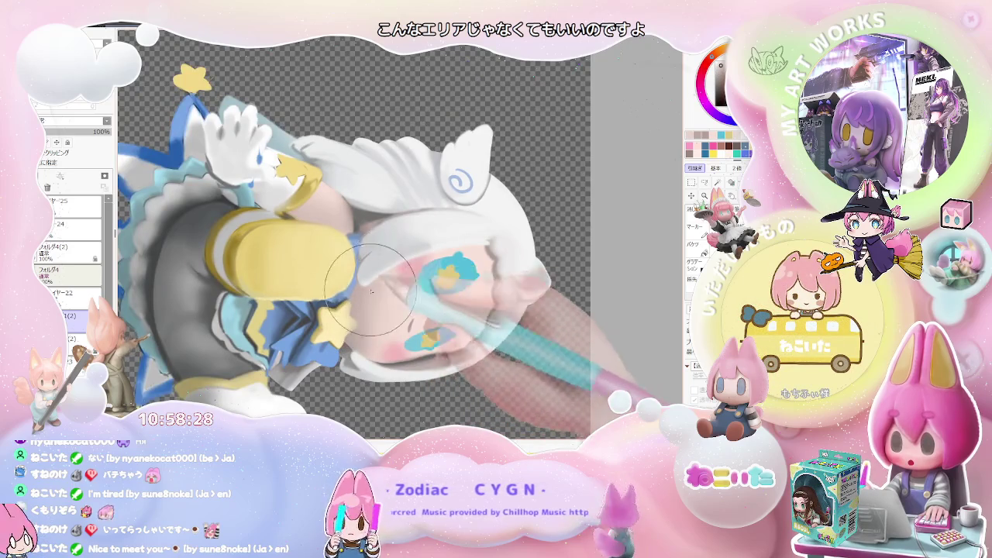
pyautogui.scroll(-1, 373, 288)
pyautogui.scroll(-1, 372, 288)
pyautogui.press('Delete')
pyautogui.press('Delete')
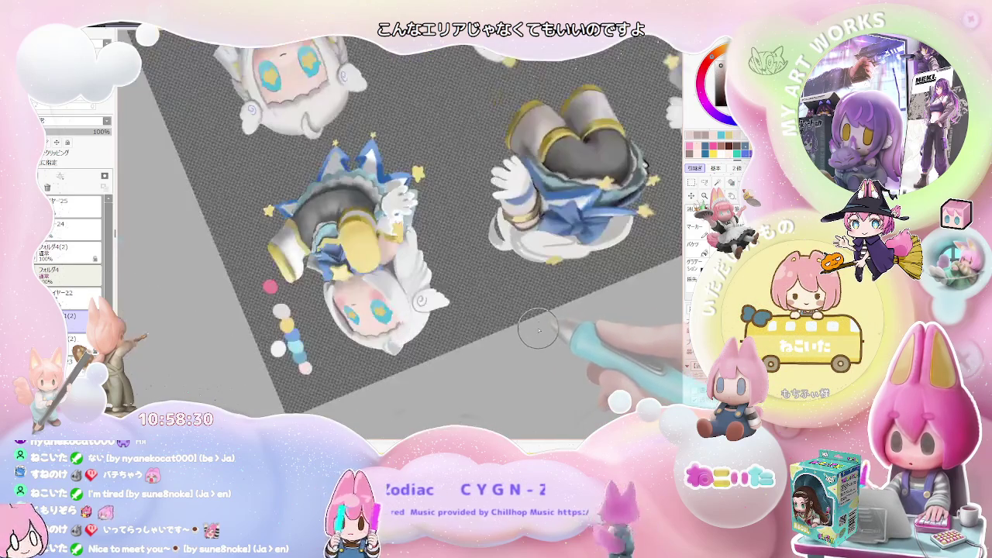
# Zoom in on the winged ear, shrink the brush, and paint a blue spiral swirl.
pyautogui.press('End')
pyautogui.scroll(-1, 538, 331)
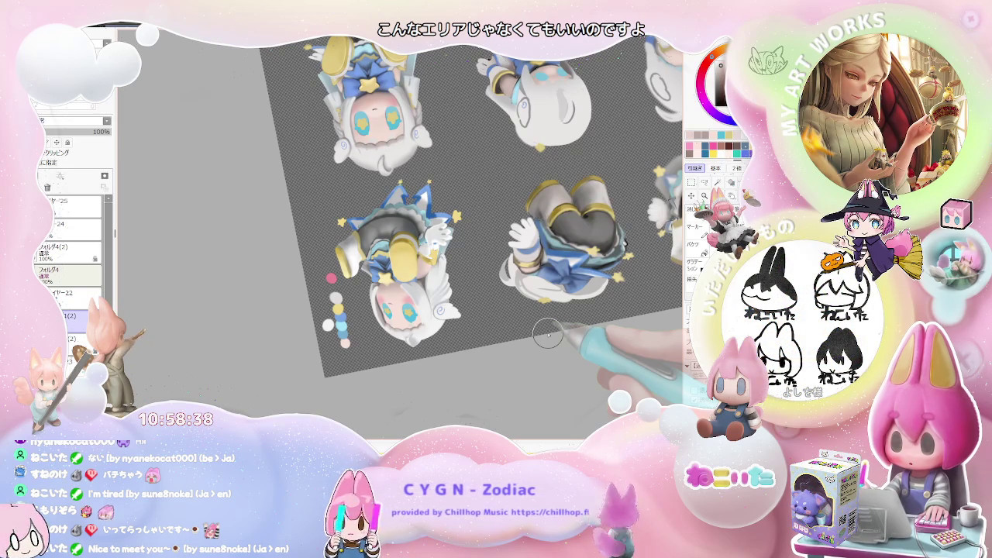
pyautogui.scroll(1, 543, 329)
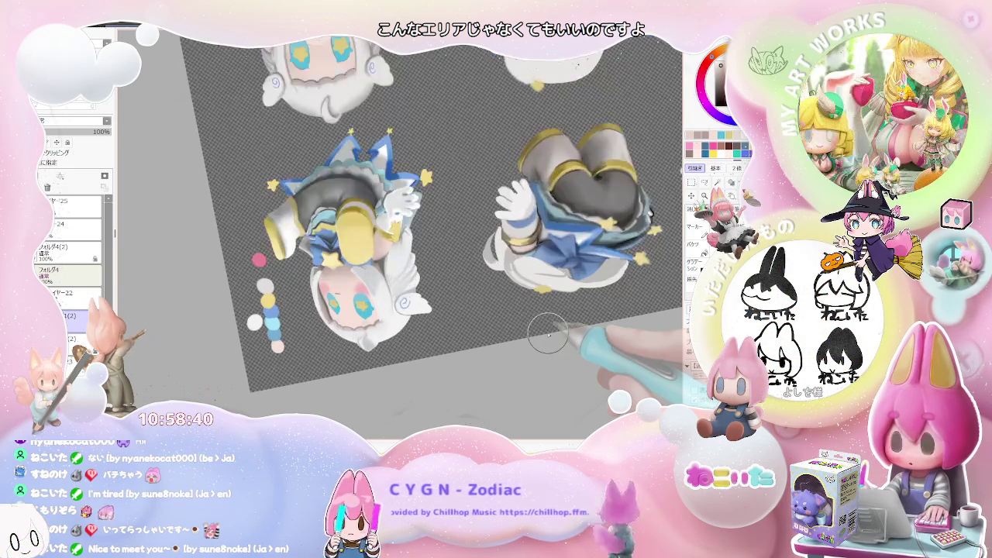
pyautogui.scroll(1, 534, 324)
pyautogui.scroll(1, 532, 321)
pyautogui.scroll(1, 338, 292)
pyautogui.scroll(1, 334, 302)
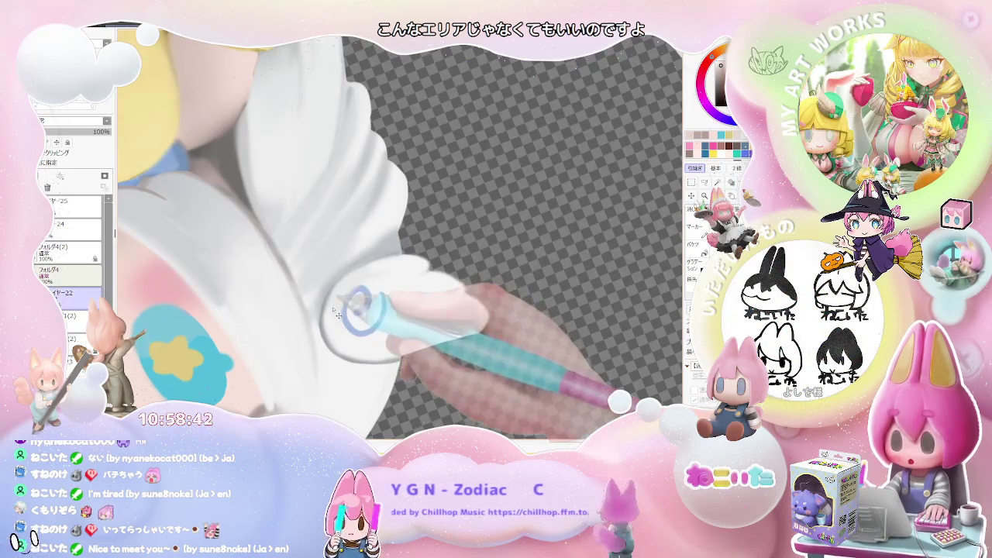
pyautogui.press('[')
pyautogui.moveTo(359, 308); pyautogui.dragTo(346, 325)
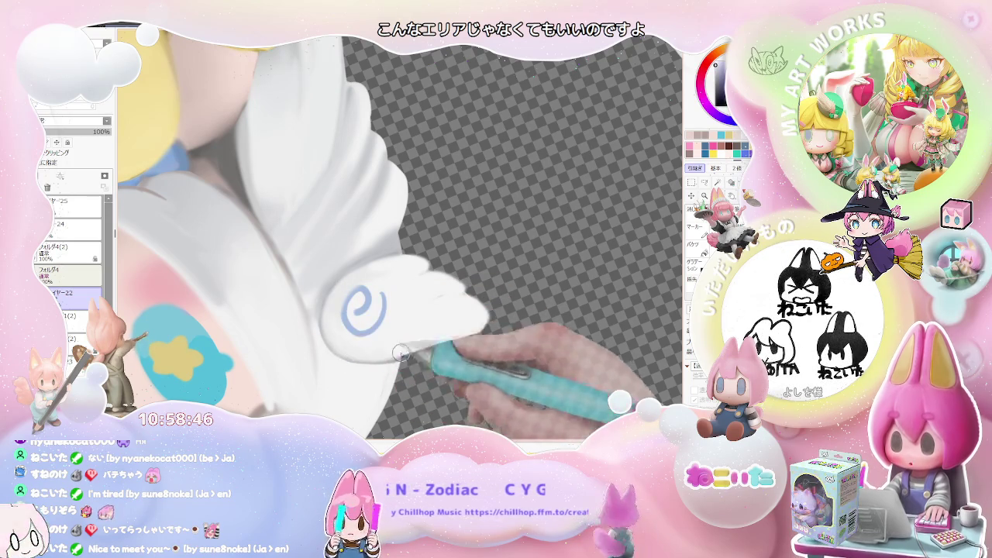
pyautogui.scroll(-2, 375, 342)
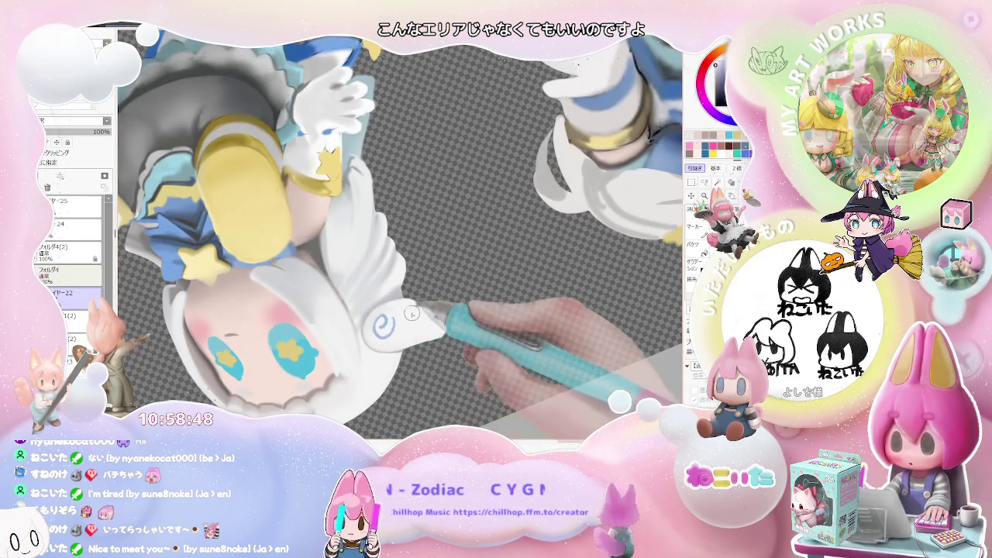
pyautogui.scroll(1, 366, 336)
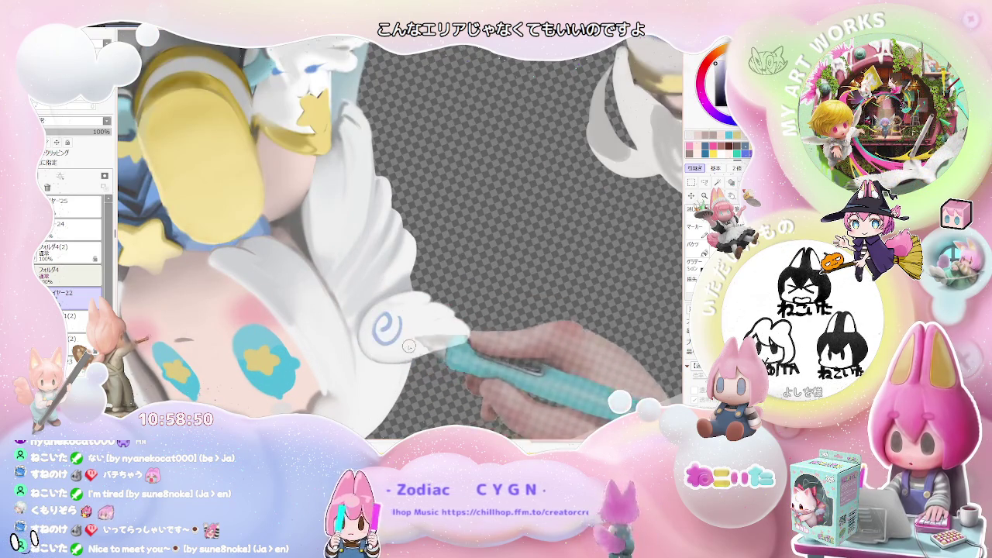
pyautogui.scroll(-1, 407, 347)
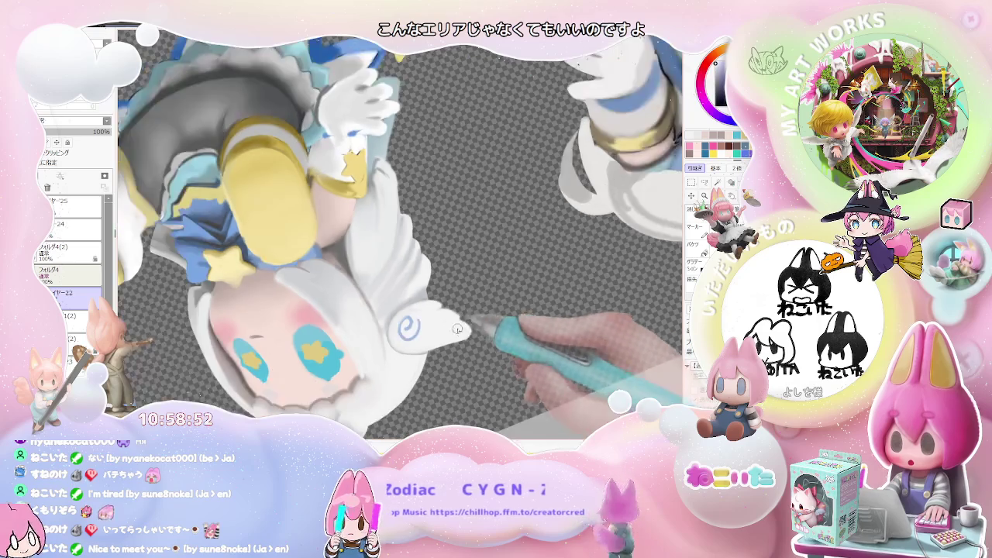
pyautogui.scroll(-2, 493, 329)
# Reset the canvas rotation upright and zoom in on the right figure's head.
pyautogui.press('End')
pyautogui.press('End')
pyautogui.press('End')
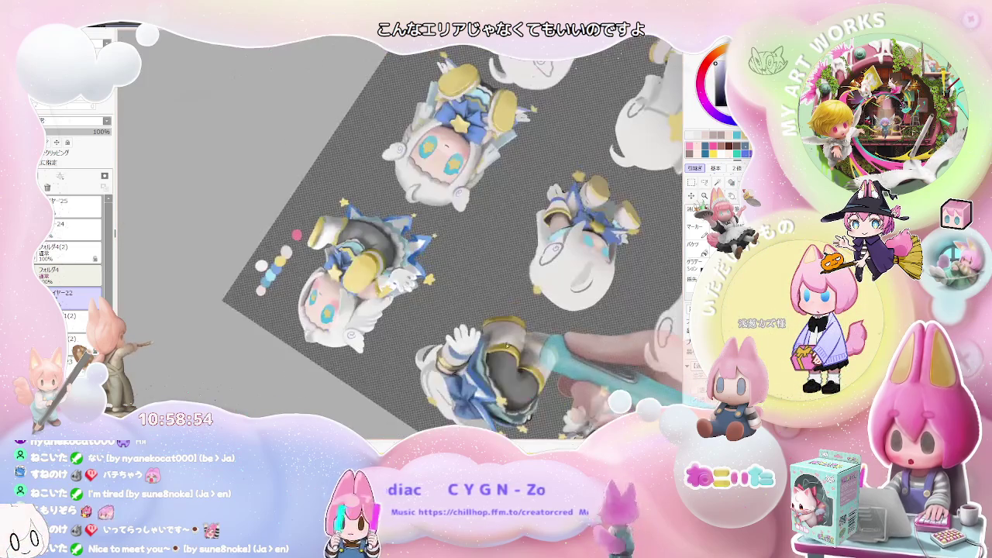
pyautogui.press('pagedown')
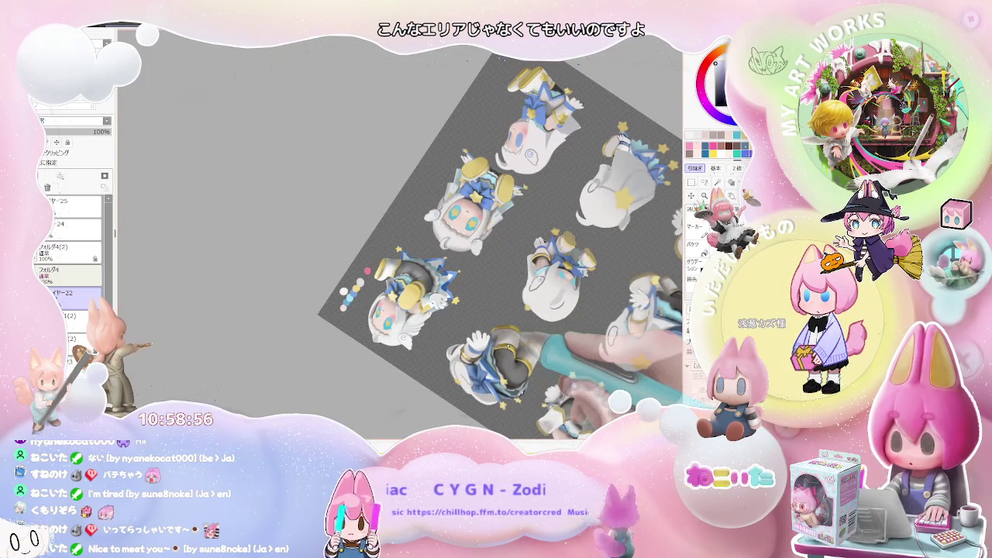
pyautogui.press('Home')
pyautogui.scroll(1, 287, 277)
pyautogui.scroll(1, 287, 277)
pyautogui.scroll(1, 287, 276)
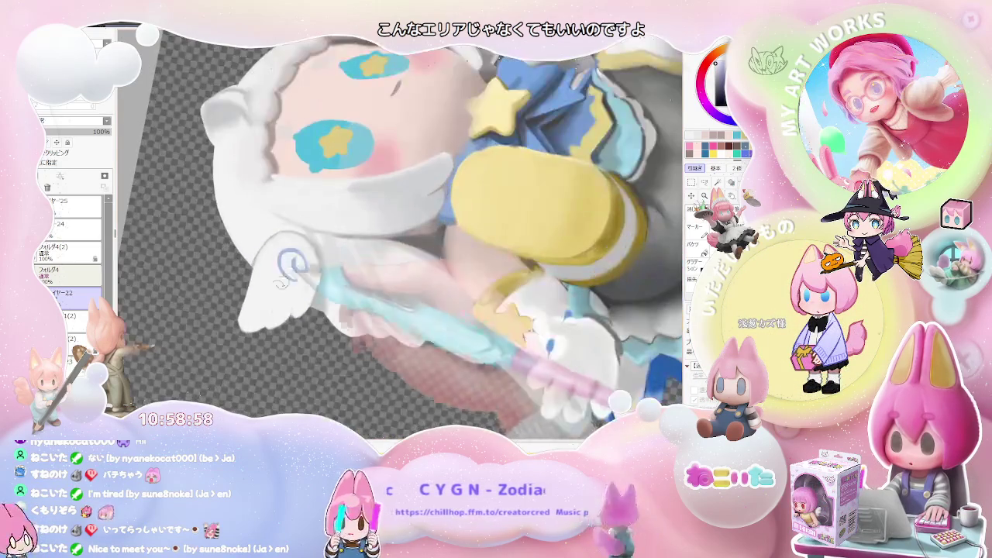
pyautogui.scroll(1, 288, 277)
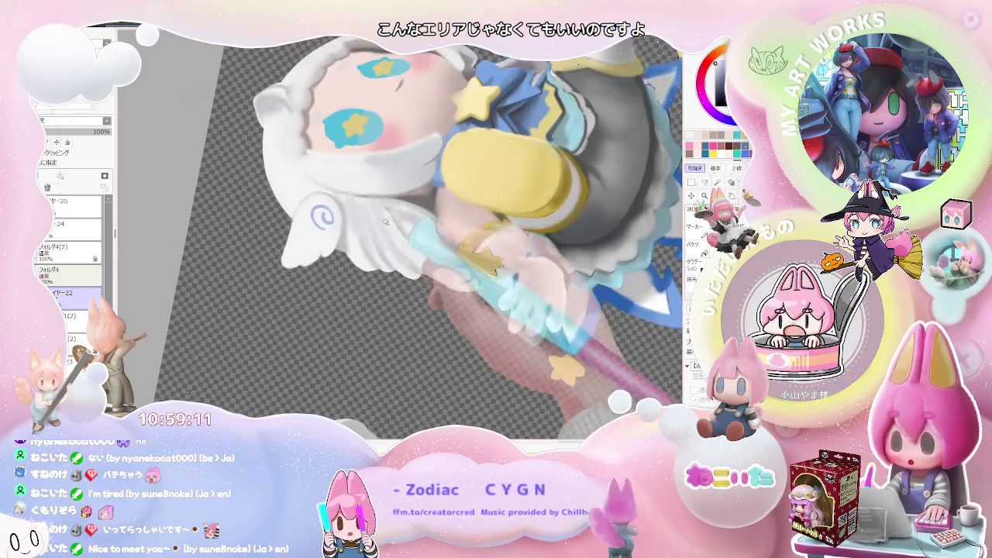
pyautogui.press('-')
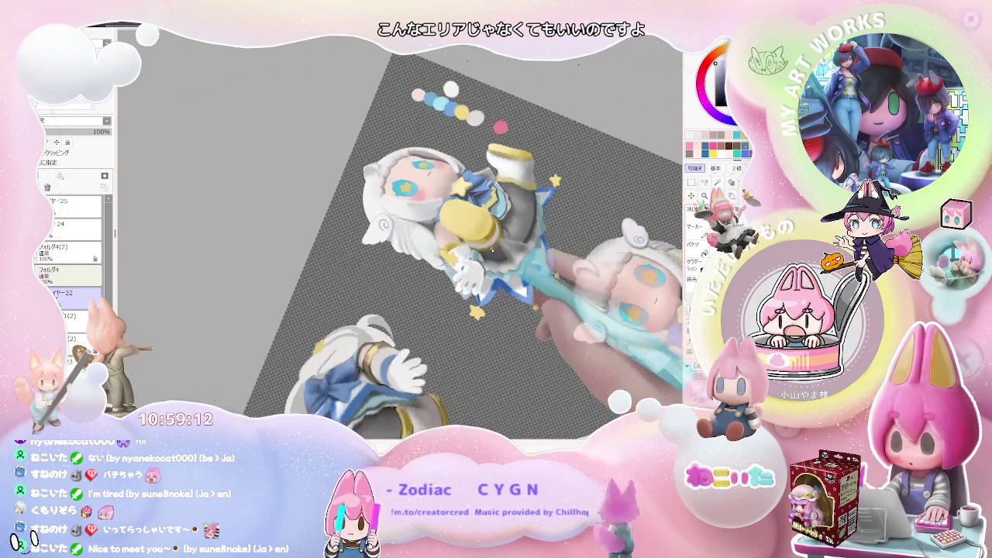
pyautogui.press('Home')
pyautogui.press('+')
pyautogui.press('+')
pyautogui.press('+')
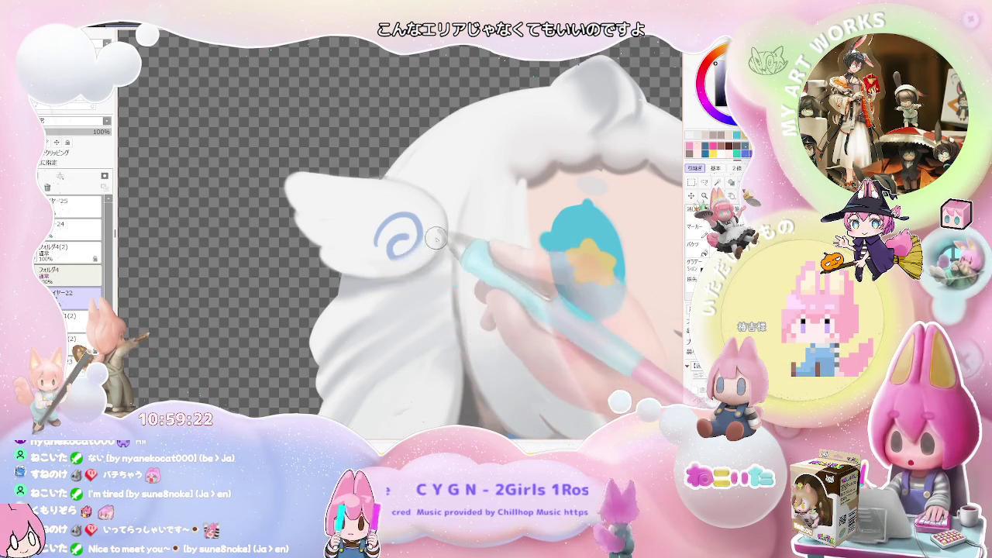
# Zoom around the sheet and enlarge the brush to size 60.
pyautogui.scroll(-2, 429, 248)
pyautogui.scroll(-2, 429, 248)
pyautogui.scroll(-1, 429, 248)
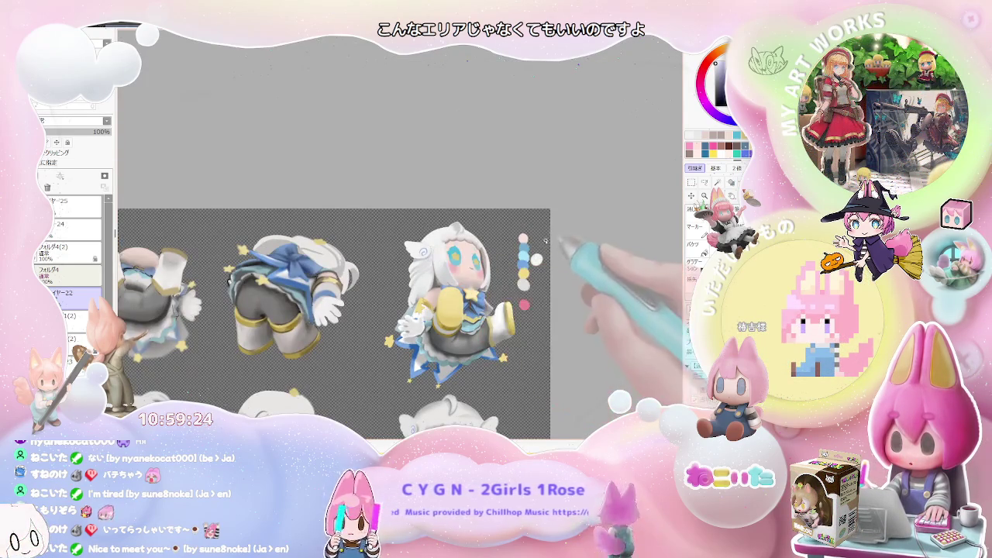
pyautogui.scroll(1, 434, 287)
pyautogui.scroll(1, 411, 298)
pyautogui.scroll(2, 400, 303)
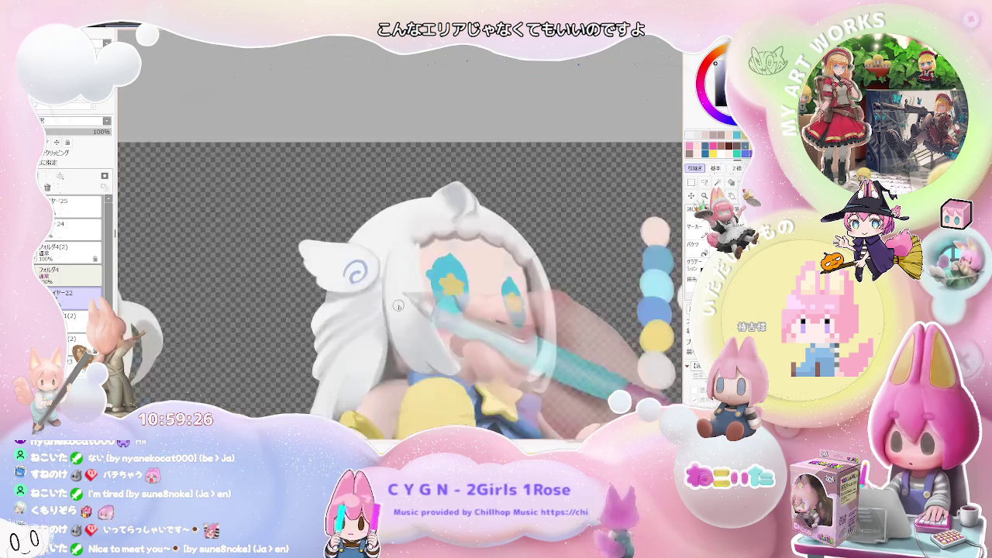
pyautogui.scroll(1, 400, 303)
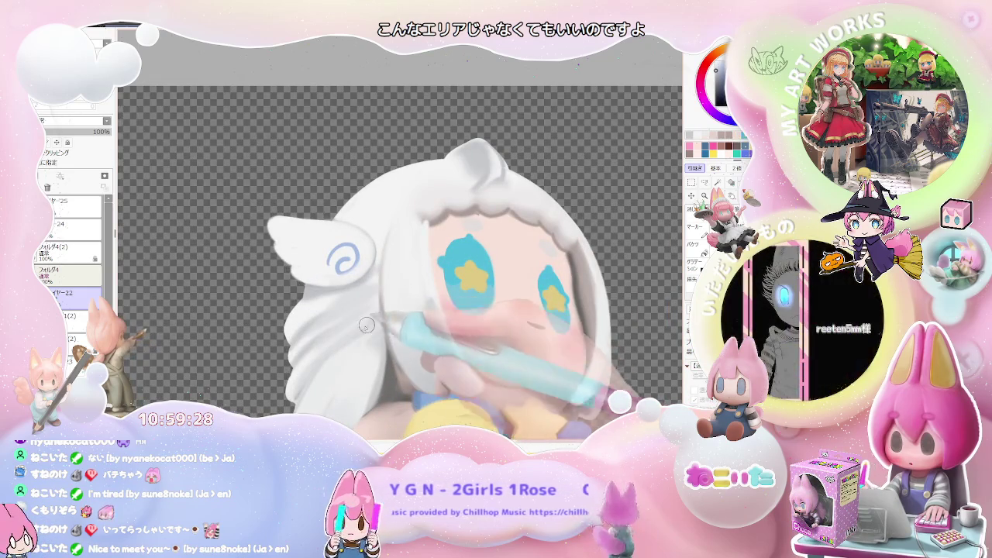
pyautogui.press(']')
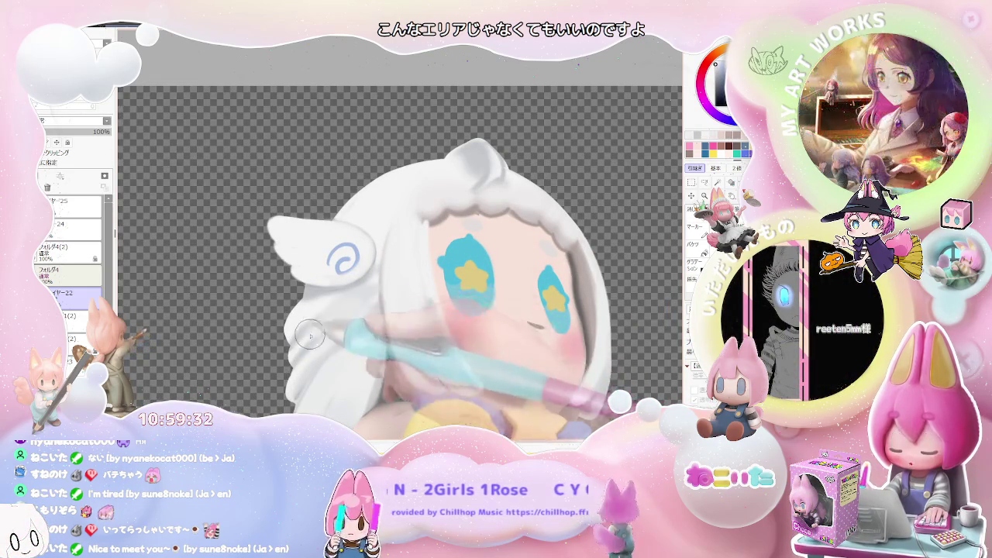
# Tilt and zoom the canvas view onto the white-haired figure's head.
pyautogui.scroll(-1, 377, 283)
pyautogui.scroll(-1, 377, 283)
pyautogui.scroll(-1, 434, 310)
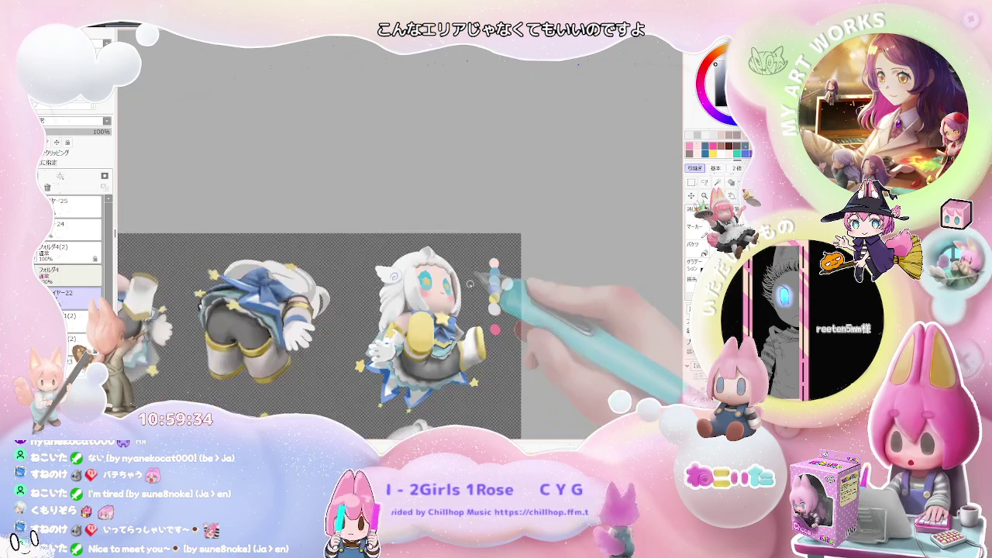
pyautogui.scroll(-1, 522, 319)
pyautogui.moveTo(522, 319); pyautogui.dragTo(496, 325)
pyautogui.scroll(1, 465, 326)
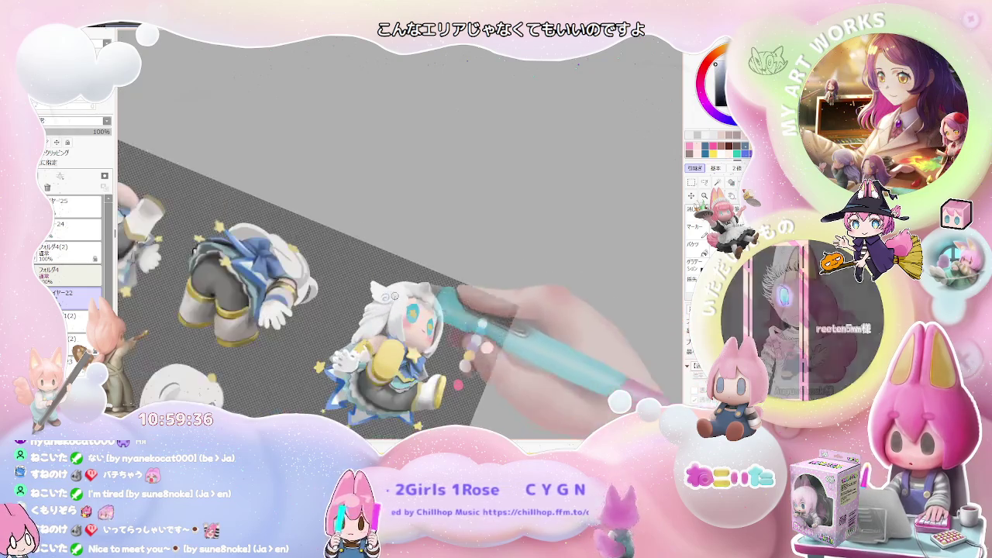
pyautogui.scroll(2, 358, 313)
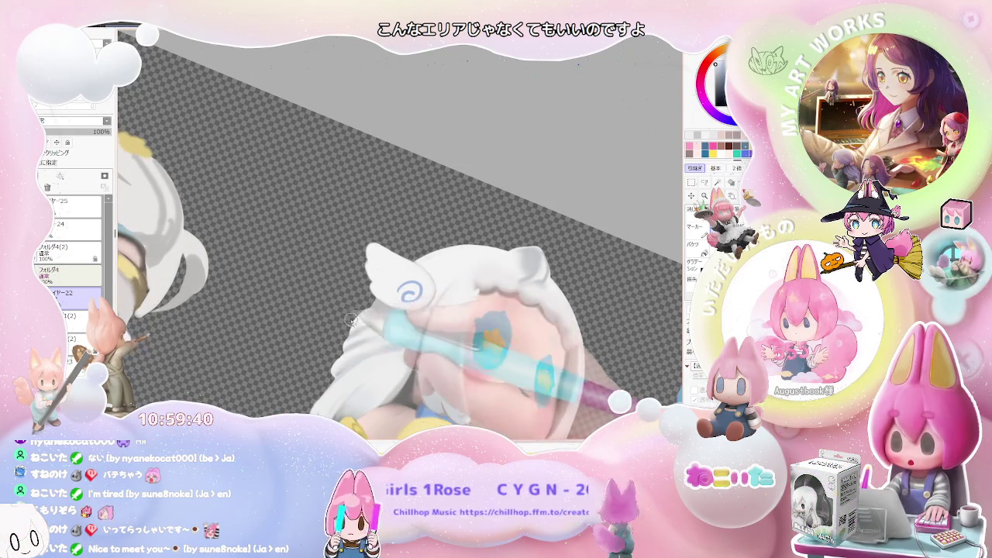
pyautogui.scroll(-1, 366, 304)
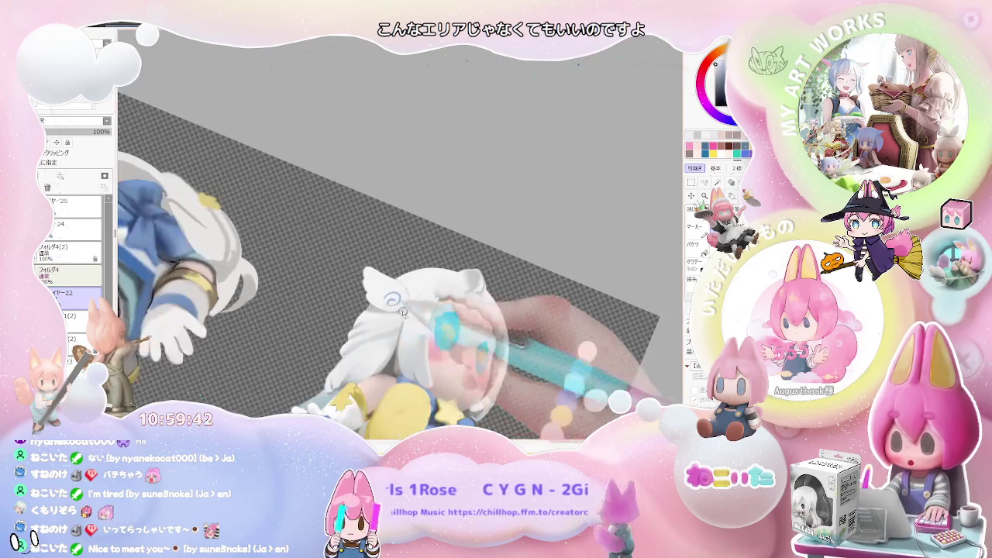
pyautogui.scroll(-2, 418, 302)
pyautogui.scroll(-1, 465, 302)
pyautogui.scroll(1, 481, 302)
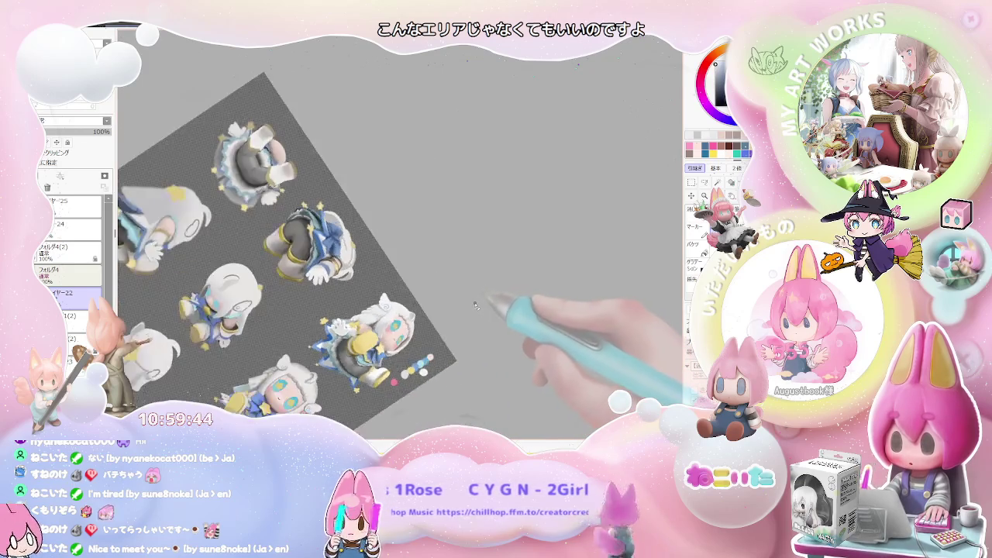
pyautogui.scroll(1, 458, 310)
pyautogui.scroll(1, 403, 310)
pyautogui.scroll(1, 341, 307)
pyautogui.scroll(1, 326, 326)
pyautogui.scroll(1, 314, 353)
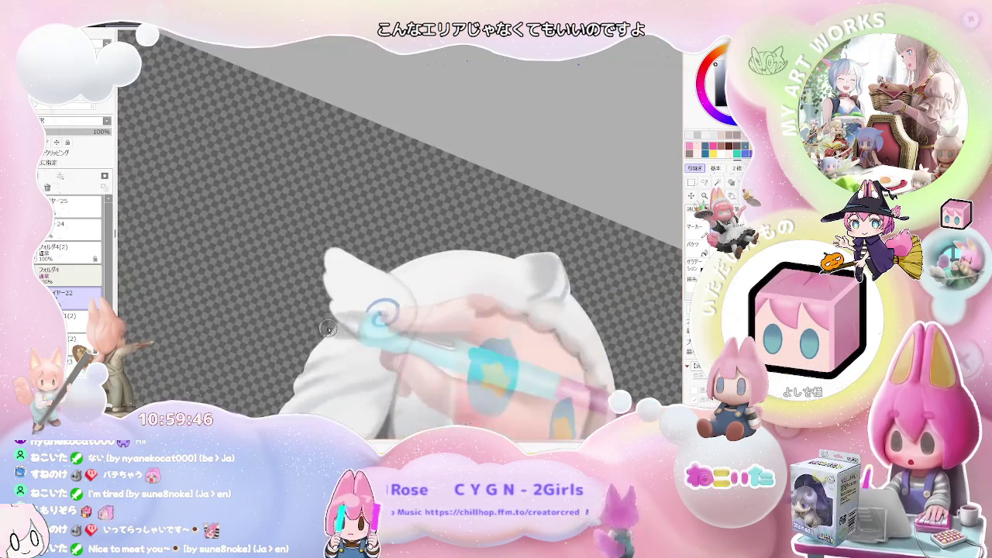
pyautogui.scroll(1, 302, 379)
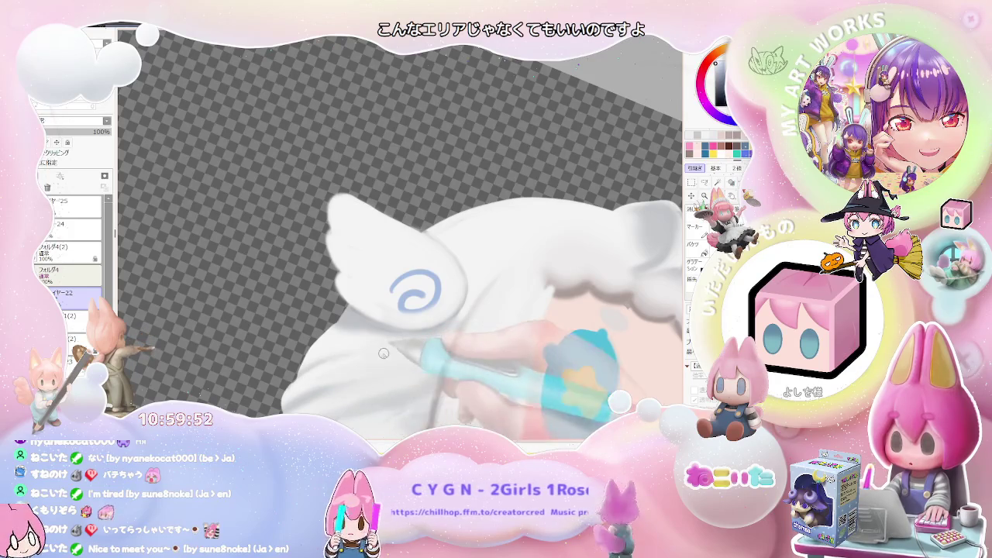
pyautogui.scroll(-2, 389, 353)
pyautogui.scroll(1, 330, 377)
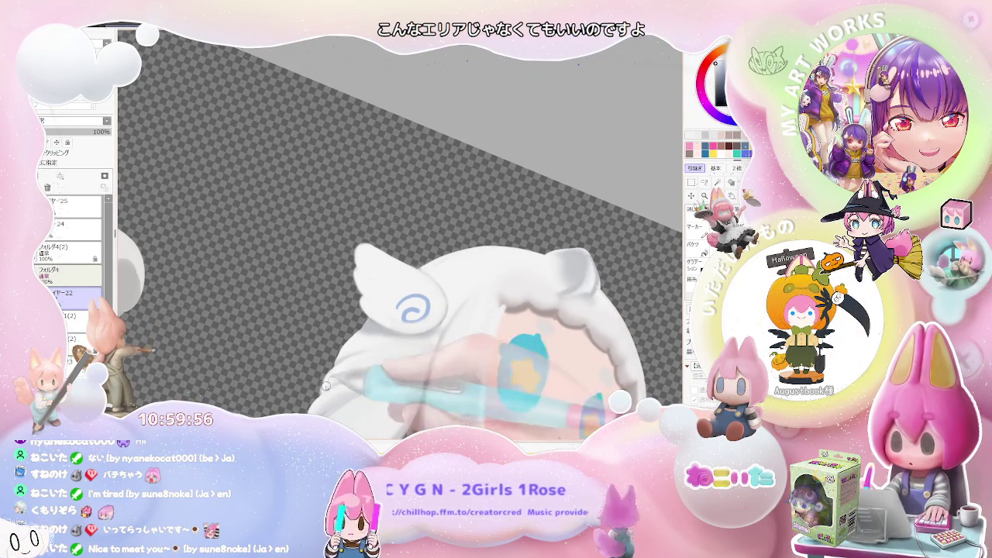
pyautogui.scroll(-2, 333, 384)
pyautogui.scroll(-2, 372, 368)
pyautogui.scroll(-1, 418, 355)
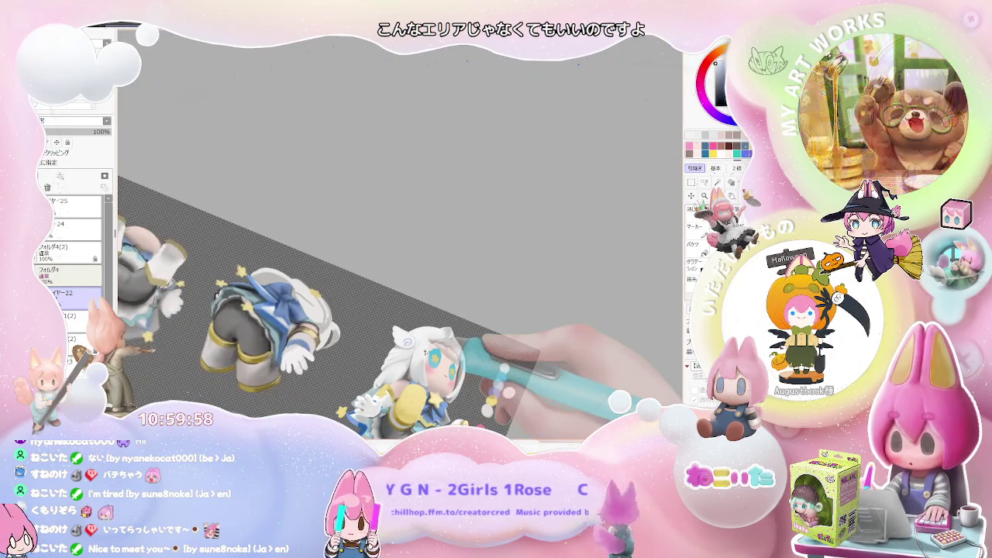
# Zoom in on the hair loop and rotate the view so the hair edge lies level.
pyautogui.scroll(-2, 457, 361)
pyautogui.scroll(-1, 442, 364)
pyautogui.scroll(4, 388, 349)
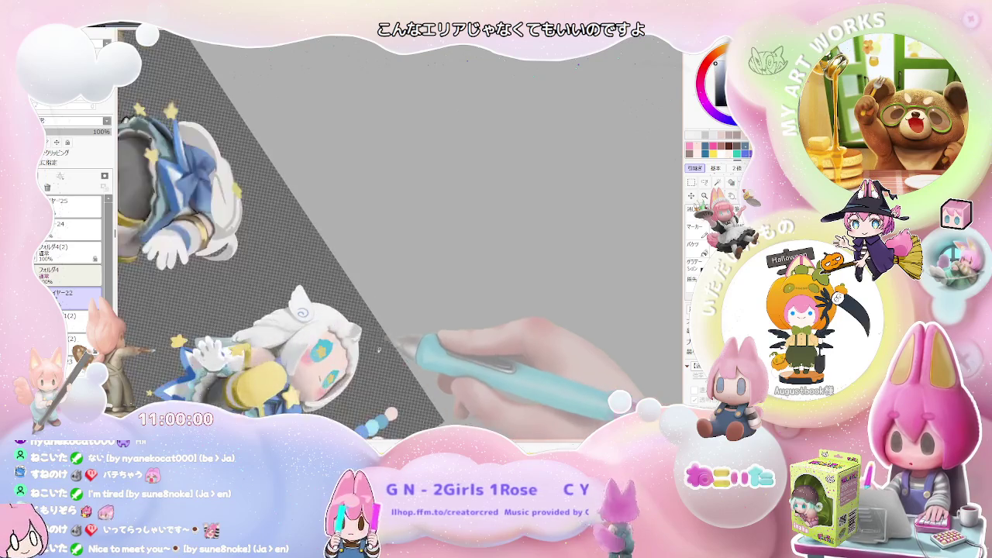
pyautogui.scroll(2, 386, 348)
pyautogui.scroll(1, 357, 338)
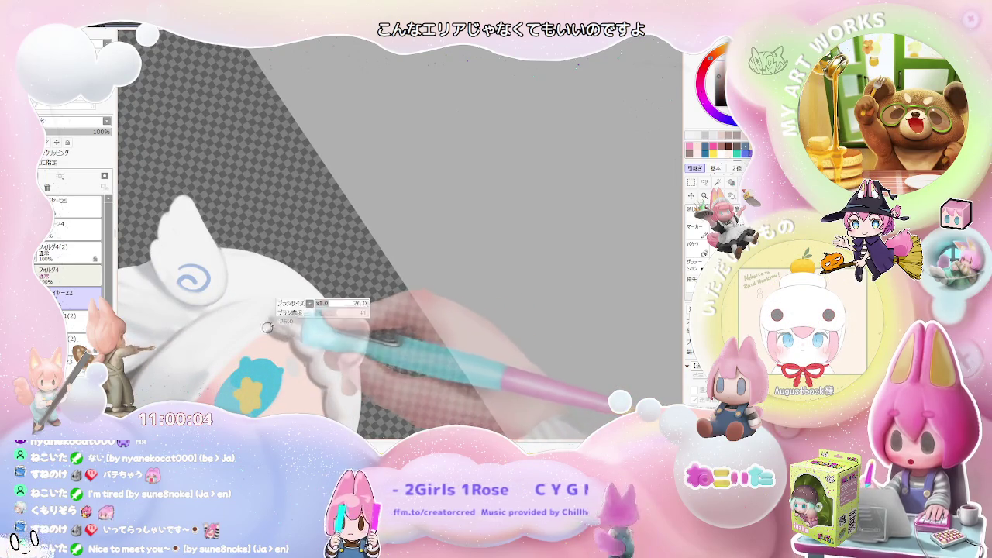
pyautogui.scroll(1, 275, 335)
pyautogui.scroll(-1, 291, 310)
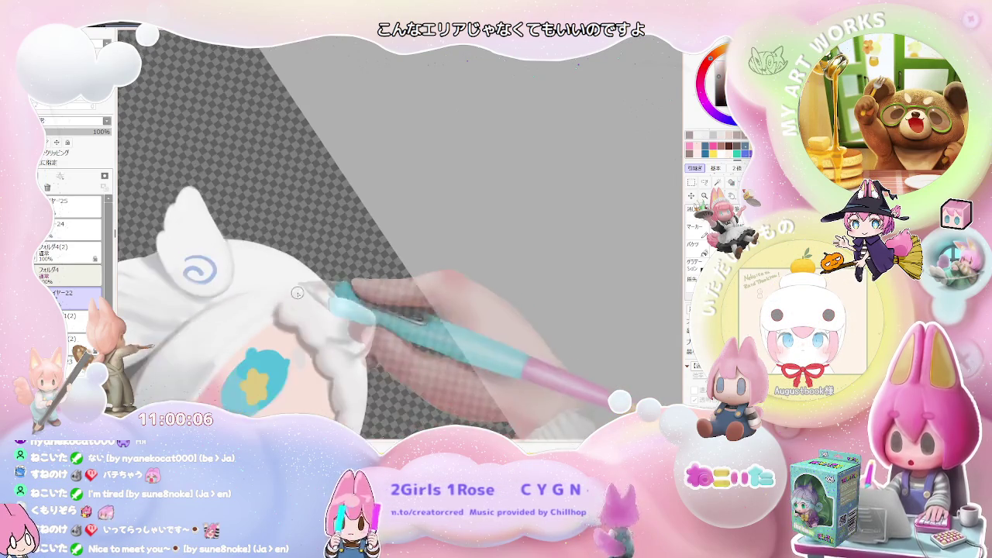
pyautogui.scroll(-1, 325, 309)
pyautogui.scroll(-1, 360, 307)
pyautogui.scroll(2, 361, 307)
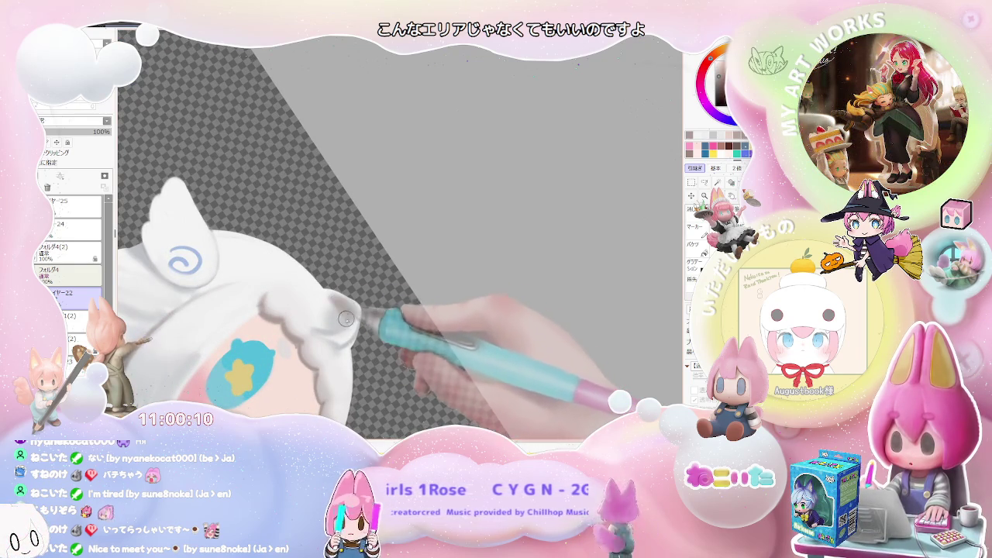
pyautogui.scroll(-2, 388, 314)
pyautogui.scroll(-1, 434, 315)
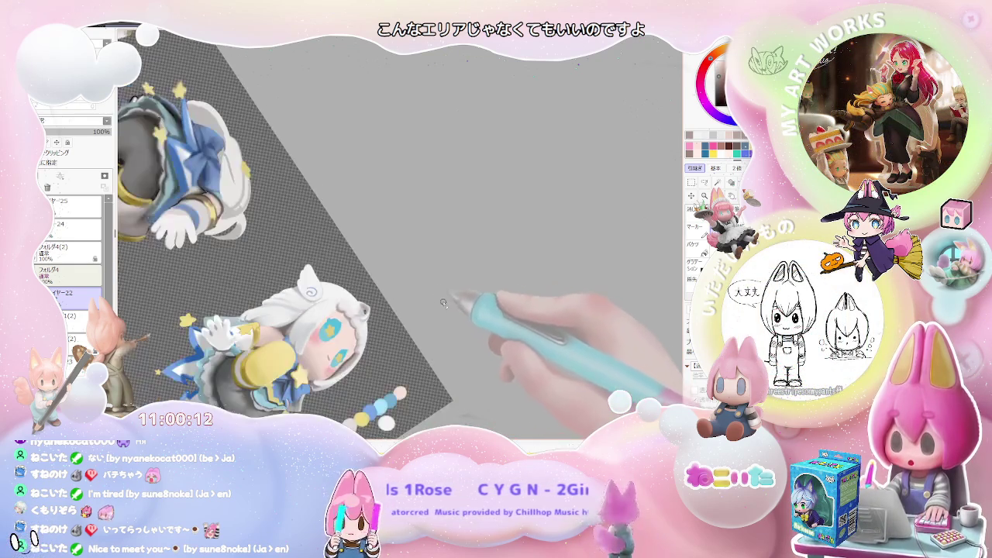
pyautogui.scroll(-1, 478, 314)
pyautogui.scroll(1, 449, 302)
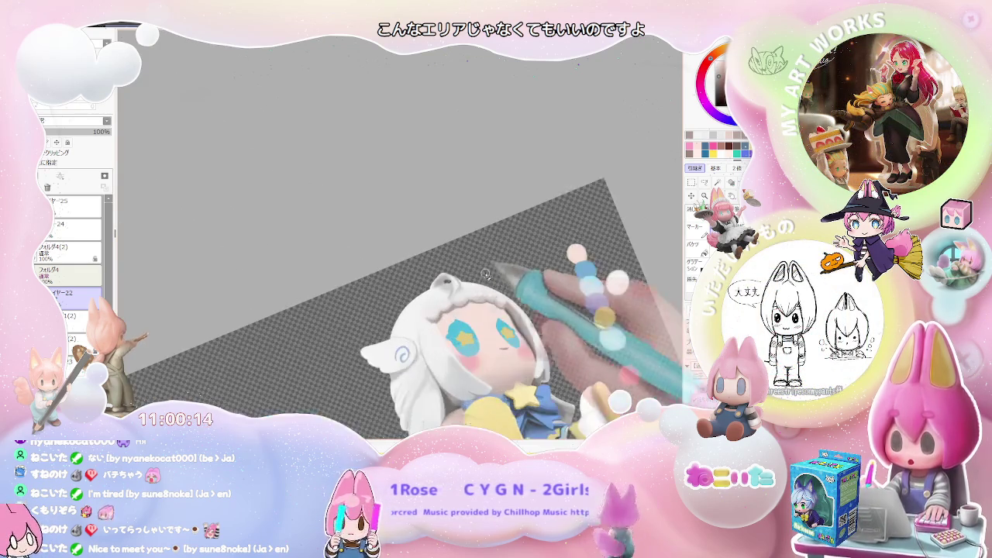
pyautogui.scroll(1, 424, 283)
pyautogui.scroll(1, 423, 284)
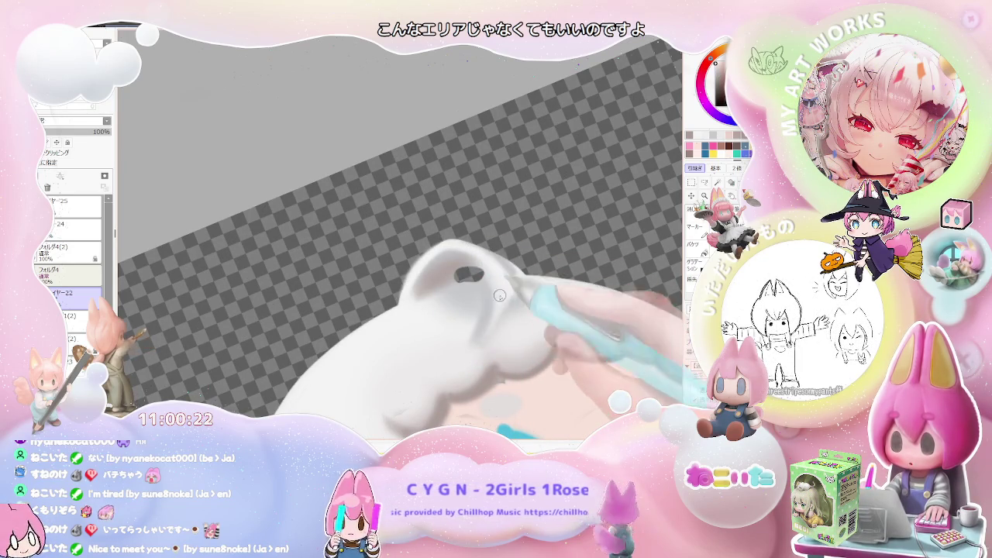
pyautogui.scroll(-1, 499, 285)
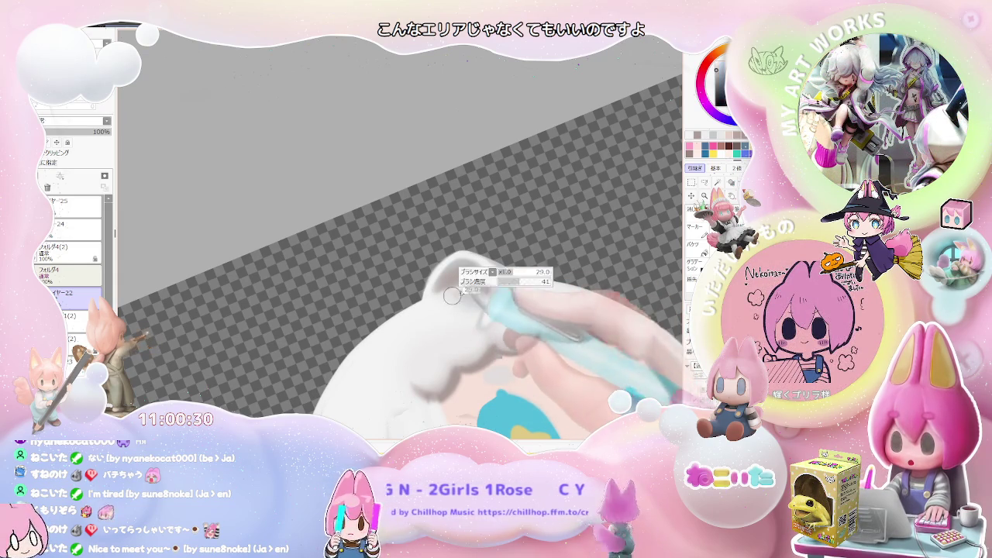
pyautogui.moveTo(486, 287)
pyautogui.mouseDown()
pyautogui.moveTo(541, 318)
pyautogui.moveTo(330, 296)
pyautogui.mouseUp()
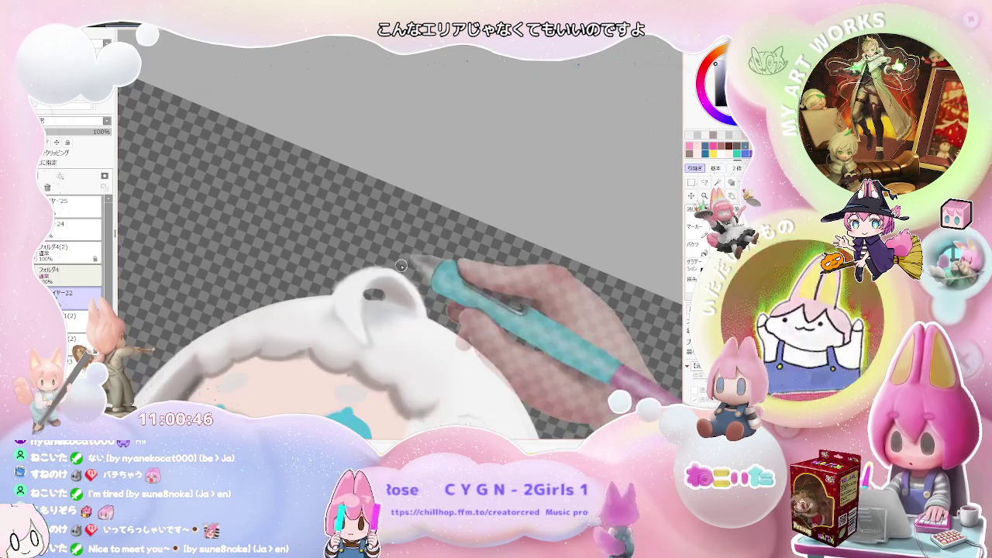
# Straighten the canvas view back upright and zoom out from the head.
pyautogui.scroll(-2, 360, 331)
pyautogui.scroll(-2, 419, 302)
pyautogui.scroll(-1, 481, 276)
pyautogui.press('Delete')
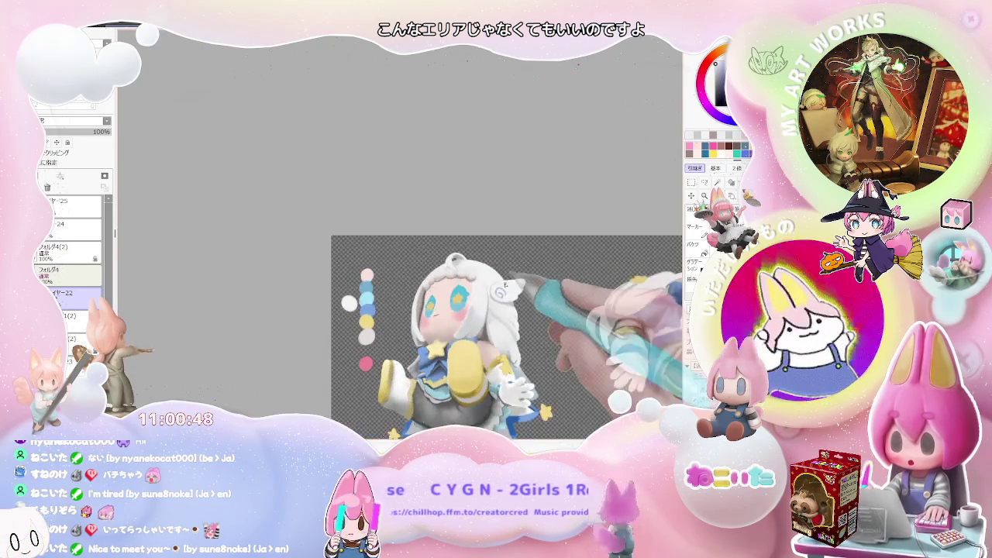
pyautogui.scroll(3, 465, 302)
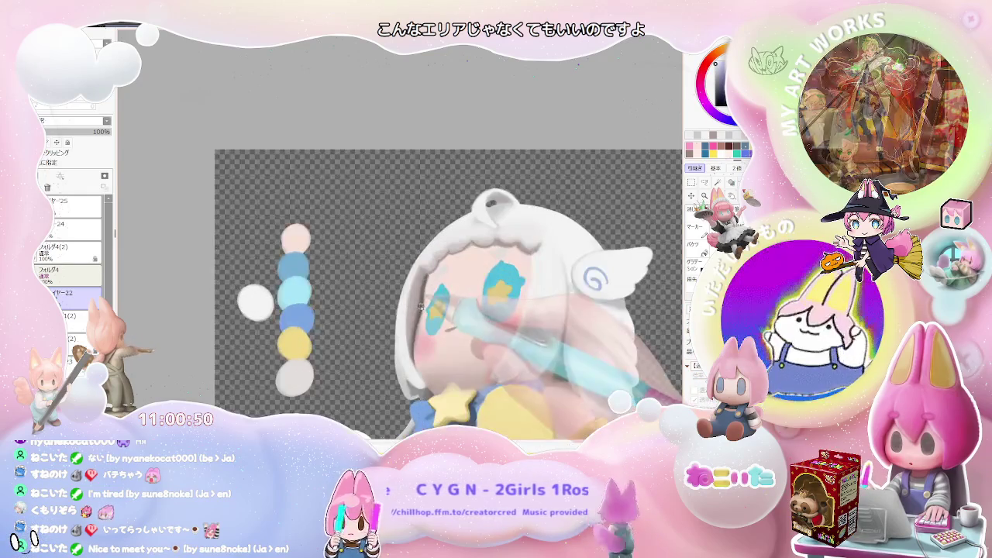
pyautogui.scroll(1, 419, 314)
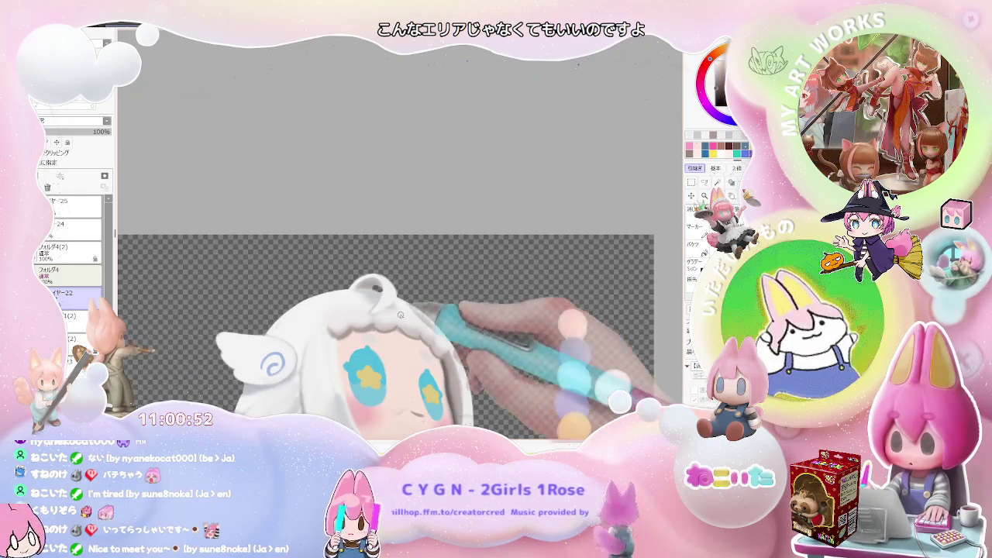
pyautogui.scroll(2, 372, 318)
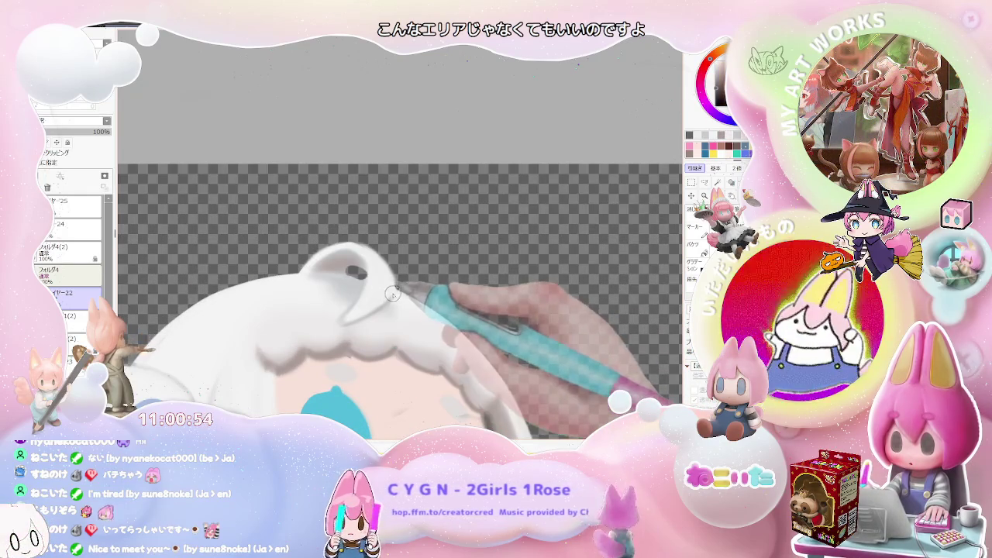
pyautogui.scroll(-3, 372, 310)
pyautogui.scroll(-1, 429, 292)
pyautogui.scroll(-1, 429, 292)
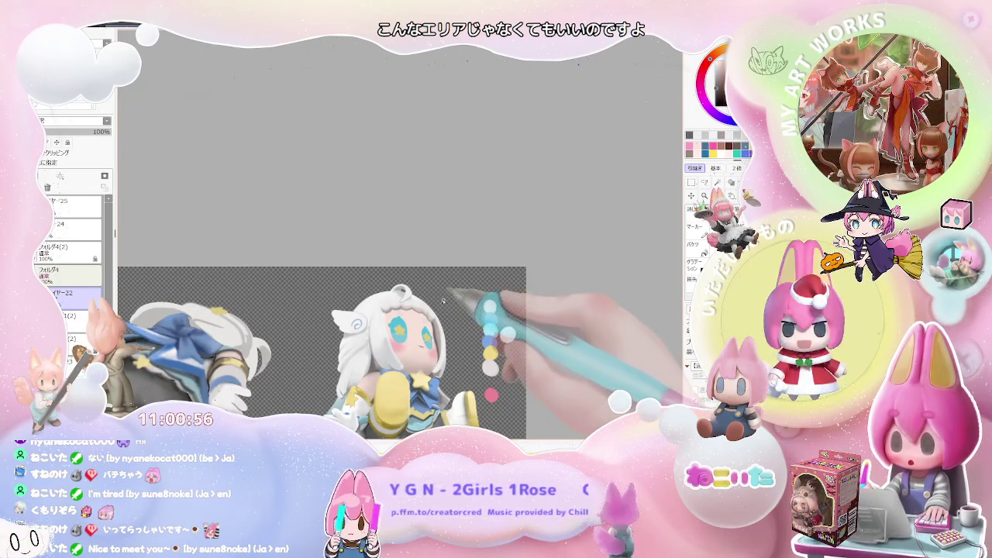
pyautogui.scroll(-1, 440, 301)
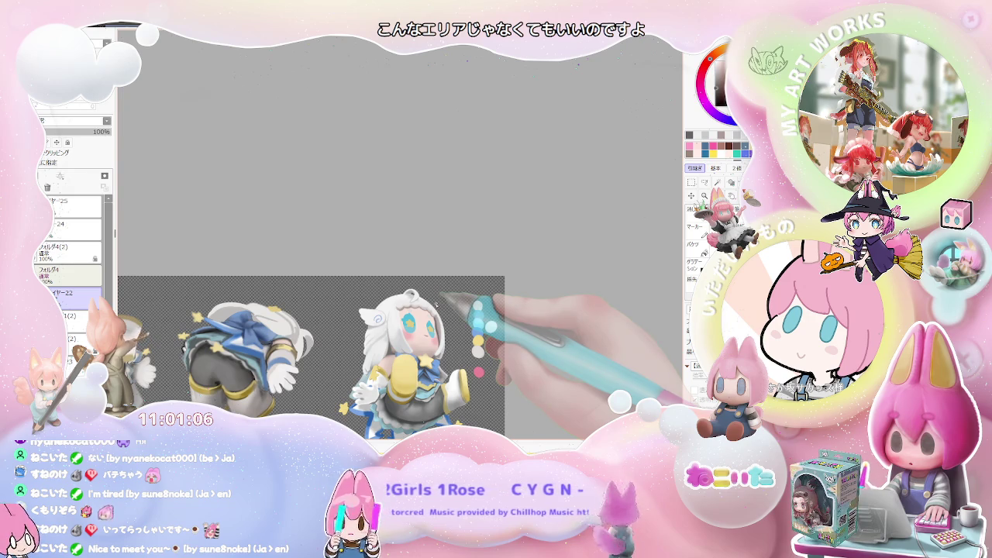
# Tilt the canvas, then zoom out and pan until the full figure and swatches fit.
pyautogui.scroll(3, 435, 305)
pyautogui.scroll(3, 403, 310)
pyautogui.scroll(2, 380, 317)
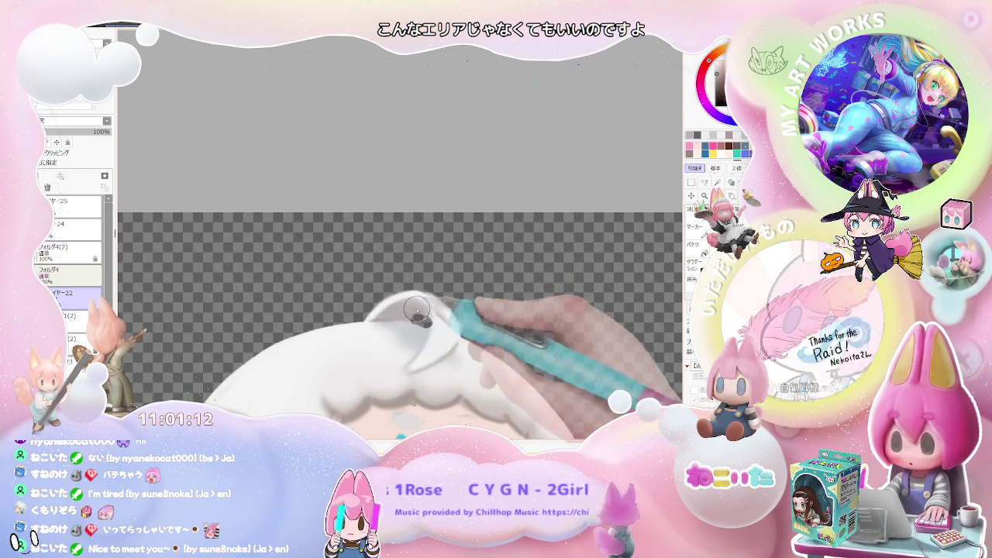
pyautogui.moveTo(462, 304)
pyautogui.mouseDown()
pyautogui.moveTo(402, 381)
pyautogui.moveTo(338, 330)
pyautogui.mouseUp()
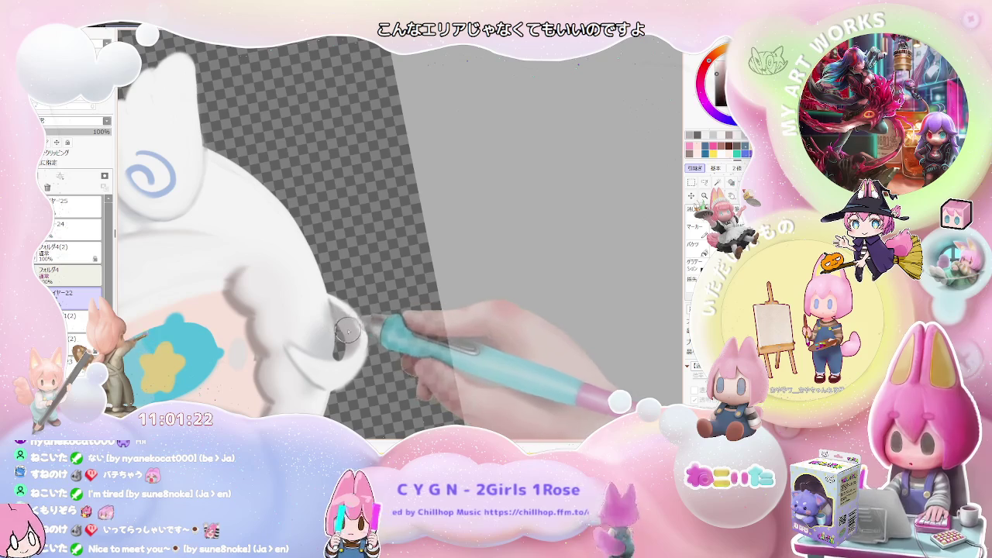
pyautogui.moveTo(341, 329)
pyautogui.mouseDown()
pyautogui.moveTo(348, 333)
pyautogui.moveTo(331, 332)
pyautogui.moveTo(350, 337)
pyautogui.mouseUp()
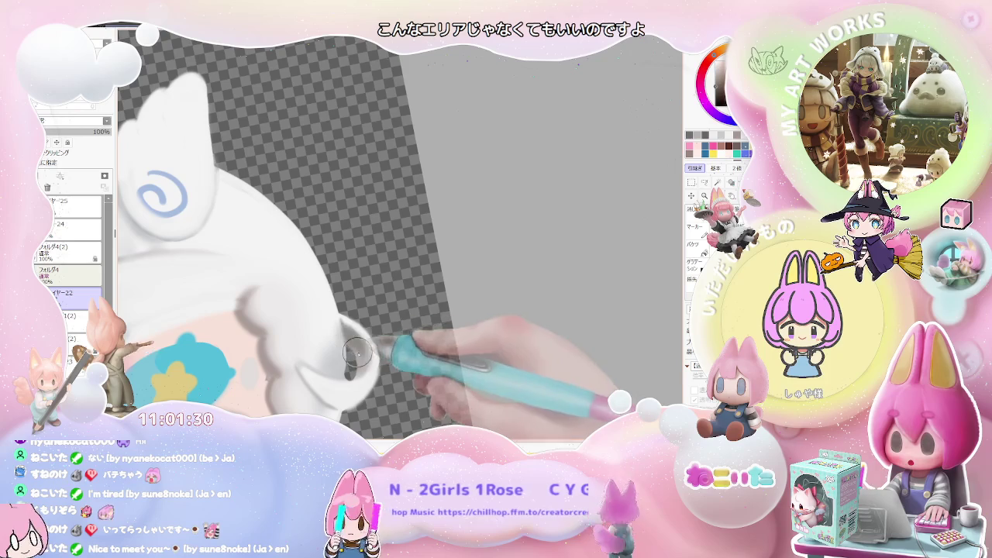
pyautogui.moveTo(357, 365)
pyautogui.mouseDown()
pyautogui.moveTo(365, 354)
pyautogui.moveTo(423, 350)
pyautogui.moveTo(471, 315)
pyautogui.moveTo(434, 321)
pyautogui.moveTo(509, 306)
pyautogui.moveTo(593, 312)
pyautogui.moveTo(350, 299)
pyautogui.moveTo(331, 309)
pyautogui.mouseUp()
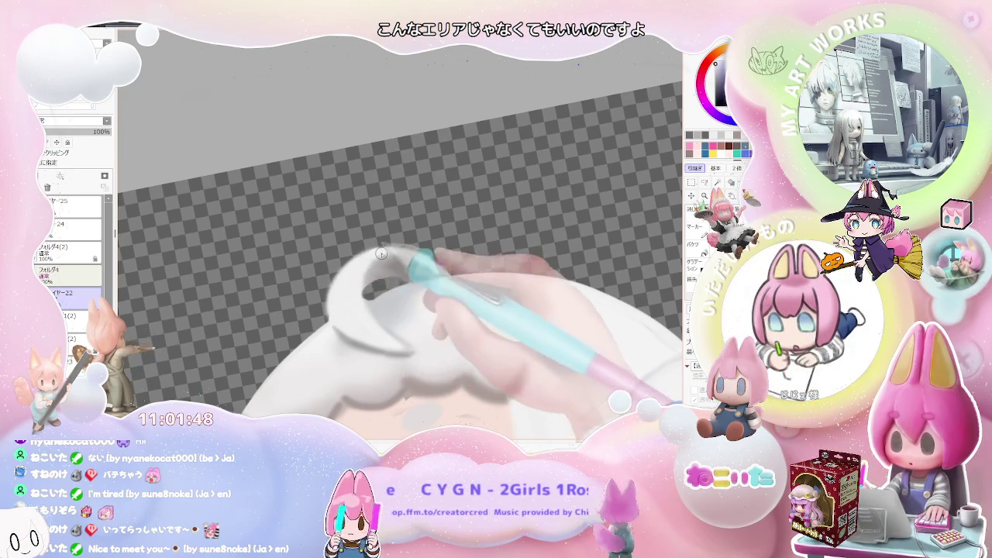
pyautogui.moveTo(376, 256); pyautogui.dragTo(564, 318)
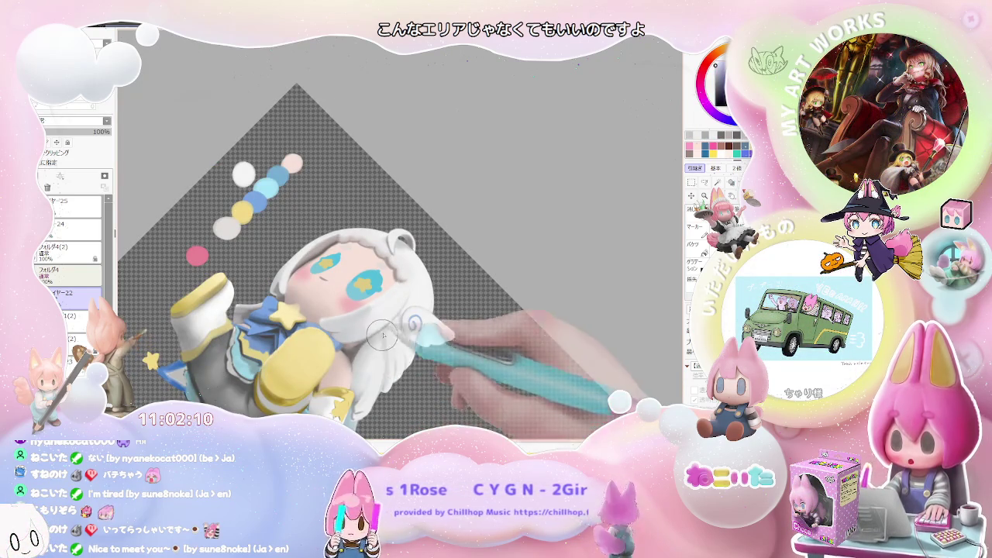
# Zoom in and out around the chibi figure, then reset the canvas rotation to straight.
pyautogui.scroll(-2, 381, 338)
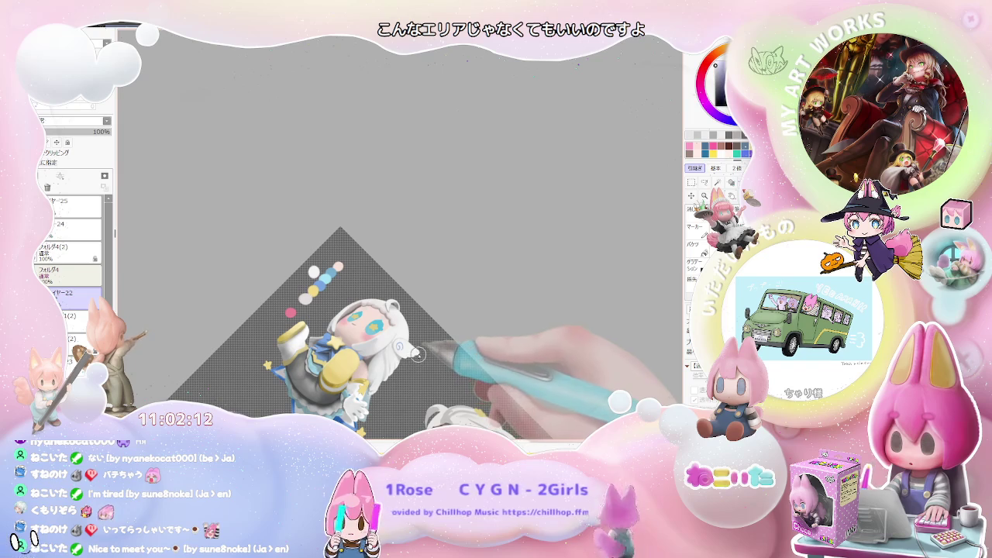
pyautogui.scroll(-1, 417, 354)
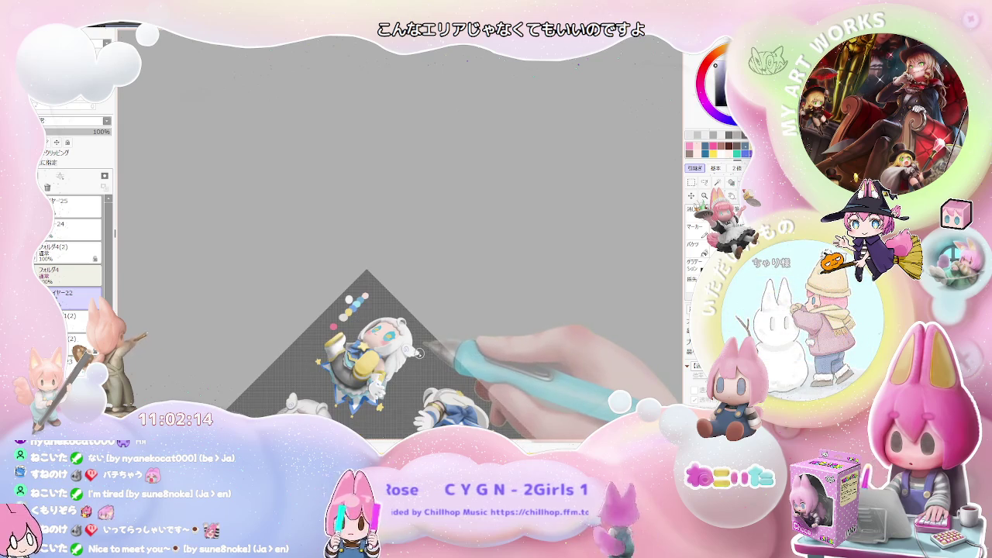
pyautogui.scroll(1, 419, 352)
pyautogui.scroll(2, 372, 353)
pyautogui.scroll(2, 328, 355)
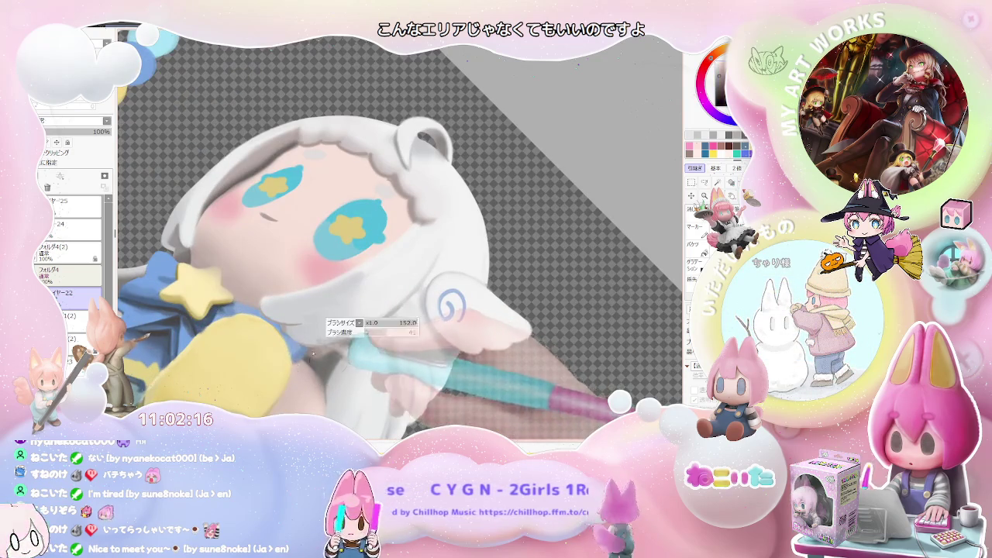
pyautogui.scroll(-2, 385, 314)
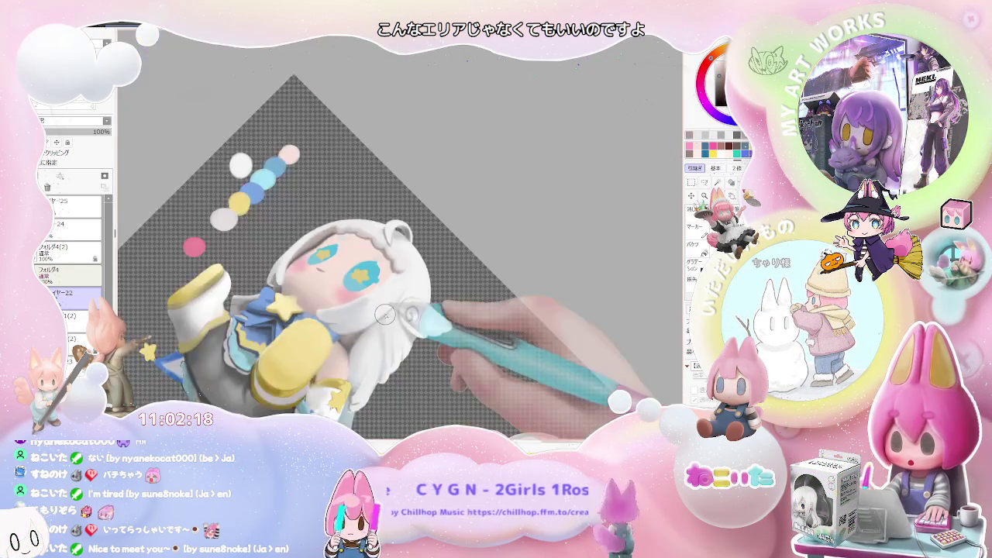
pyautogui.scroll(-1, 385, 314)
pyautogui.scroll(-1, 469, 328)
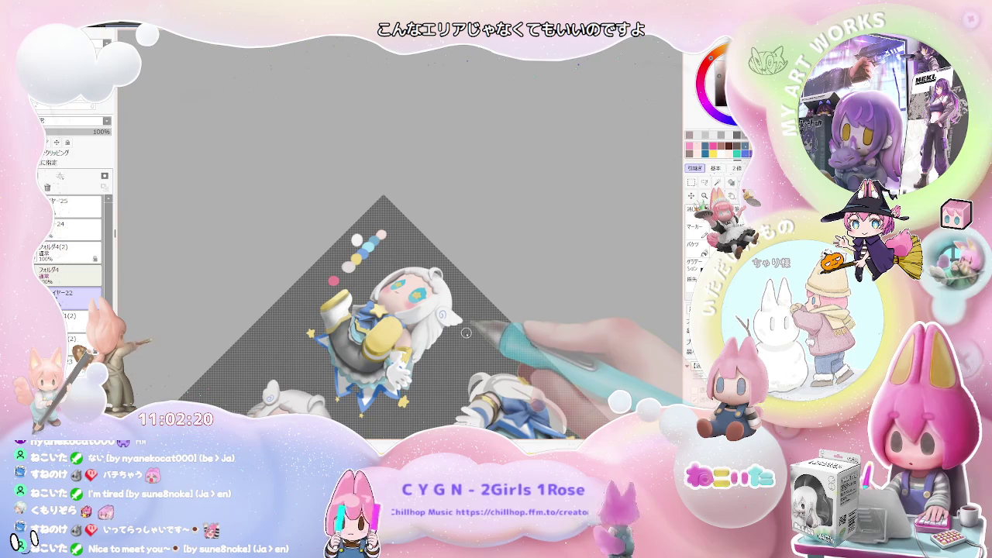
pyautogui.scroll(1, 457, 335)
pyautogui.scroll(1, 419, 341)
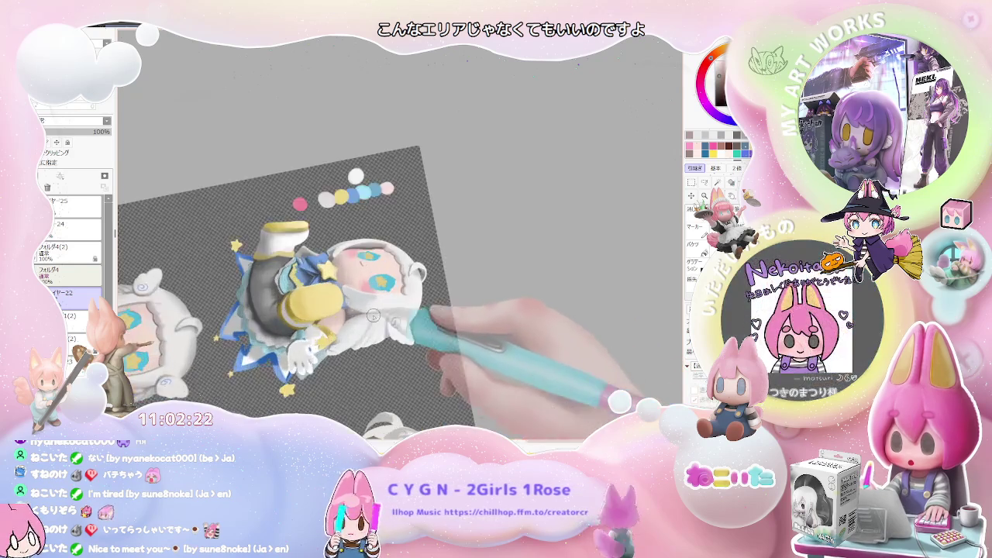
pyautogui.scroll(2, 395, 325)
pyautogui.scroll(2, 377, 307)
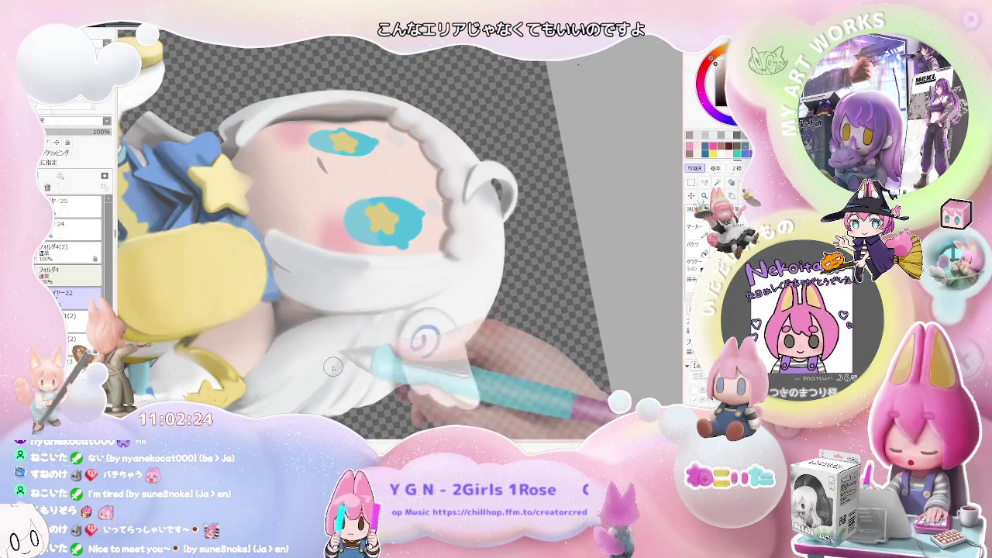
pyautogui.scroll(-1, 310, 375)
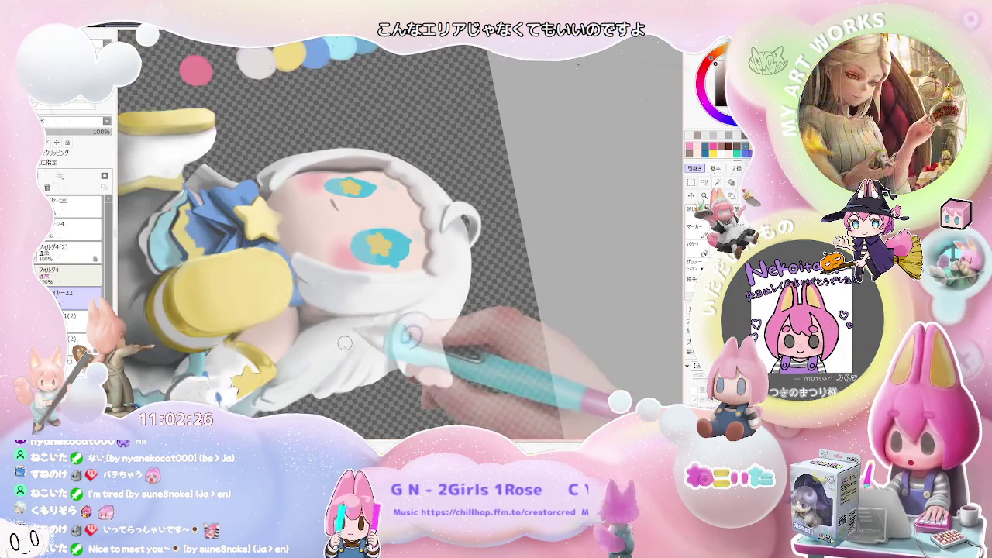
pyautogui.scroll(-1, 290, 383)
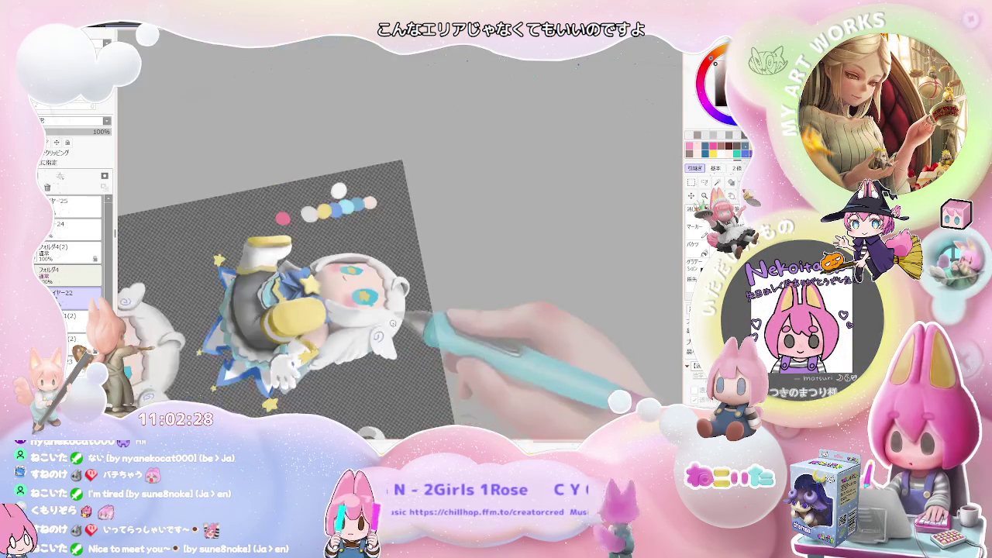
pyautogui.scroll(-1, 290, 383)
pyautogui.scroll(1, 418, 329)
pyautogui.scroll(1, 419, 330)
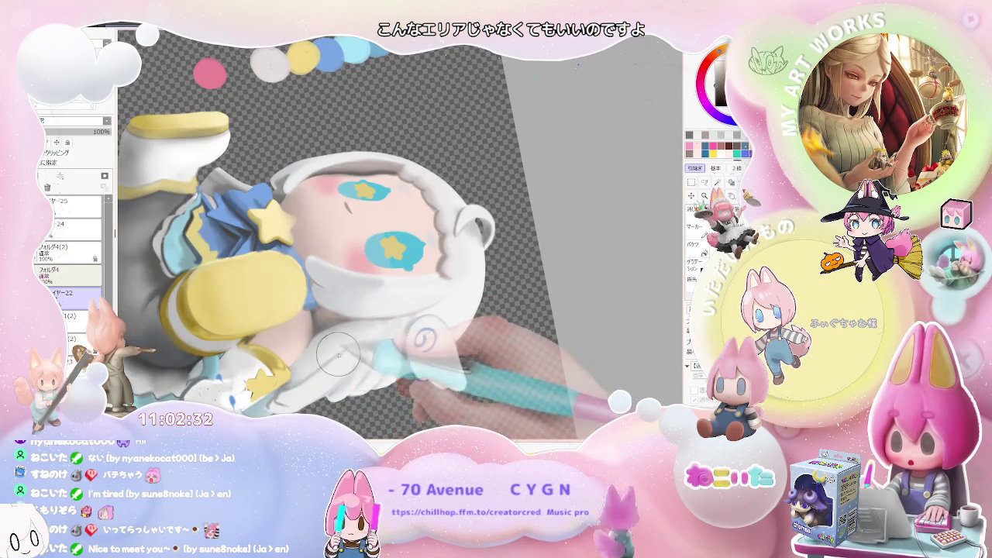
pyautogui.scroll(-1, 323, 364)
pyautogui.scroll(-1, 349, 356)
pyautogui.scroll(-1, 532, 329)
pyautogui.press('Home')
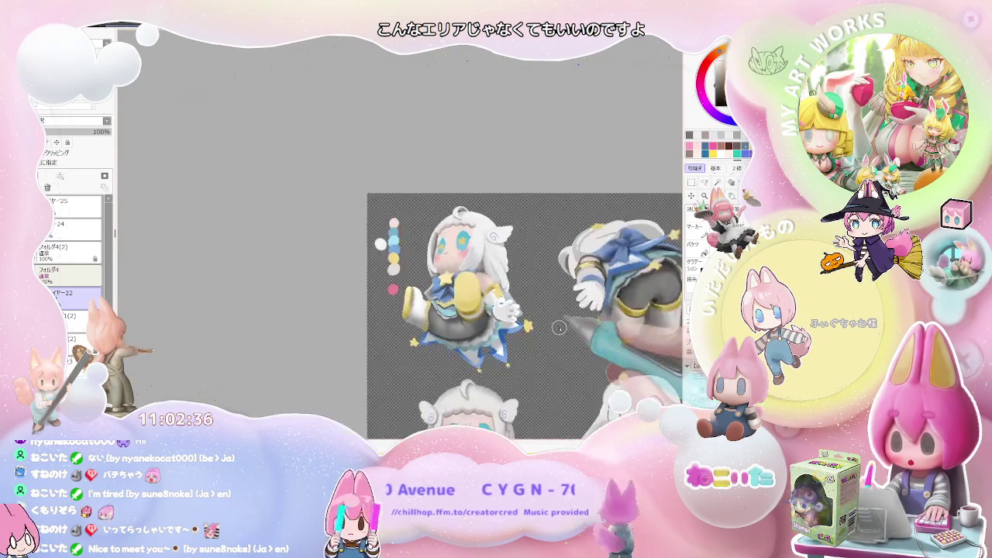
pyautogui.press('Insert')
pyautogui.scroll(-1, 556, 330)
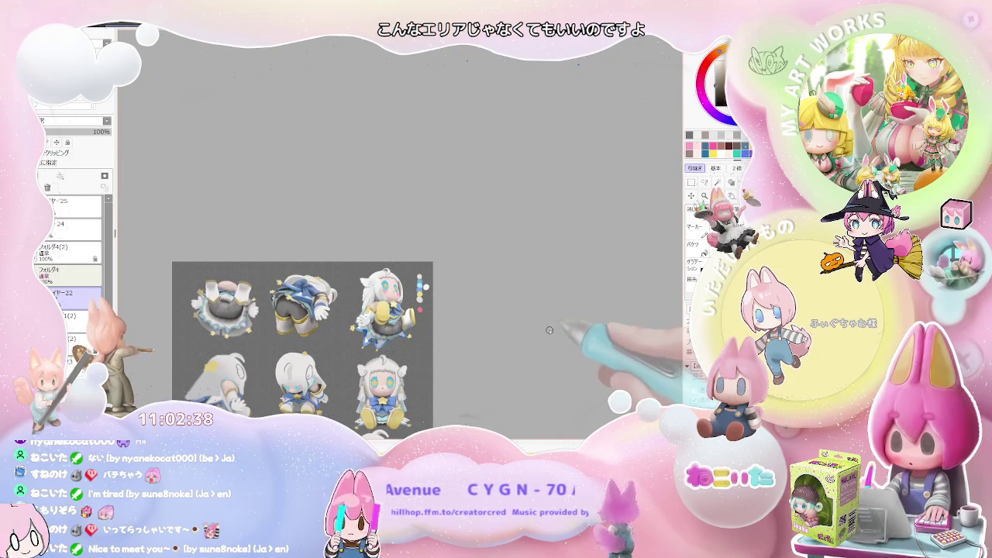
pyautogui.scroll(1, 419, 291)
pyautogui.scroll(1, 380, 275)
pyautogui.scroll(1, 366, 269)
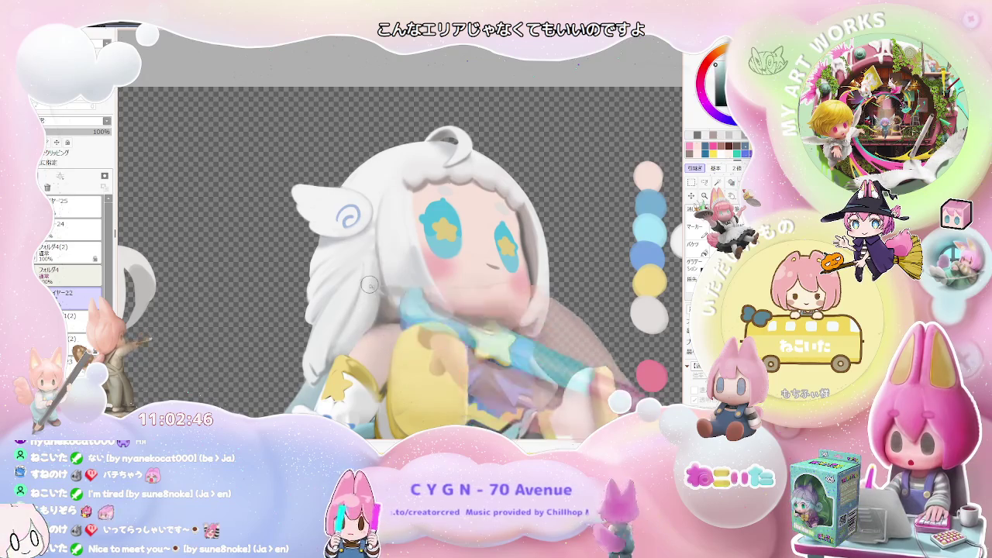
pyautogui.scroll(-2, 365, 300)
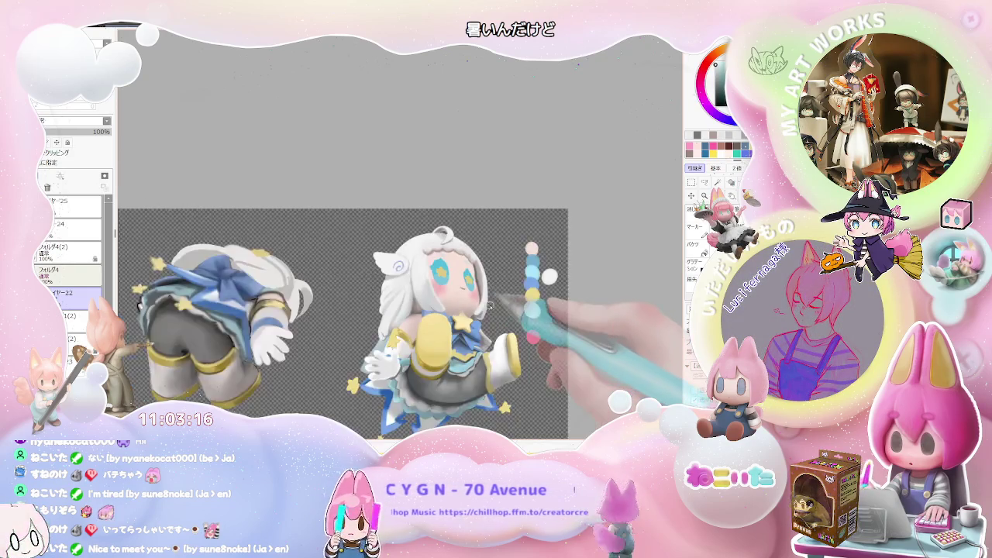
# Rotate the canvas view clockwise twice, zooming in and out on the character sheet.
pyautogui.scroll(-2, 491, 308)
pyautogui.press('End')
pyautogui.press('End')
pyautogui.scroll(3, 426, 321)
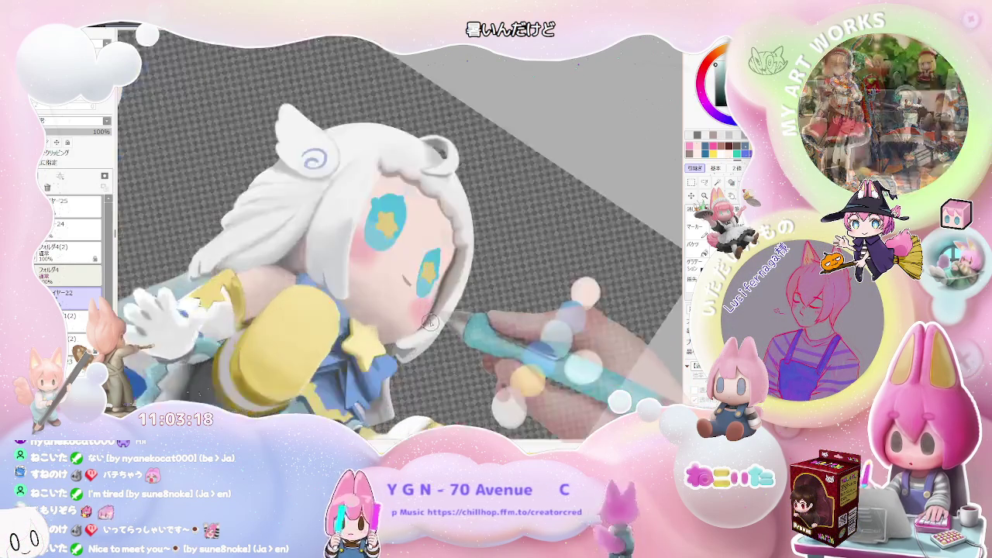
pyautogui.scroll(2, 426, 321)
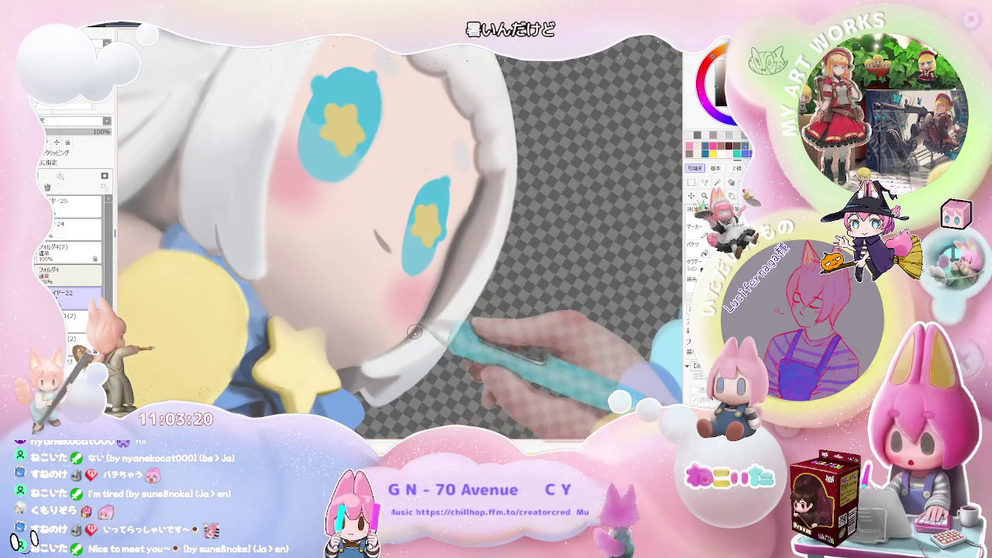
pyautogui.scroll(-1, 448, 303)
pyautogui.scroll(-1, 448, 303)
pyautogui.scroll(-1, 453, 318)
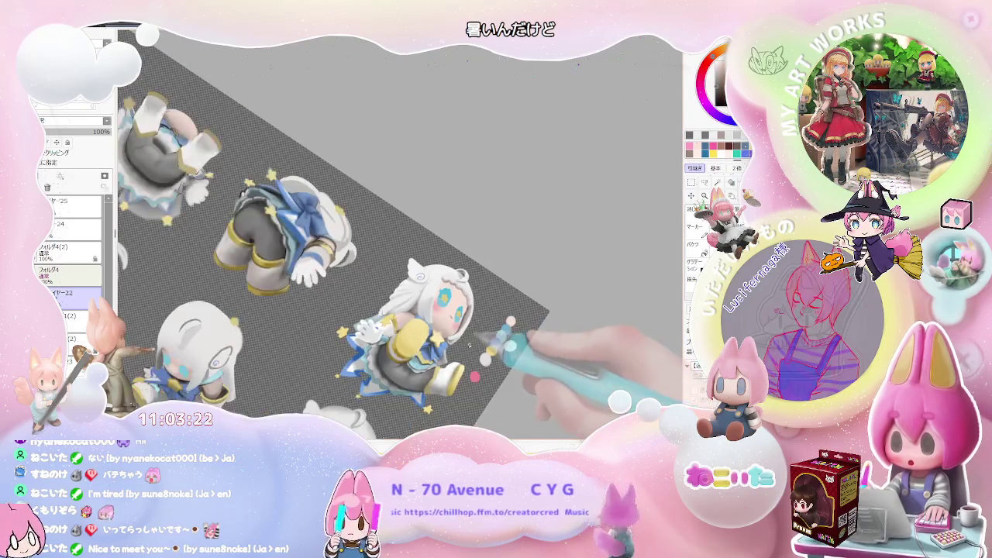
pyautogui.scroll(2, 459, 344)
pyautogui.scroll(1, 458, 344)
pyautogui.scroll(1, 414, 318)
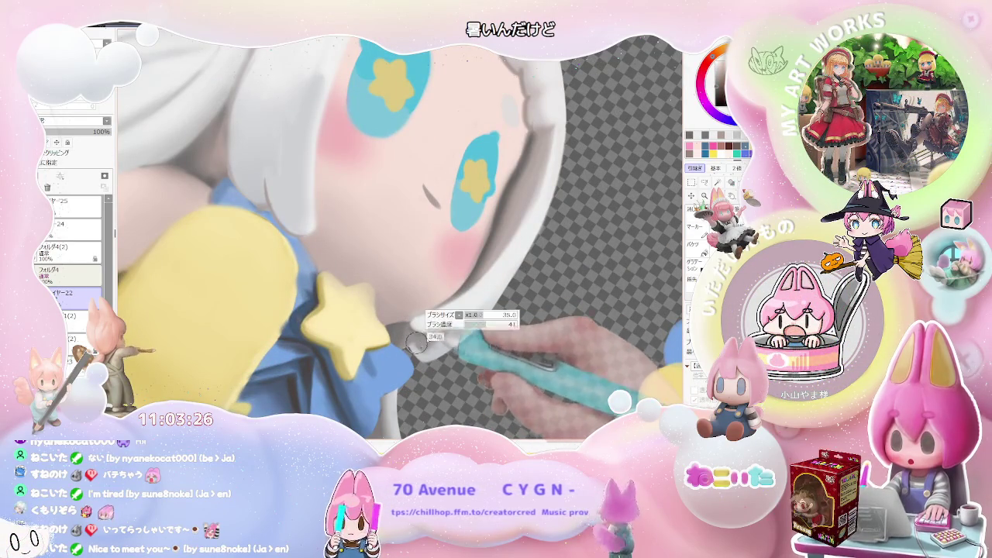
pyautogui.scroll(-1, 440, 336)
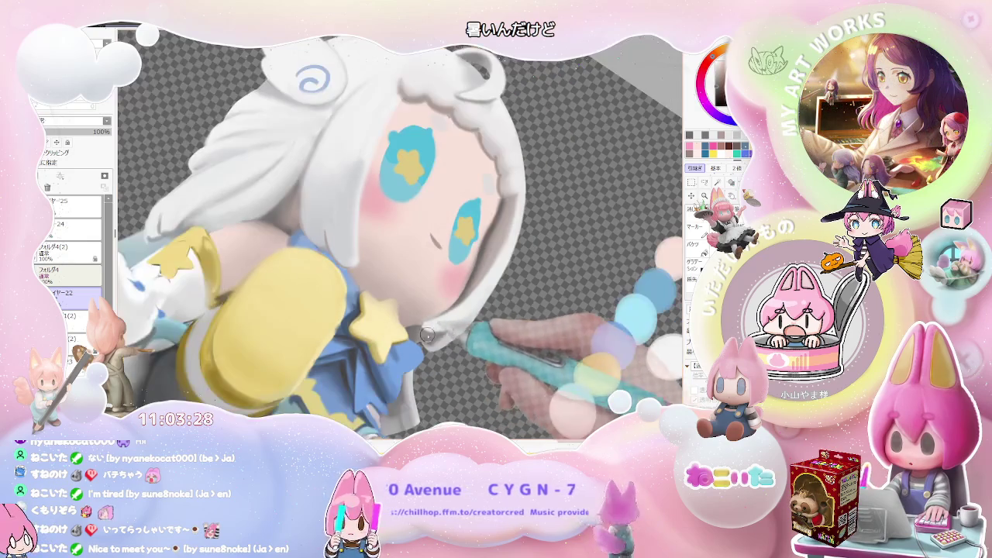
pyautogui.scroll(-1, 466, 331)
pyautogui.scroll(-1, 467, 331)
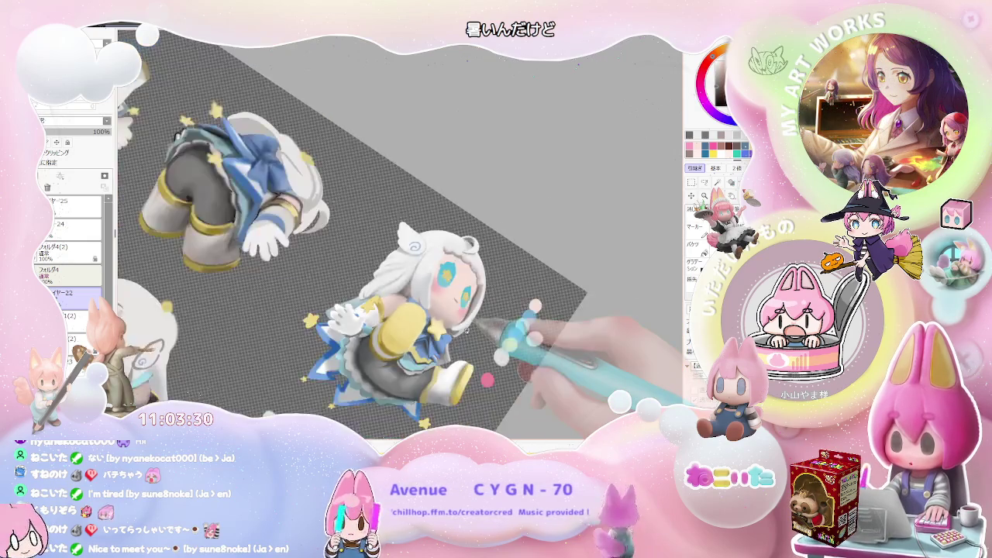
pyautogui.scroll(-2, 474, 331)
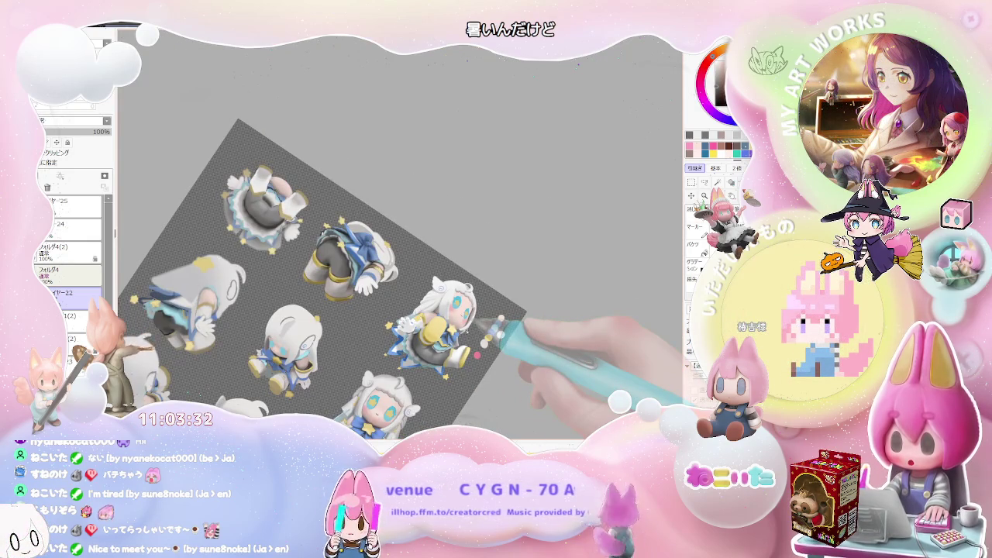
pyautogui.press('End')
pyautogui.press('End')
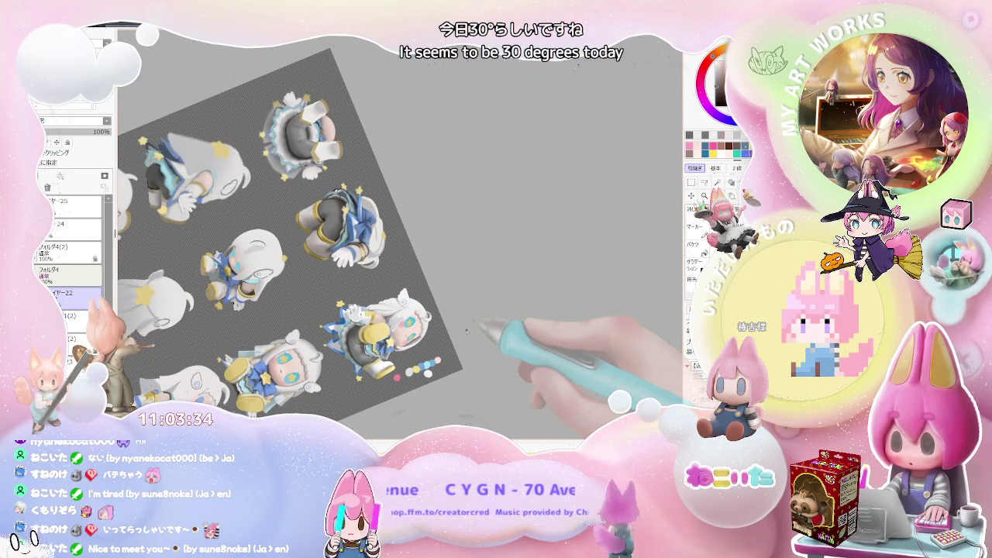
# Hide the white hair layer to check the bare head, then show it again.
pyautogui.scroll(2, 466, 331)
pyautogui.scroll(2, 434, 333)
pyautogui.scroll(1, 372, 335)
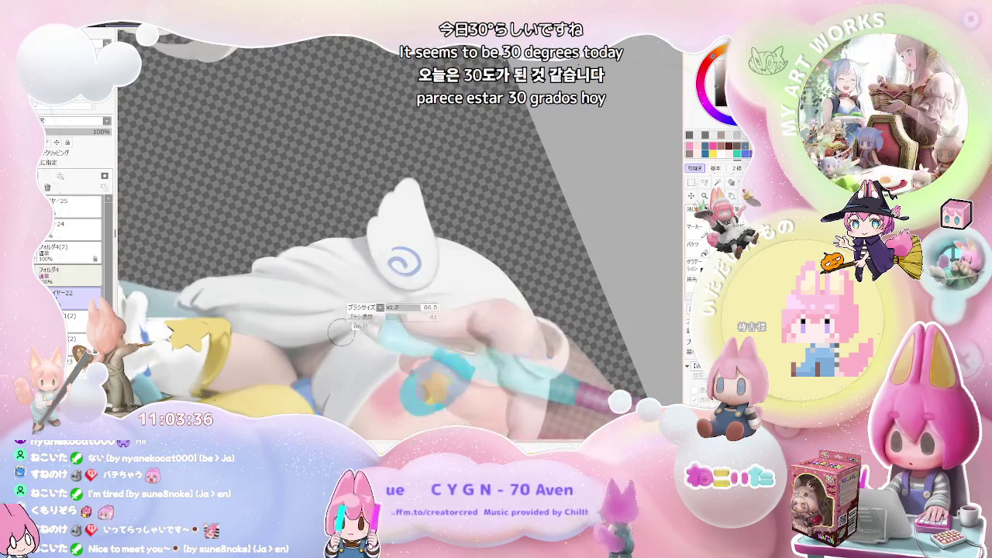
pyautogui.scroll(-1, 339, 335)
pyautogui.scroll(-1, 387, 364)
pyautogui.scroll(-1, 433, 389)
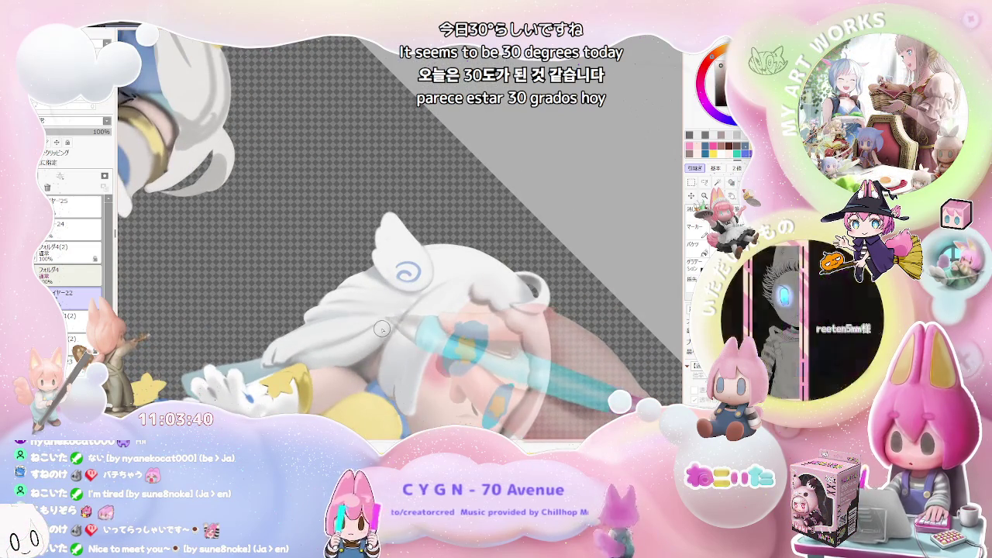
pyautogui.click(44, 292)
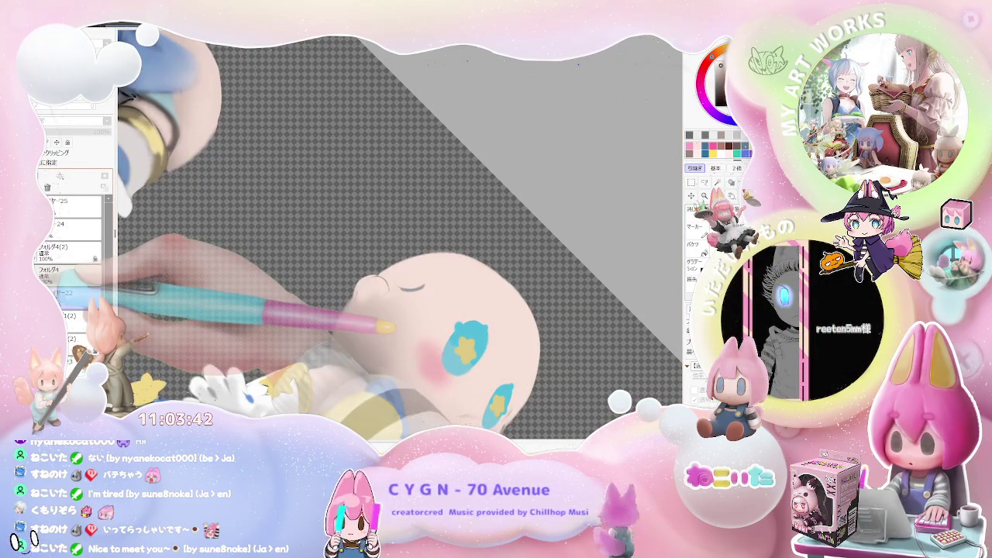
pyautogui.click(44, 292)
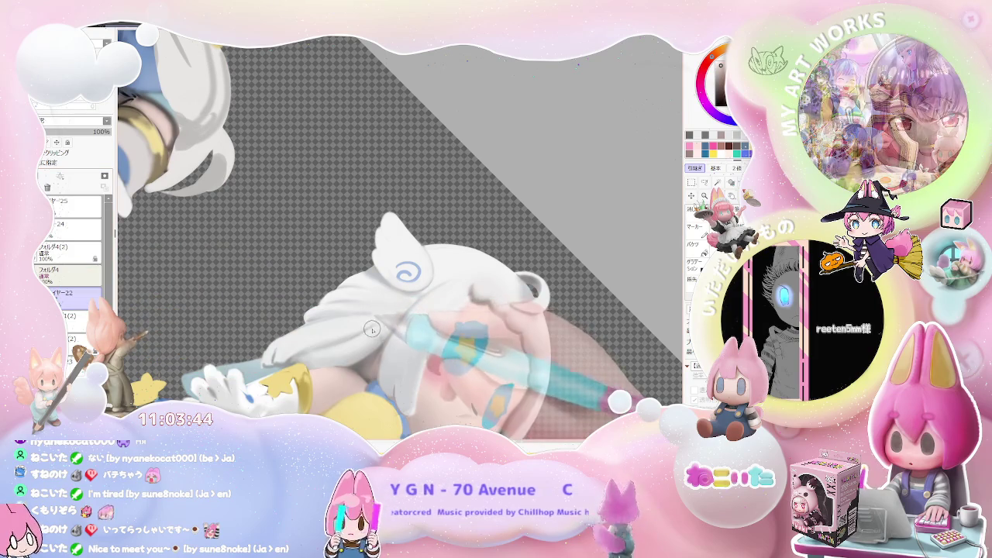
# Turn and pan the view, then zoom in close on the star-eyed face.
pyautogui.scroll(-5, 381, 313)
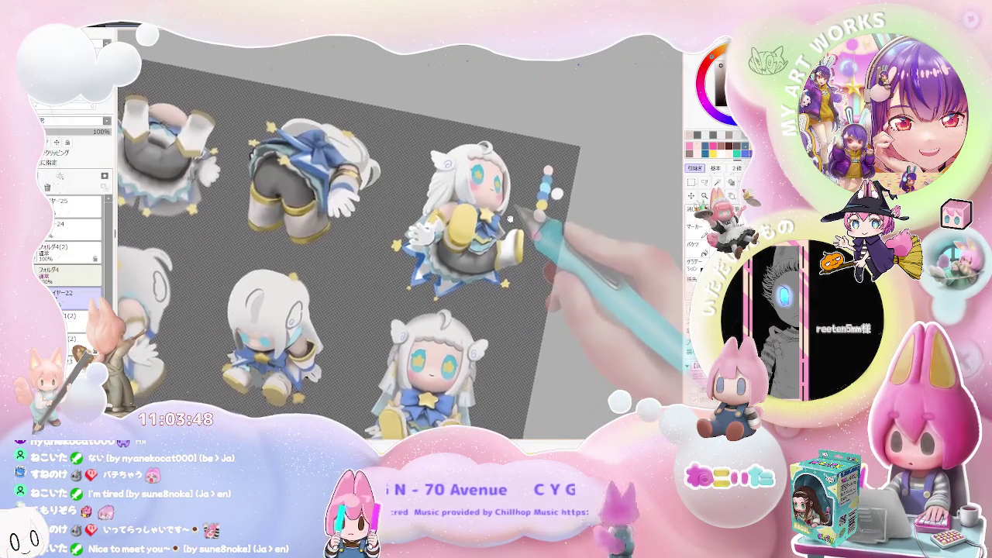
pyautogui.moveTo(551, 349); pyautogui.dragTo(454, 275)
pyautogui.scroll(3, 454, 275)
pyautogui.scroll(3, 434, 278)
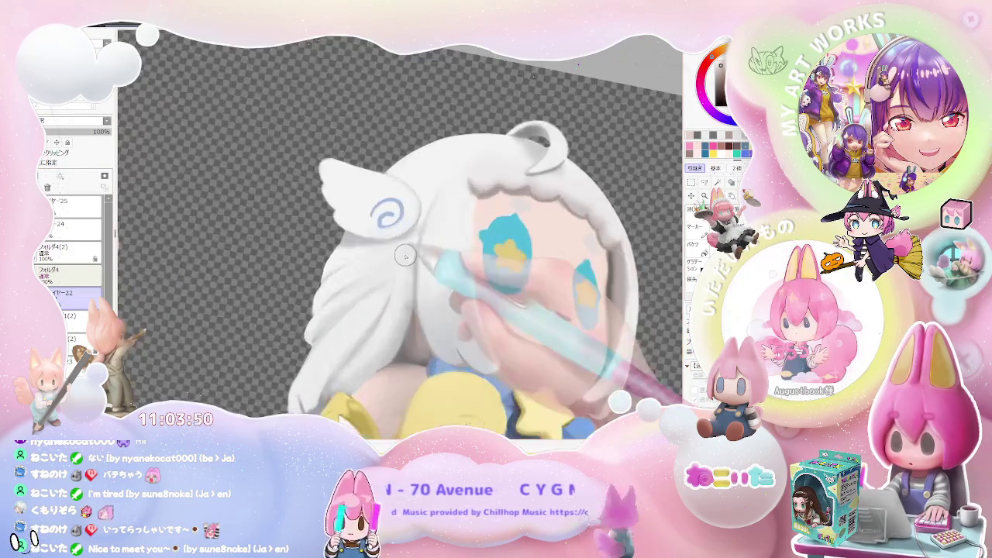
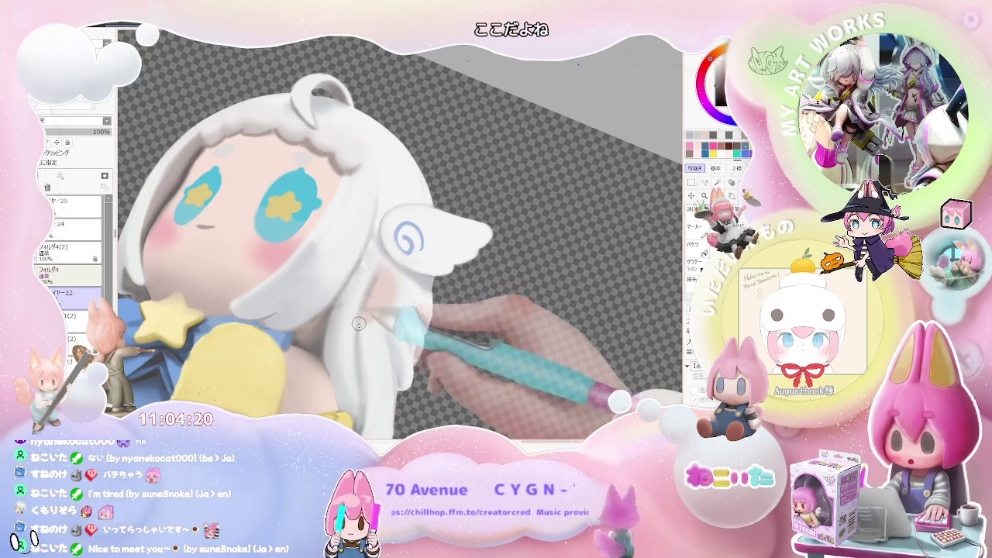
# Straighten the view and repaint the wing's blue spiral darker and sharper.
pyautogui.scroll(-2, 382, 267)
pyautogui.scroll(-3, 382, 267)
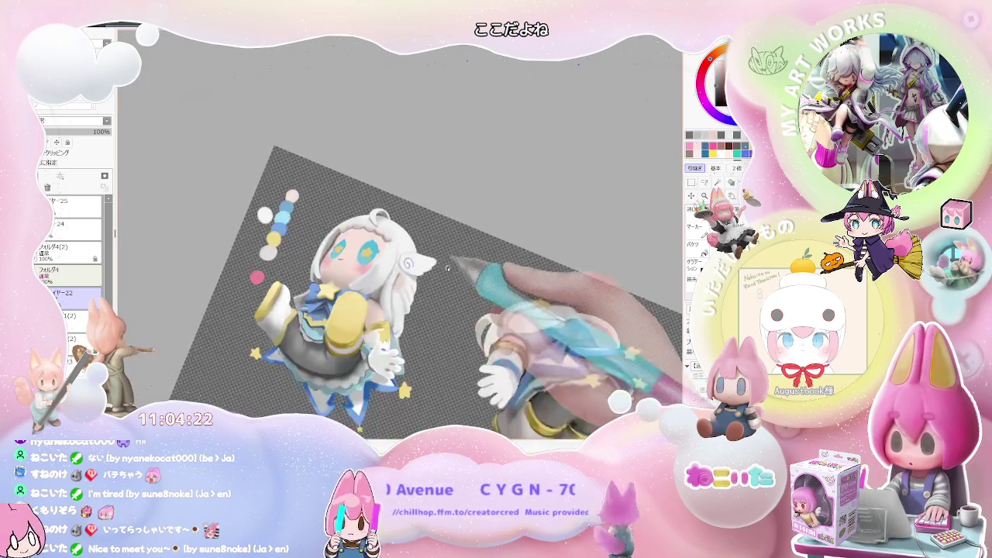
pyautogui.press('End')
pyautogui.scroll(3, 473, 273)
pyautogui.scroll(1, 434, 272)
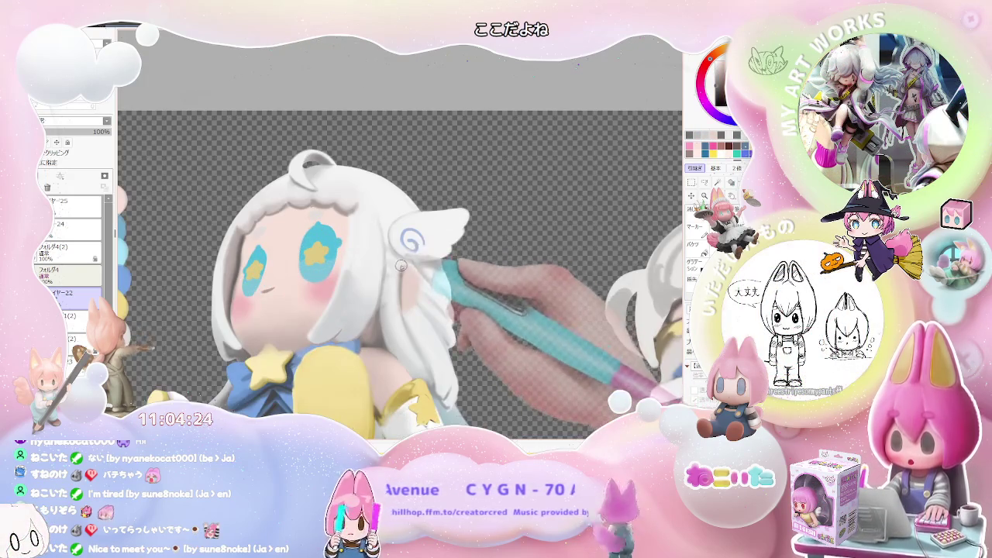
pyautogui.scroll(1, 403, 268)
pyautogui.scroll(-1, 412, 269)
pyautogui.scroll(-2, 403, 283)
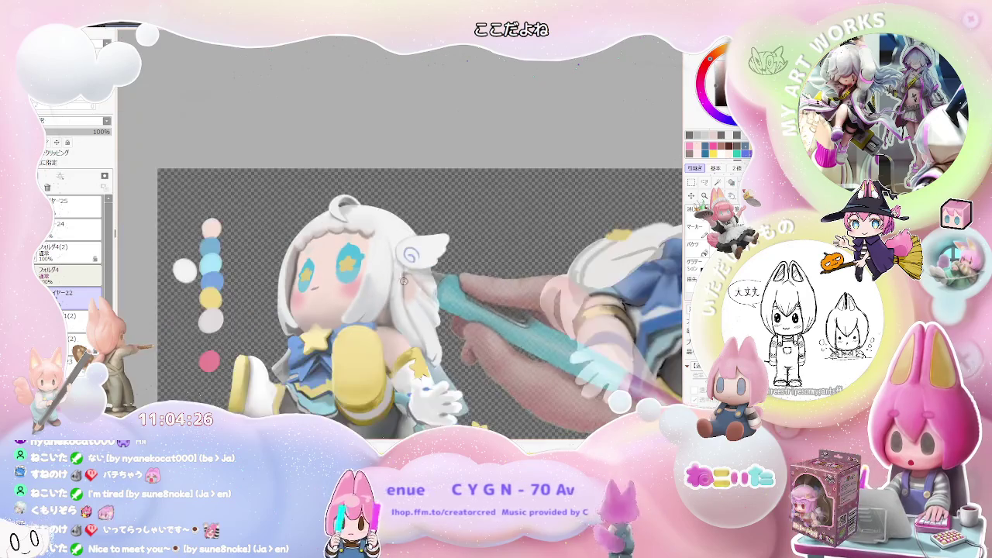
pyautogui.scroll(-1, 403, 283)
pyautogui.scroll(3, 391, 280)
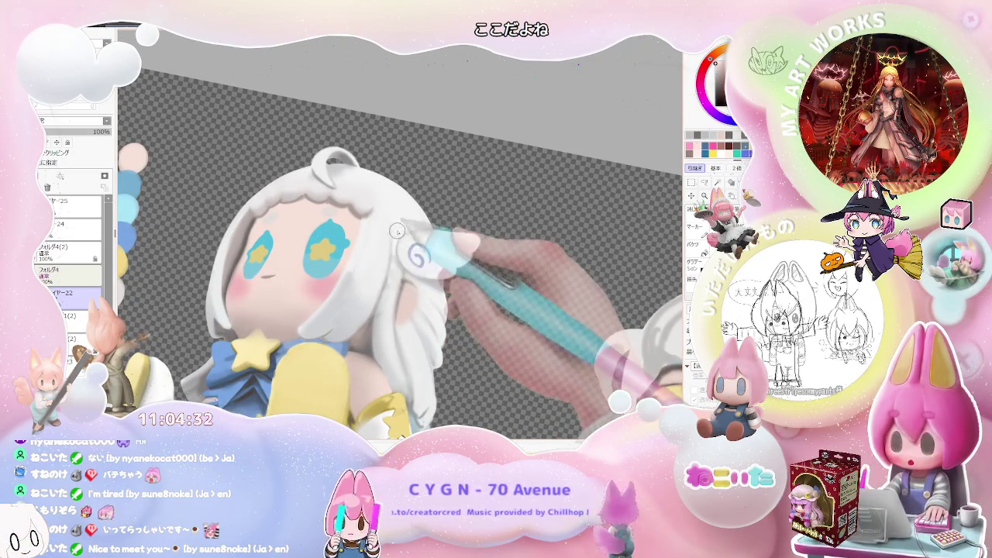
pyautogui.moveTo(410, 256); pyautogui.dragTo(392, 273)
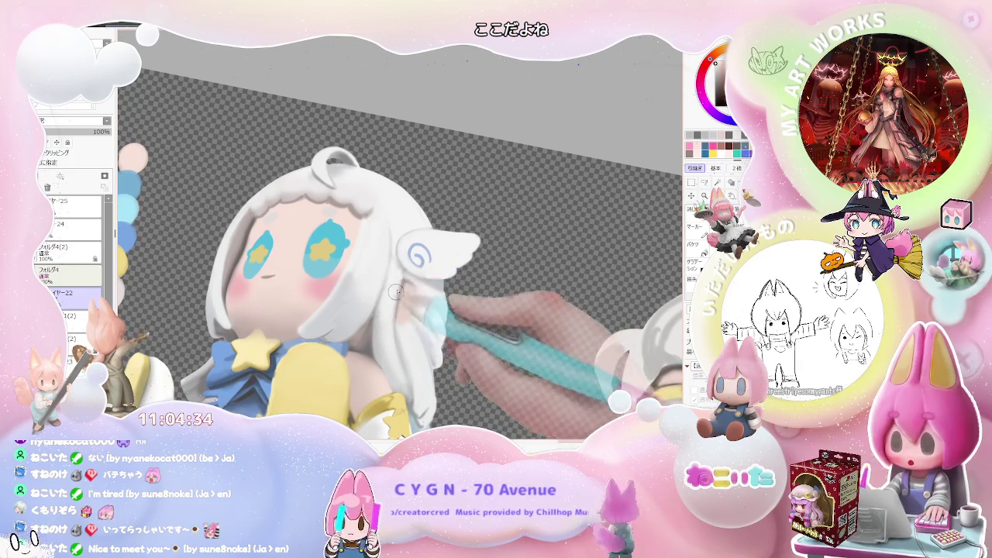
# Draw a short yellow vertical stroke down from the yellow dot below the wing.
pyautogui.scroll(-2, 389, 295)
pyautogui.scroll(-3, 418, 304)
pyautogui.scroll(2, 433, 309)
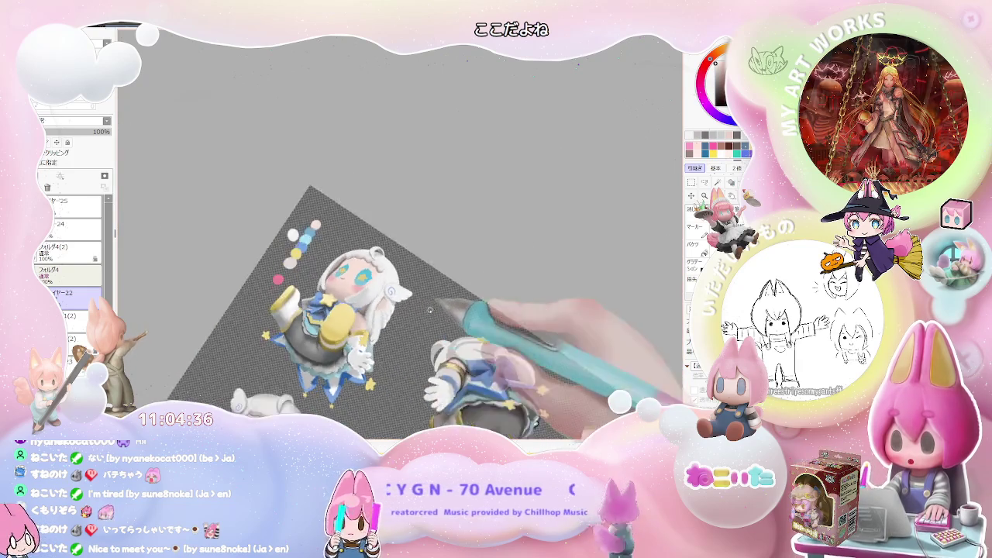
pyautogui.scroll(2, 388, 310)
pyautogui.scroll(2, 341, 312)
pyautogui.scroll(2, 292, 312)
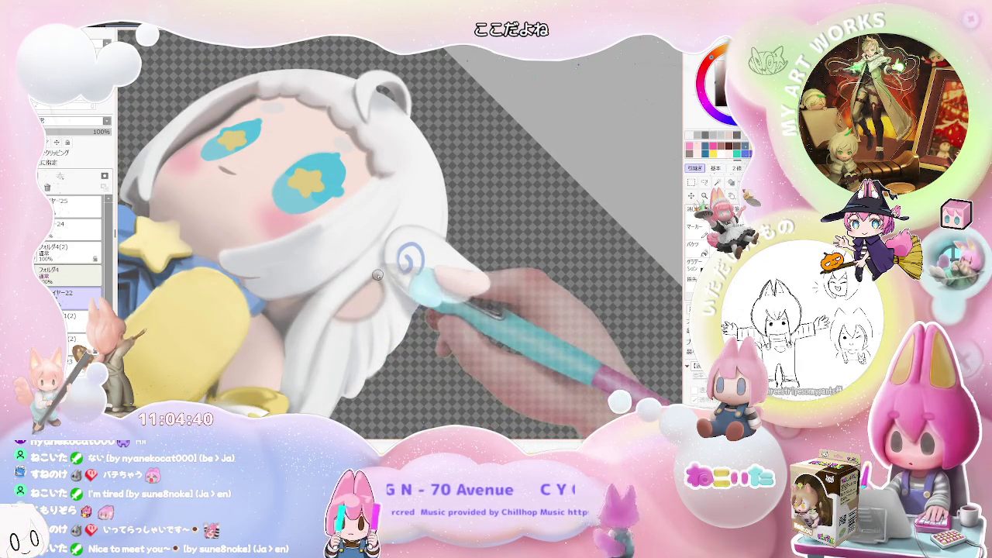
pyautogui.scroll(-2, 377, 275)
pyautogui.scroll(-2, 353, 316)
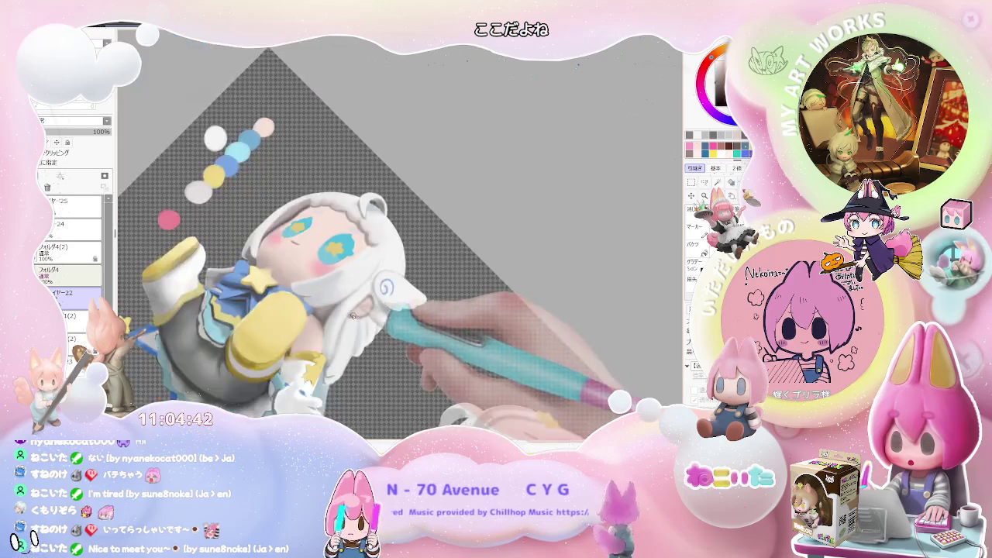
pyautogui.scroll(1, 353, 316)
pyautogui.scroll(2, 355, 314)
pyautogui.scroll(2, 356, 313)
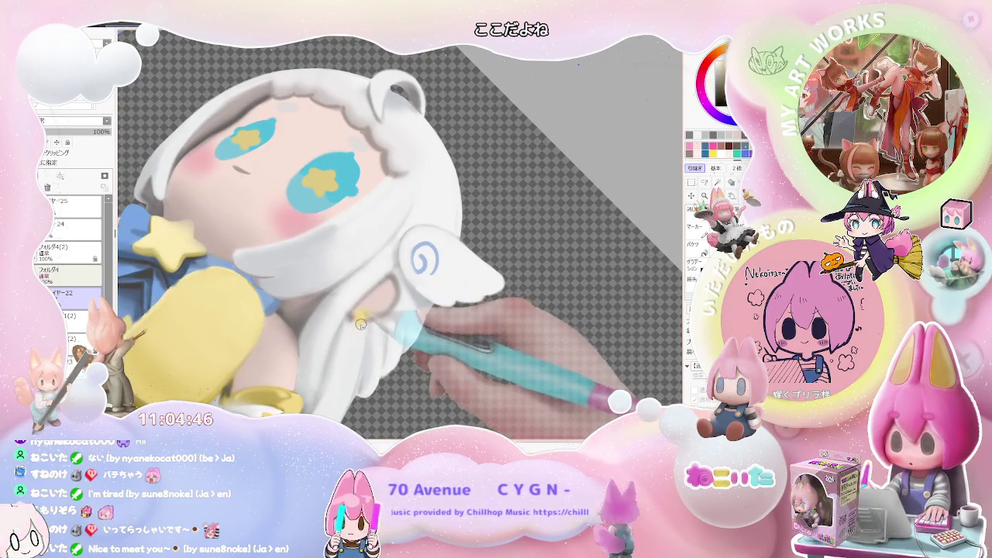
pyautogui.moveTo(361, 314); pyautogui.dragTo(358, 354)
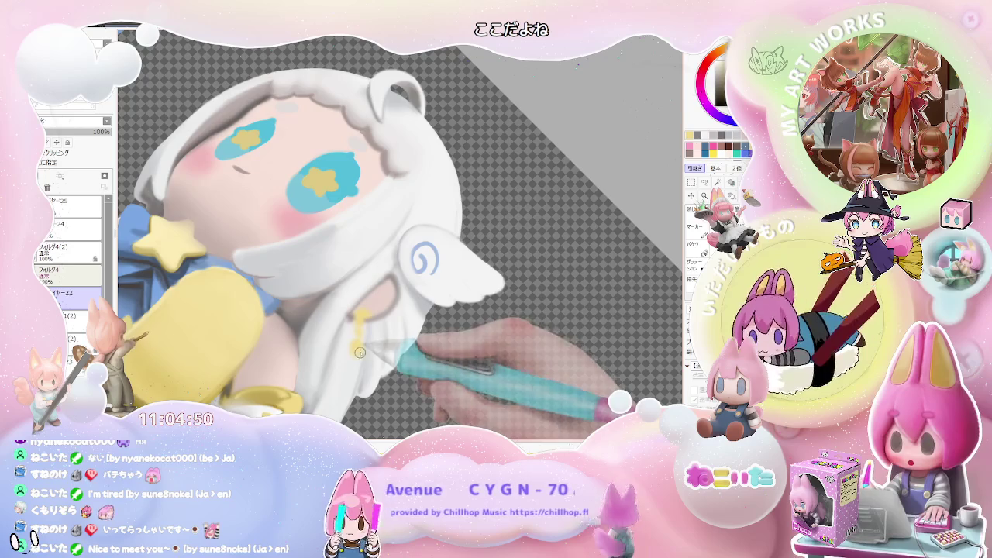
# Rotate the canvas view nearly level to check the new yellow dangle.
pyautogui.scroll(-2, 358, 355)
pyautogui.scroll(-2, 359, 355)
pyautogui.scroll(-2, 403, 339)
pyautogui.moveTo(406, 339)
pyautogui.mouseDown()
pyautogui.moveTo(368, 342)
pyautogui.moveTo(414, 329)
pyautogui.moveTo(310, 283)
pyautogui.mouseUp()
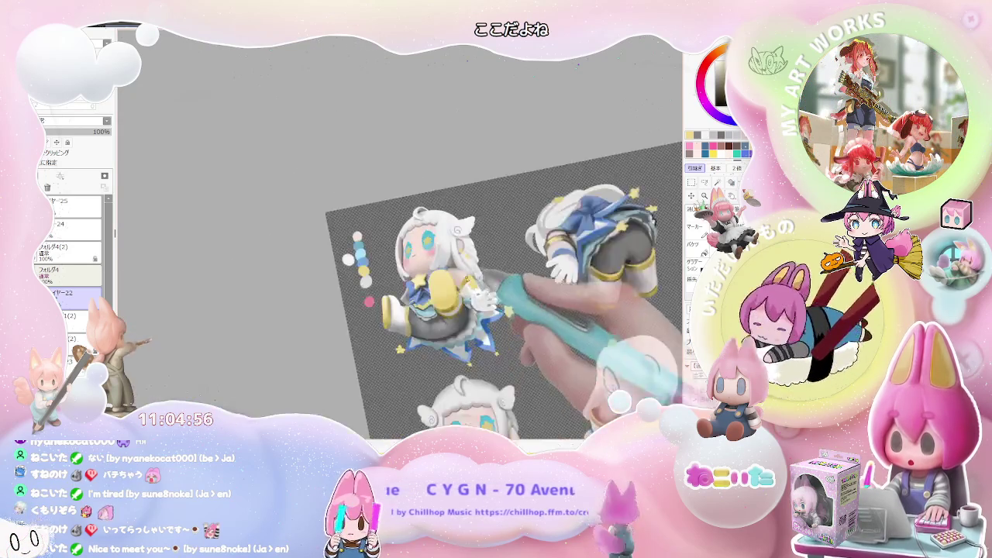
pyautogui.scroll(3, 442, 244)
pyautogui.scroll(2, 431, 257)
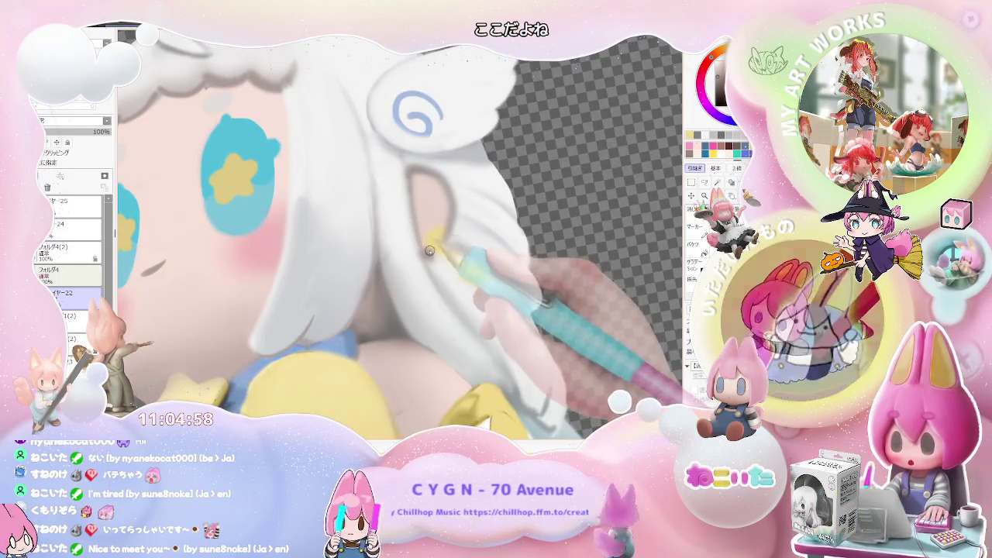
# Paint a yellow hair-clip ornament in the white hair beside the ear.
pyautogui.moveTo(431, 257); pyautogui.dragTo(447, 239)
pyautogui.scroll(-3, 447, 239)
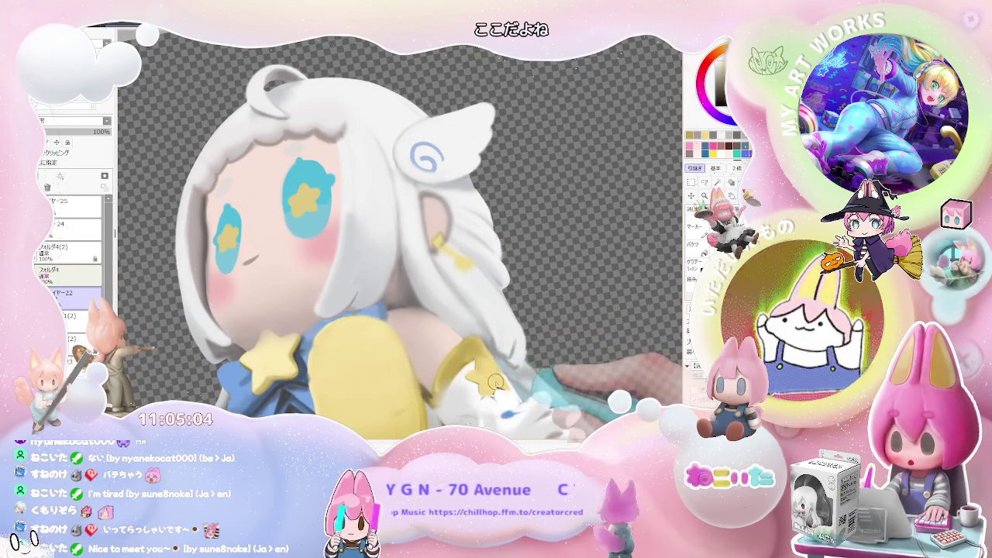
pyautogui.scroll(-2, 500, 378)
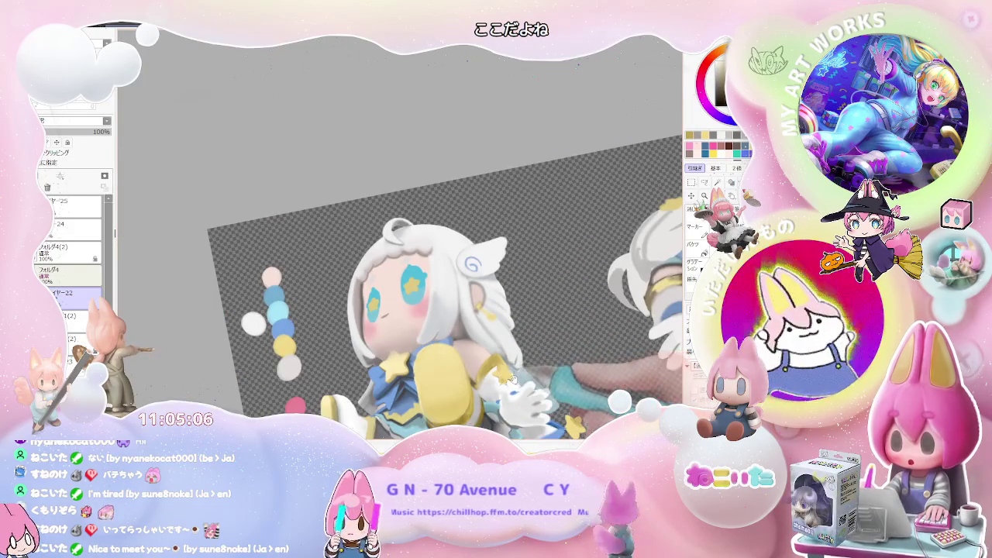
pyautogui.press('Delete')
pyautogui.scroll(3, 432, 319)
pyautogui.press('Home')
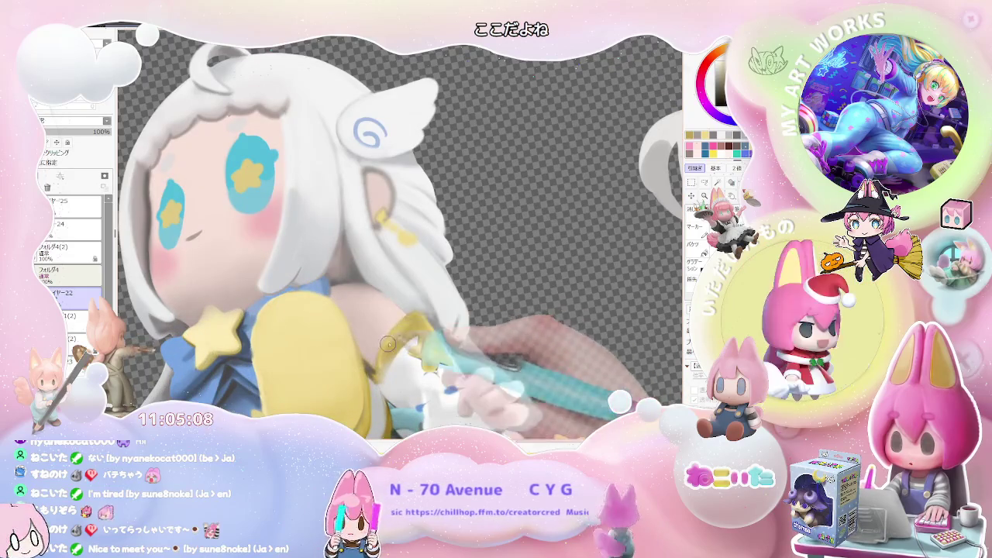
# Reduce the brush size from 33 to 32.
pyautogui.moveTo(413, 330); pyautogui.dragTo(387, 351)
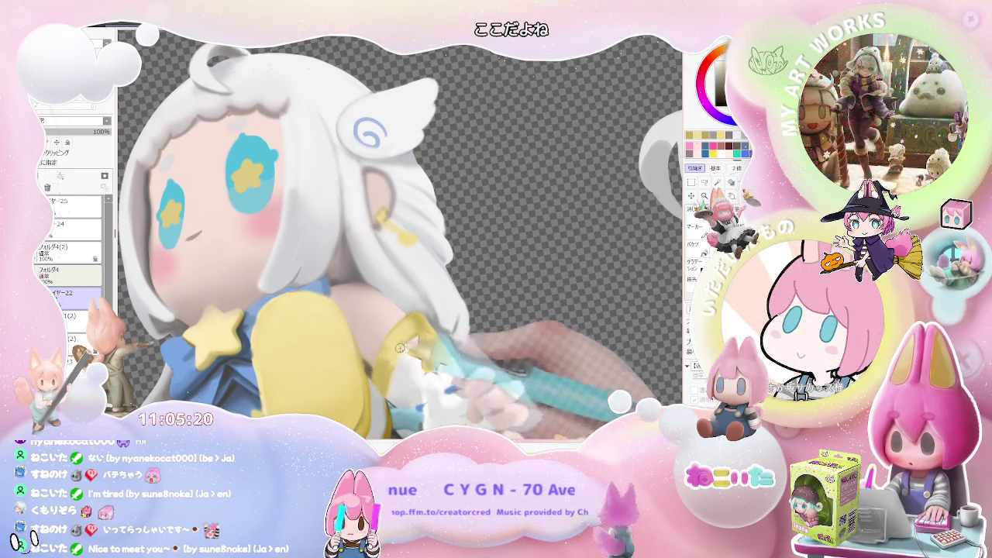
pyautogui.scroll(-5, 457, 341)
pyautogui.scroll(3, 457, 341)
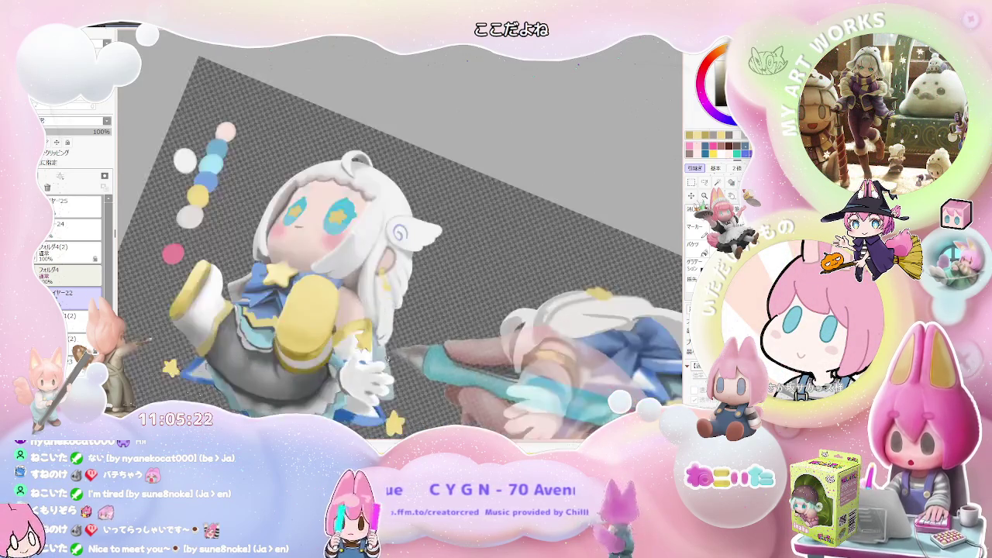
pyautogui.scroll(3, 403, 341)
pyautogui.scroll(2, 369, 340)
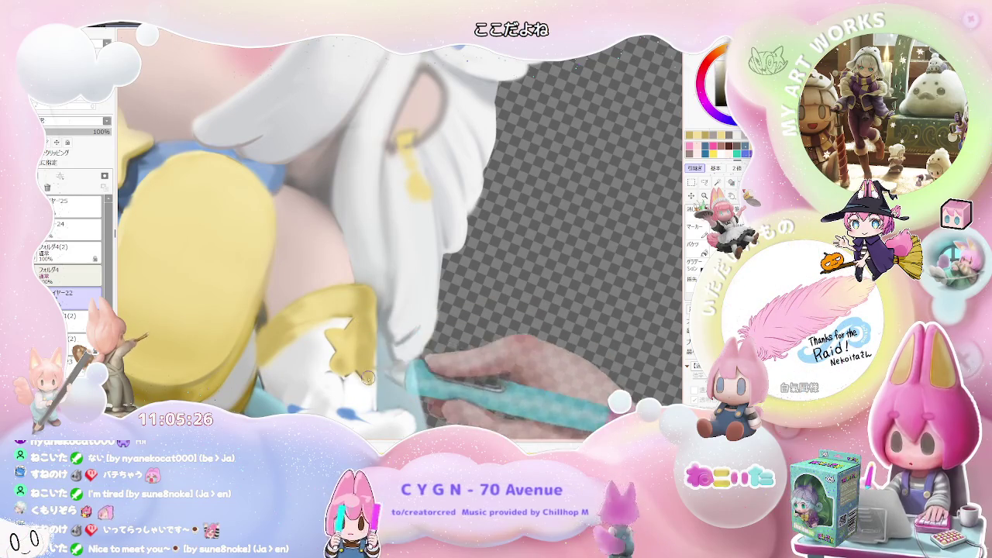
# Zoom around the hair, arm band and gloved hand with the view upright.
pyautogui.scroll(-2, 369, 339)
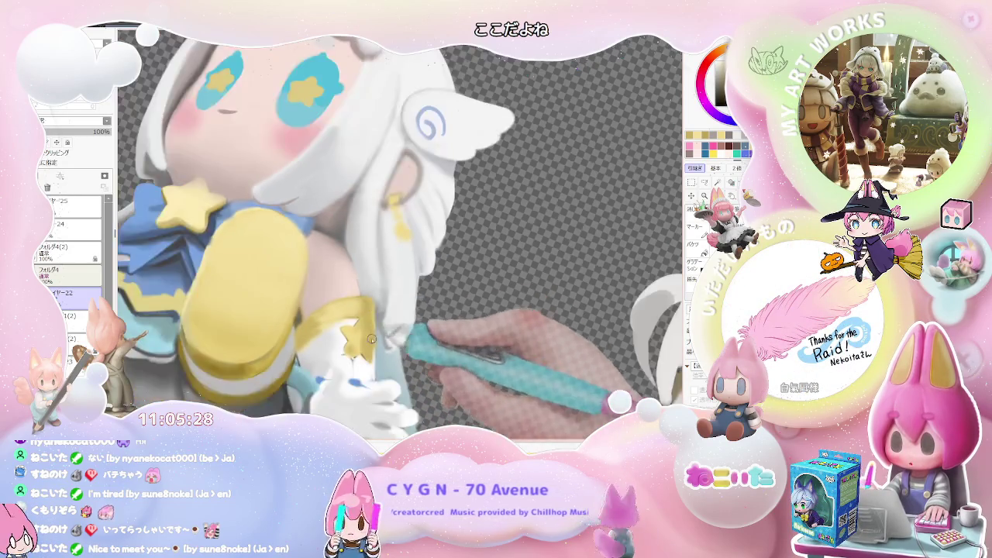
pyautogui.scroll(-3, 369, 339)
pyautogui.scroll(-2, 369, 338)
pyautogui.press('Home')
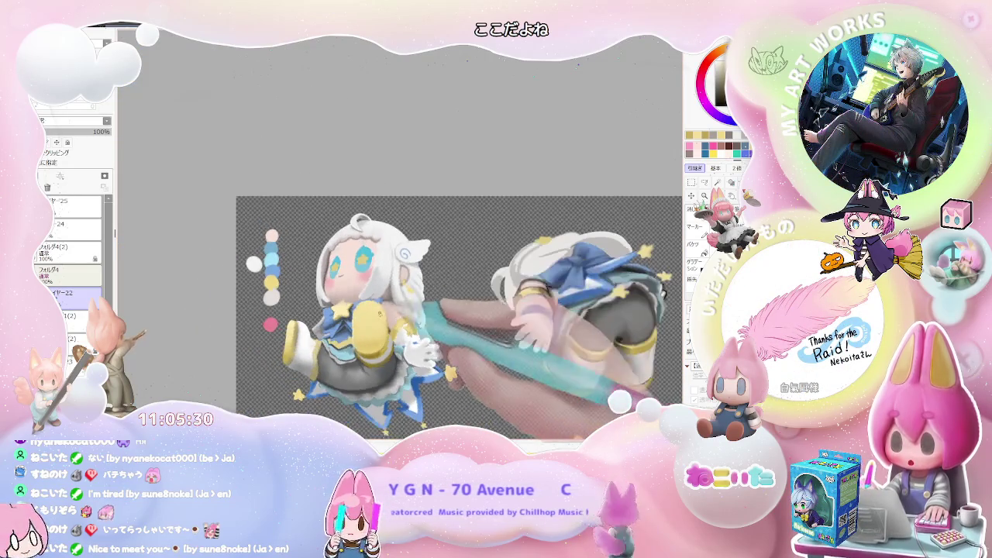
pyautogui.scroll(3, 360, 308)
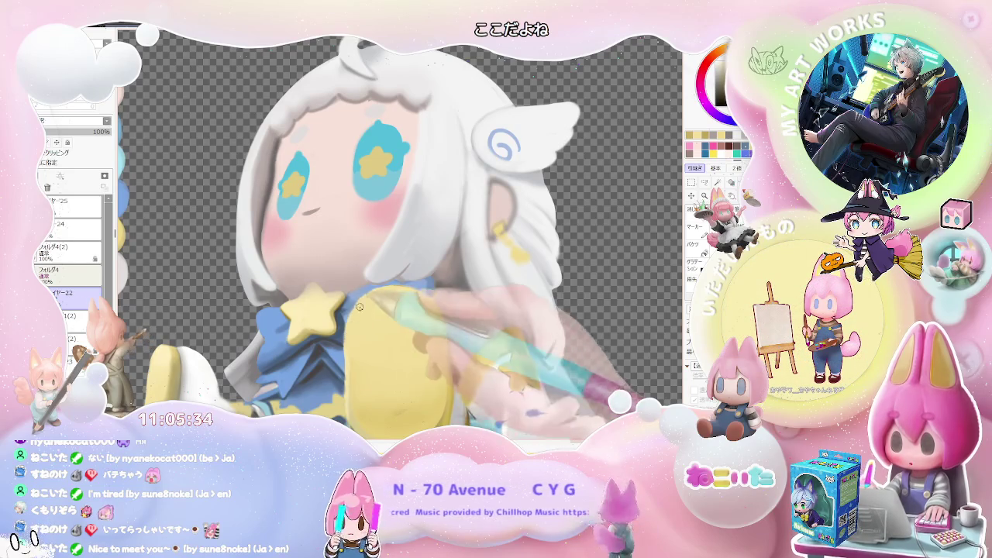
pyautogui.scroll(-1, 361, 301)
pyautogui.scroll(-1, 421, 323)
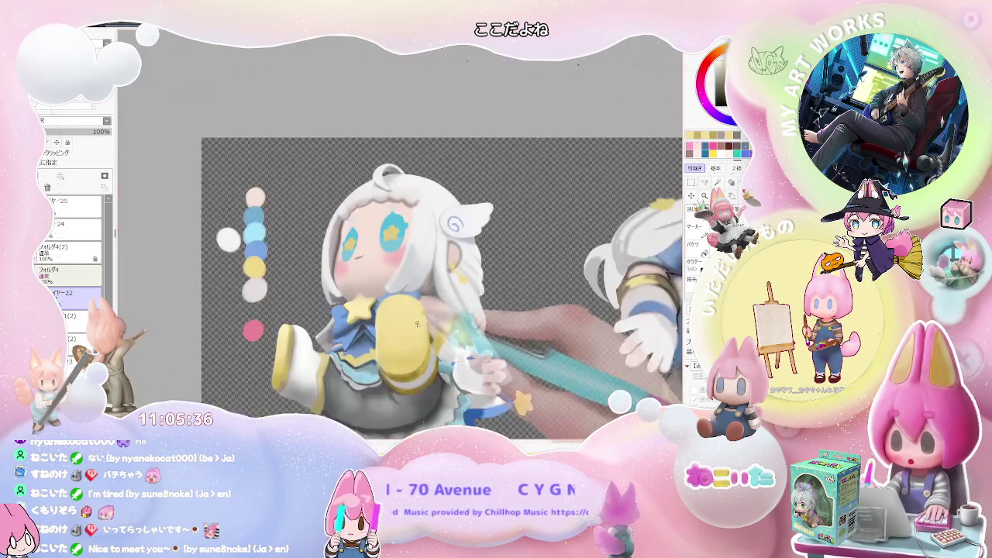
pyautogui.scroll(-1, 427, 326)
pyautogui.scroll(-1, 449, 333)
pyautogui.scroll(1, 466, 340)
pyautogui.scroll(1, 403, 339)
pyautogui.scroll(2, 328, 337)
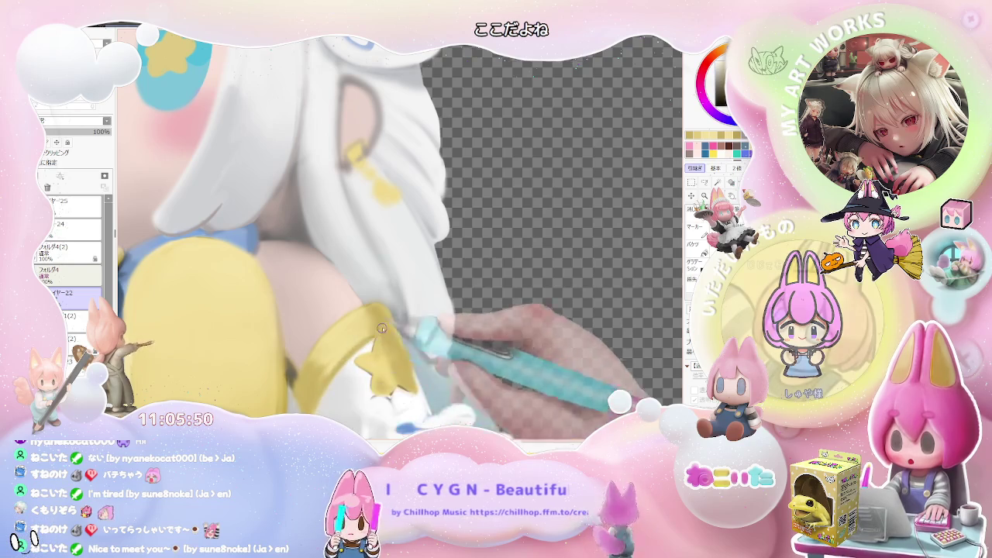
pyautogui.scroll(-3, 435, 332)
pyautogui.scroll(-2, 435, 332)
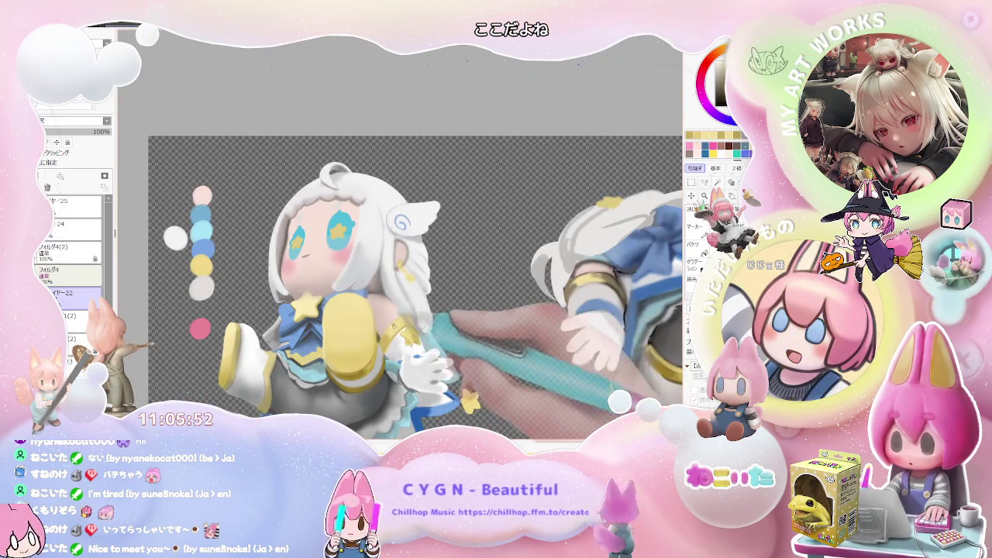
pyautogui.scroll(3, 314, 304)
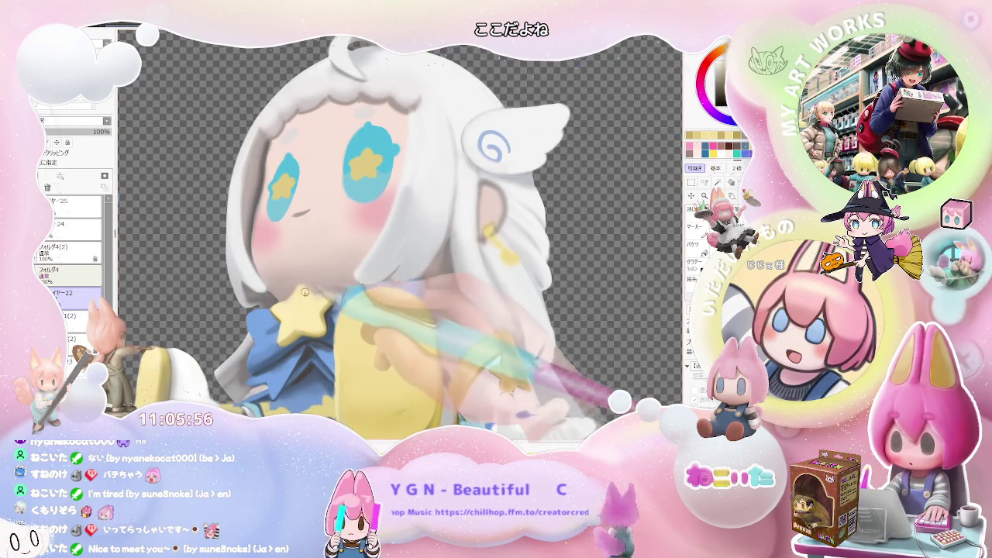
pyautogui.scroll(-4, 293, 314)
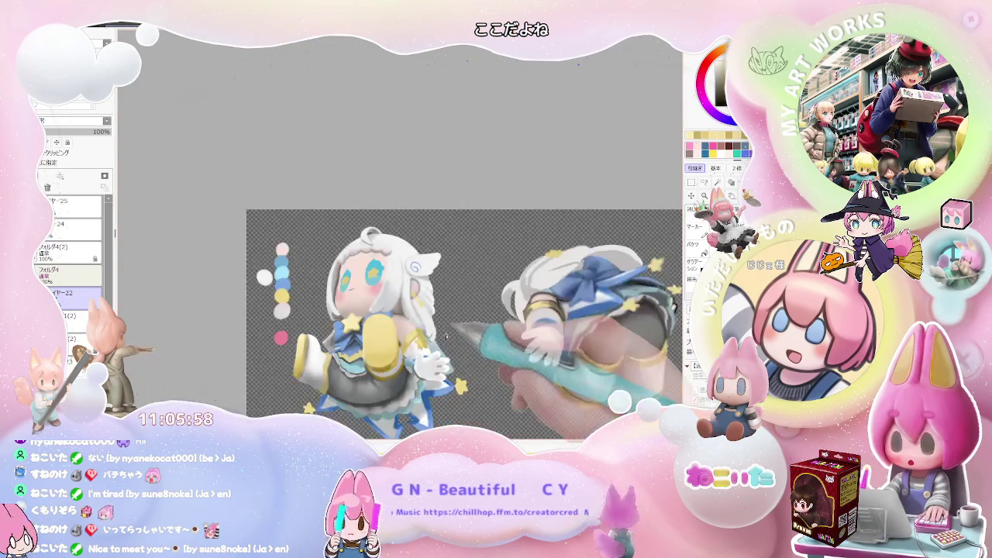
pyautogui.scroll(1, 387, 325)
pyautogui.scroll(2, 349, 310)
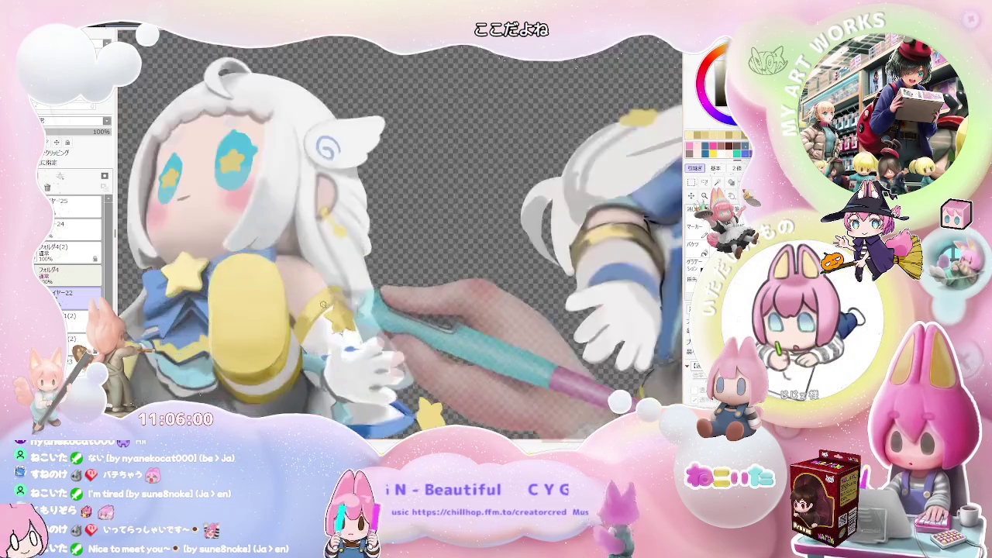
pyautogui.scroll(2, 309, 300)
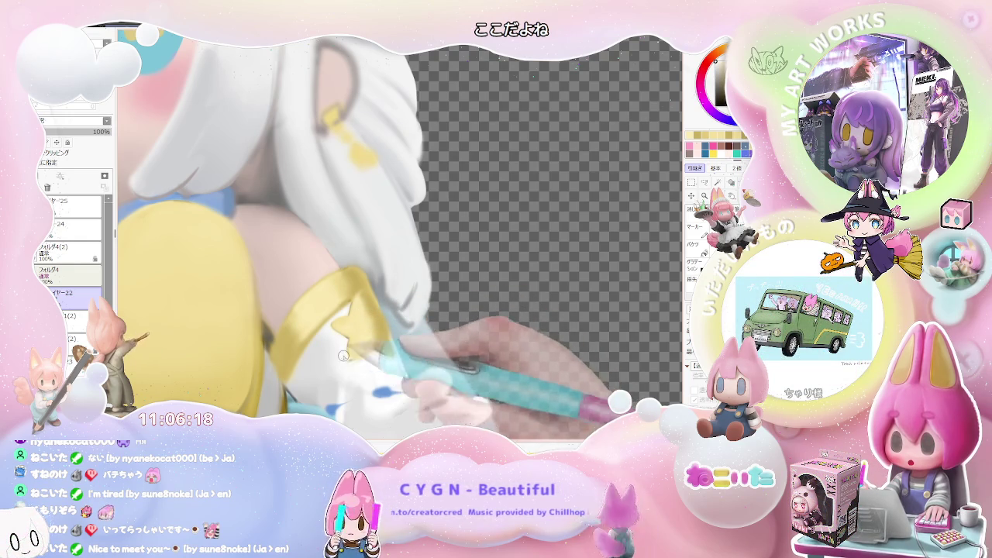
# Tilt the view 20° clockwise, reset it upright, then mirror the canvas horizontally.
pyautogui.scroll(-3, 386, 356)
pyautogui.scroll(-2, 385, 356)
pyautogui.scroll(-1, 403, 349)
pyautogui.press('End')
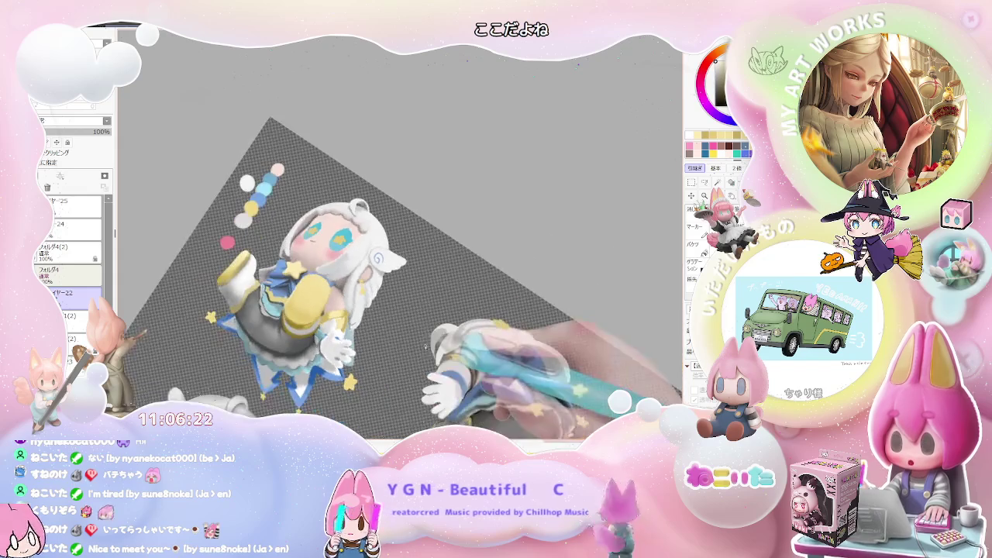
pyautogui.scroll(2, 395, 364)
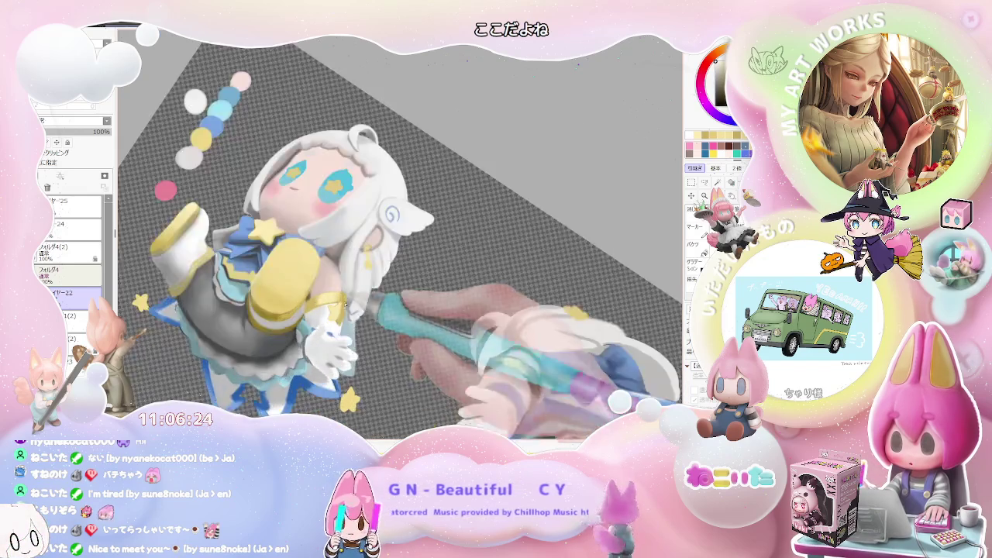
pyautogui.scroll(3, 365, 349)
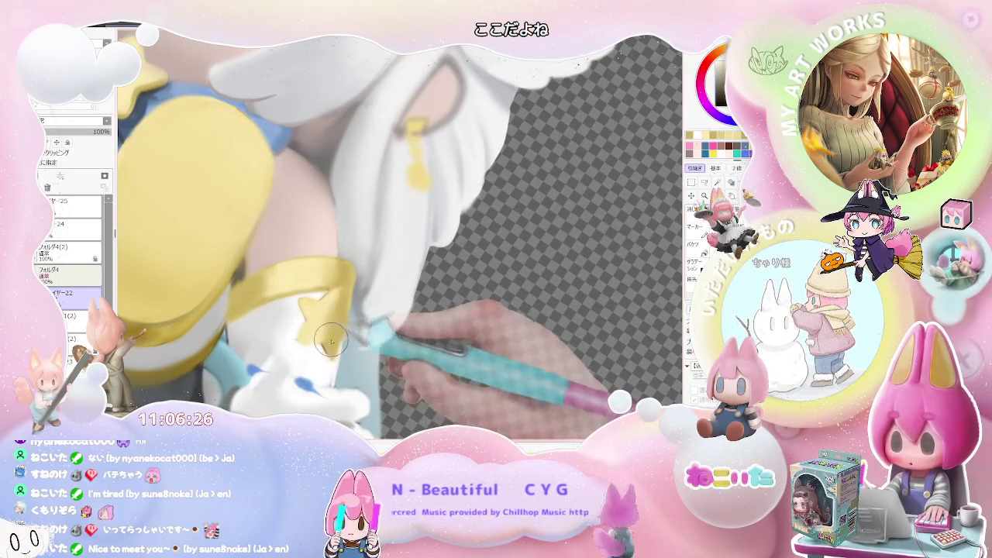
pyautogui.scroll(1, 348, 301)
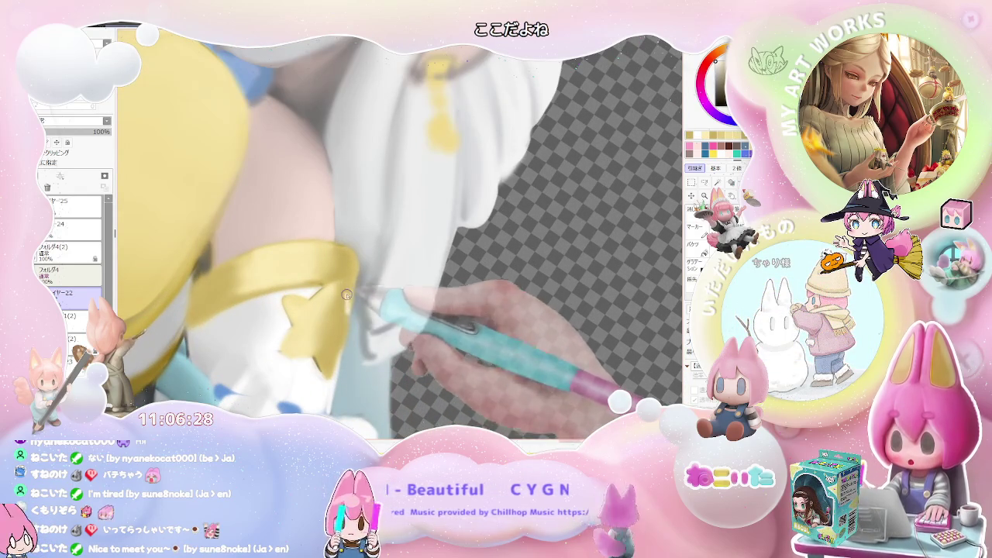
pyautogui.scroll(-1, 348, 298)
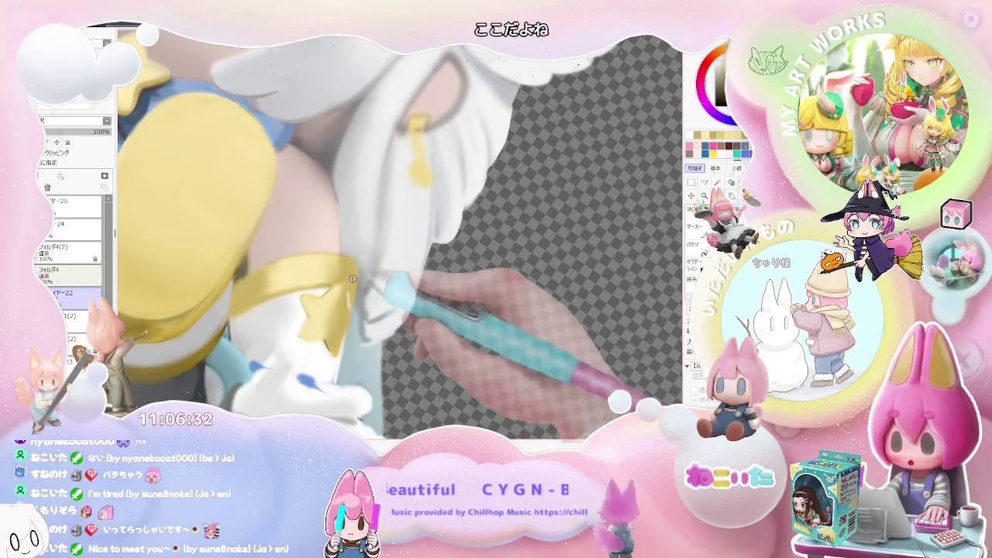
pyautogui.scroll(-2, 354, 288)
pyautogui.scroll(-1, 387, 283)
pyautogui.scroll(-1, 391, 283)
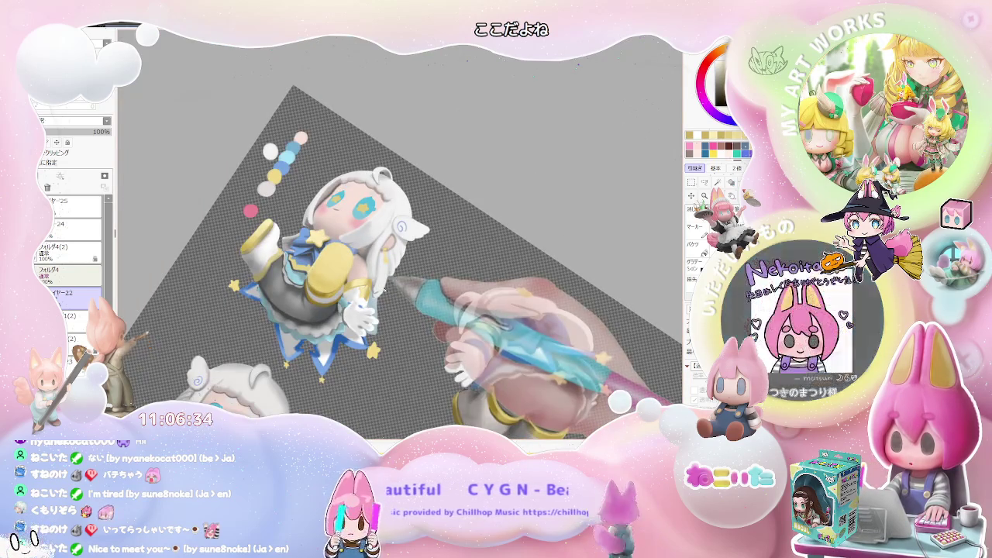
pyautogui.press('Home')
pyautogui.scroll(1, 384, 291)
pyautogui.scroll(1, 385, 294)
pyautogui.scroll(1, 385, 300)
pyautogui.scroll(1, 384, 309)
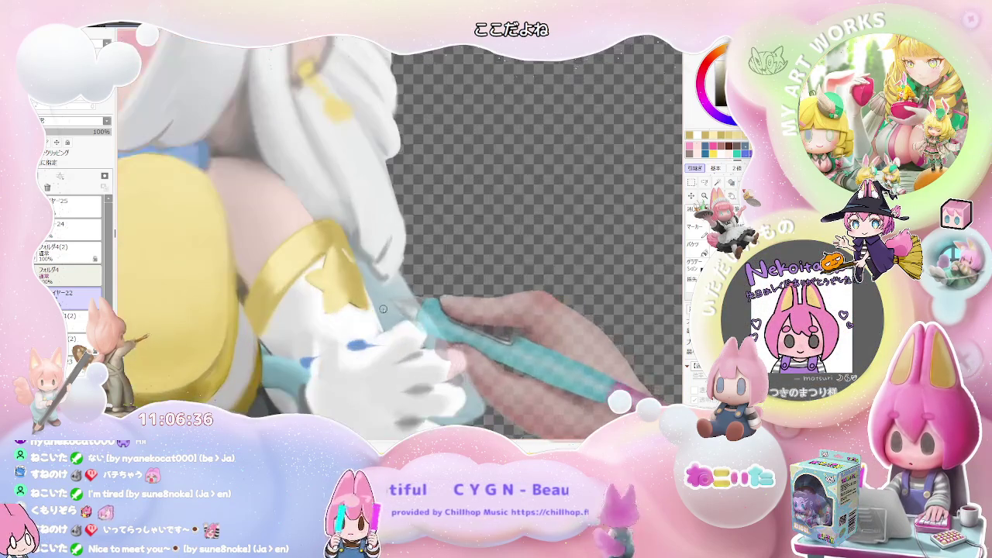
pyautogui.press('Insert')
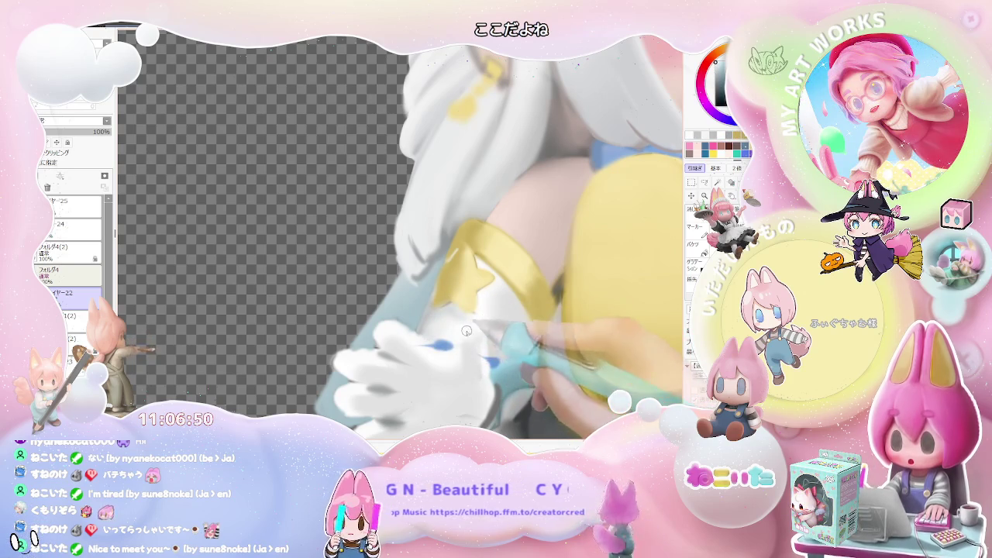
pyautogui.press('[')
pyautogui.press('[')
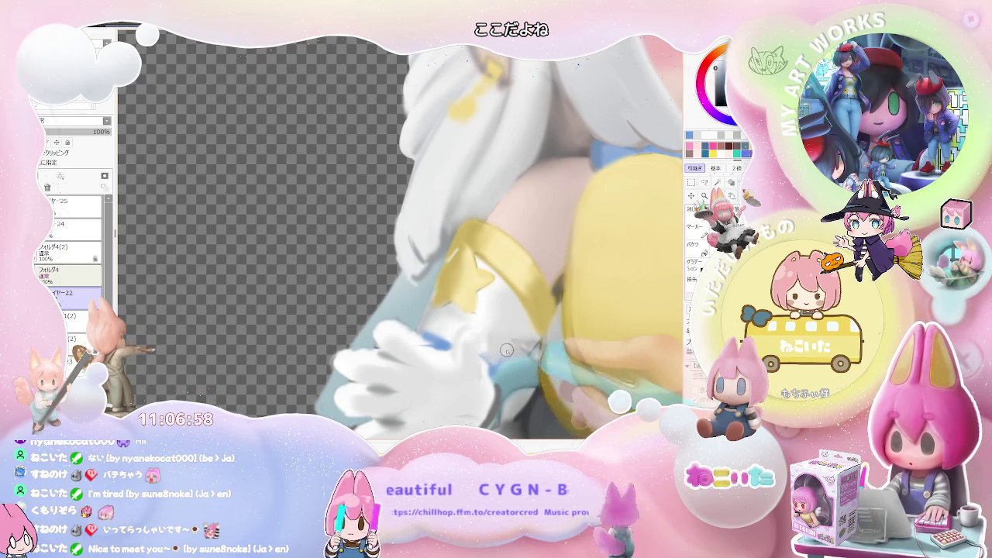
pyautogui.scroll(-2, 502, 358)
pyautogui.scroll(-2, 502, 357)
pyautogui.scroll(-2, 502, 353)
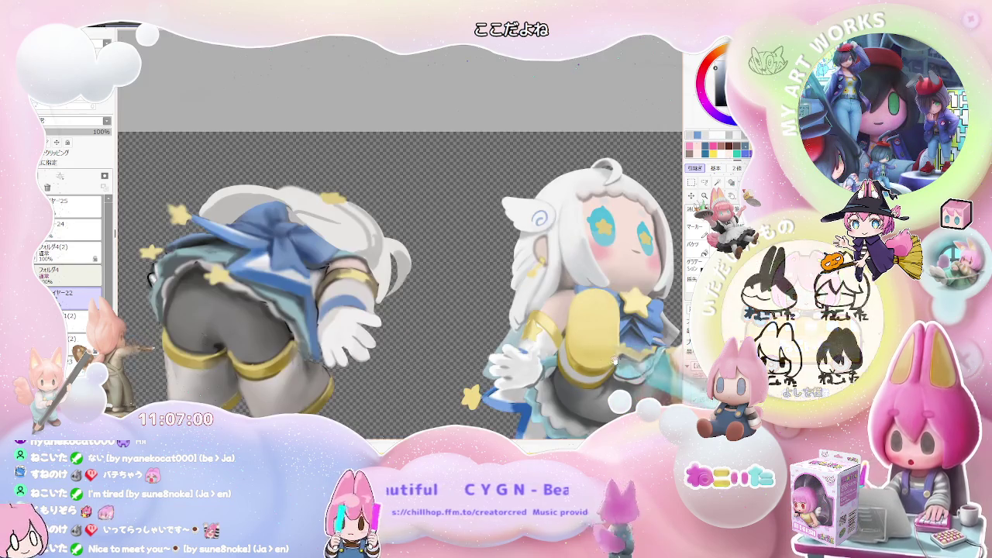
pyautogui.scroll(-2, 502, 346)
pyautogui.scroll(2, 502, 346)
pyautogui.scroll(2, 481, 342)
pyautogui.scroll(2, 457, 337)
pyautogui.scroll(2, 434, 331)
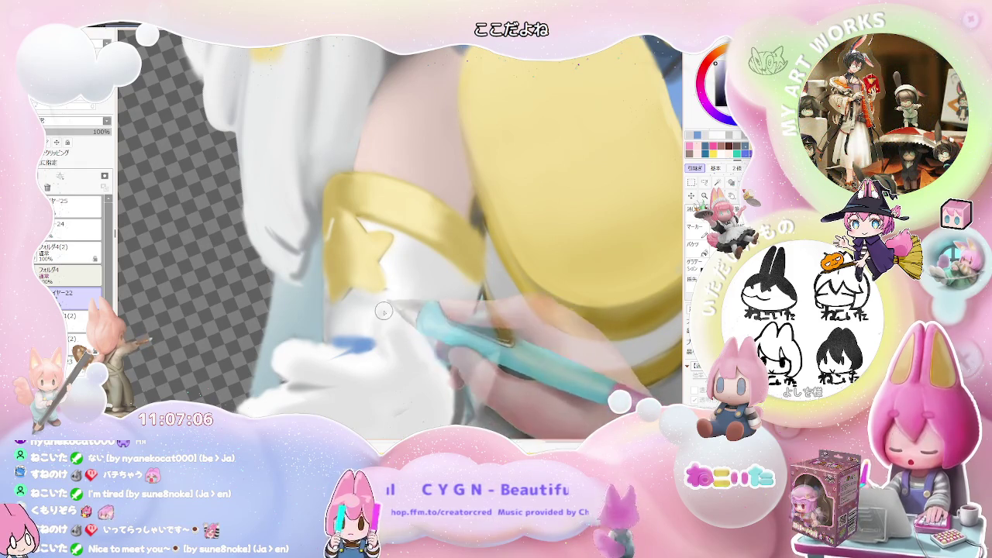
pyautogui.scroll(-2, 499, 328)
pyautogui.scroll(-1, 499, 327)
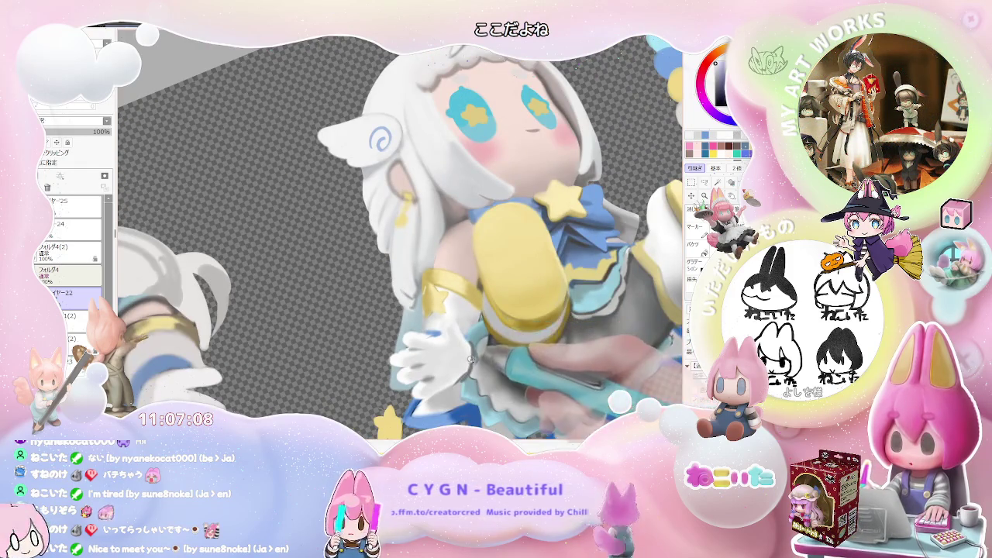
pyautogui.scroll(3, 434, 303)
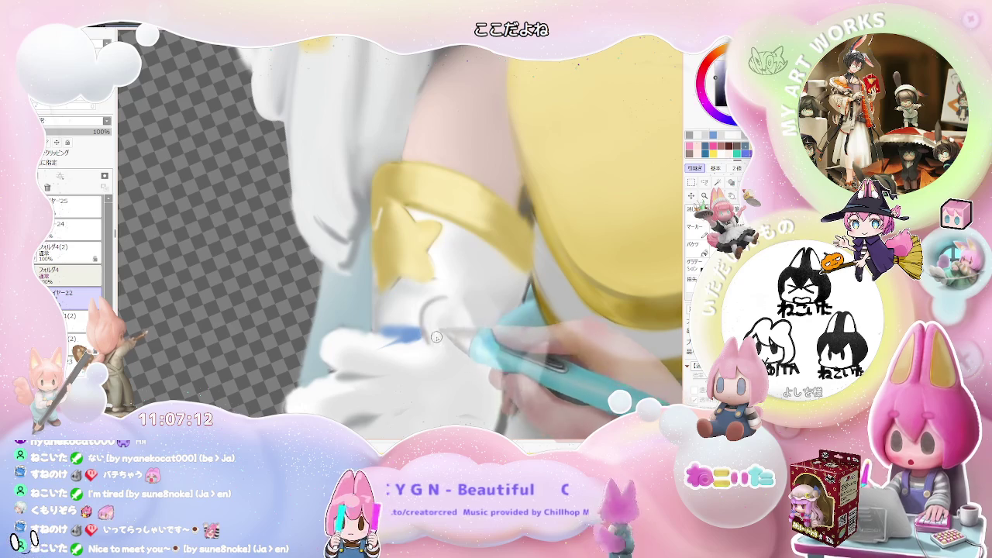
pyautogui.scroll(-1, 436, 341)
pyautogui.scroll(-2, 479, 354)
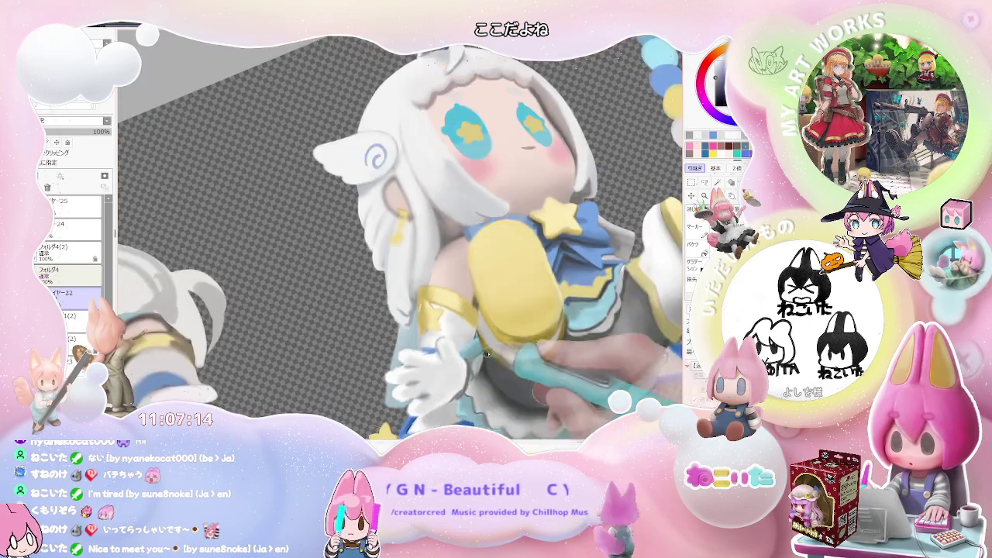
pyautogui.scroll(-2, 480, 355)
pyautogui.scroll(1, 478, 372)
pyautogui.scroll(-1, 478, 378)
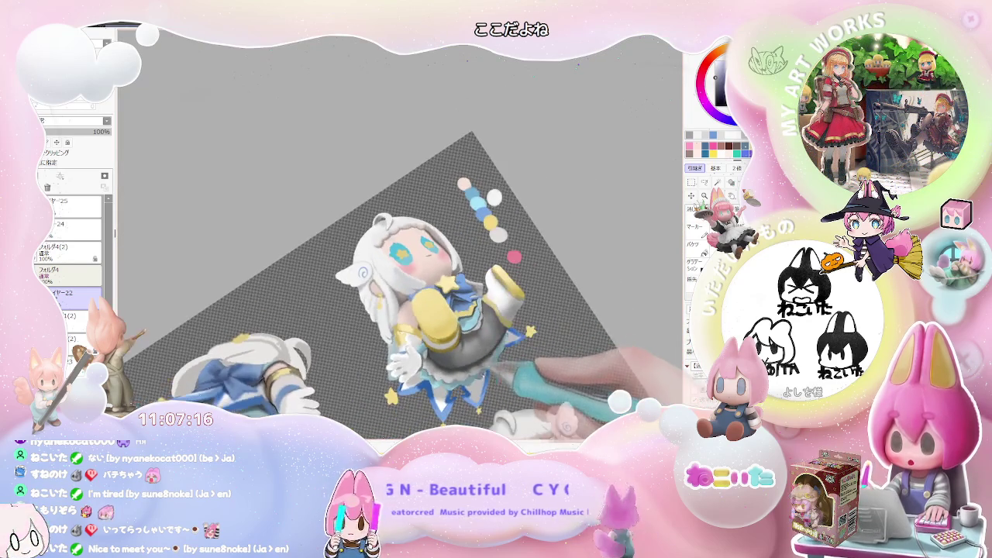
pyautogui.scroll(1, 478, 377)
pyautogui.scroll(1, 473, 357)
pyautogui.scroll(2, 465, 333)
pyautogui.scroll(1, 455, 308)
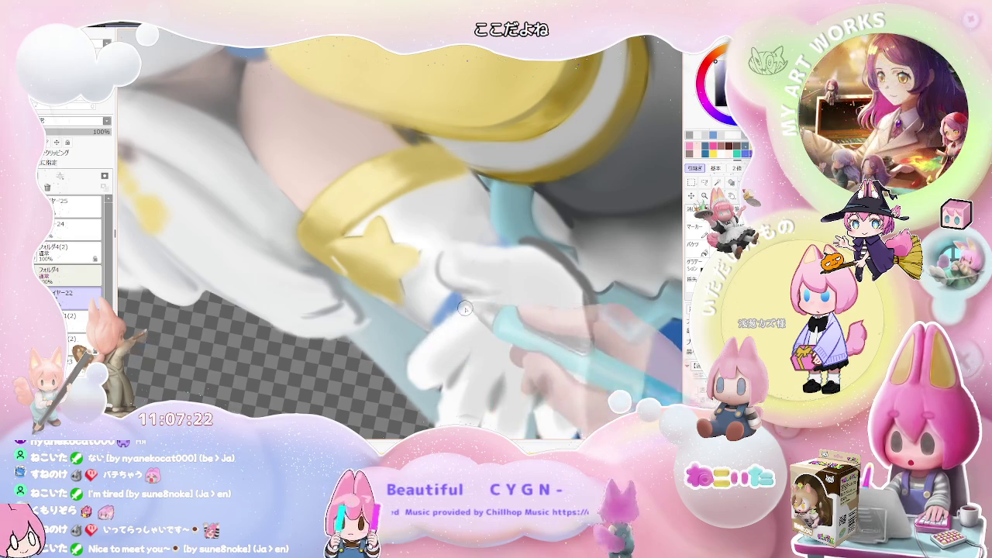
pyautogui.moveTo(471, 320); pyautogui.dragTo(470, 346)
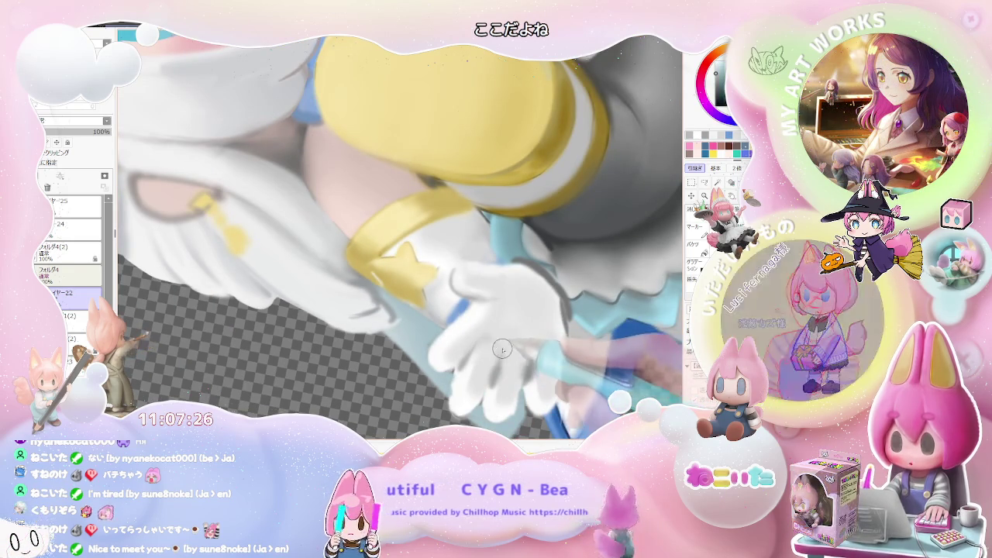
pyautogui.scroll(-5, 529, 367)
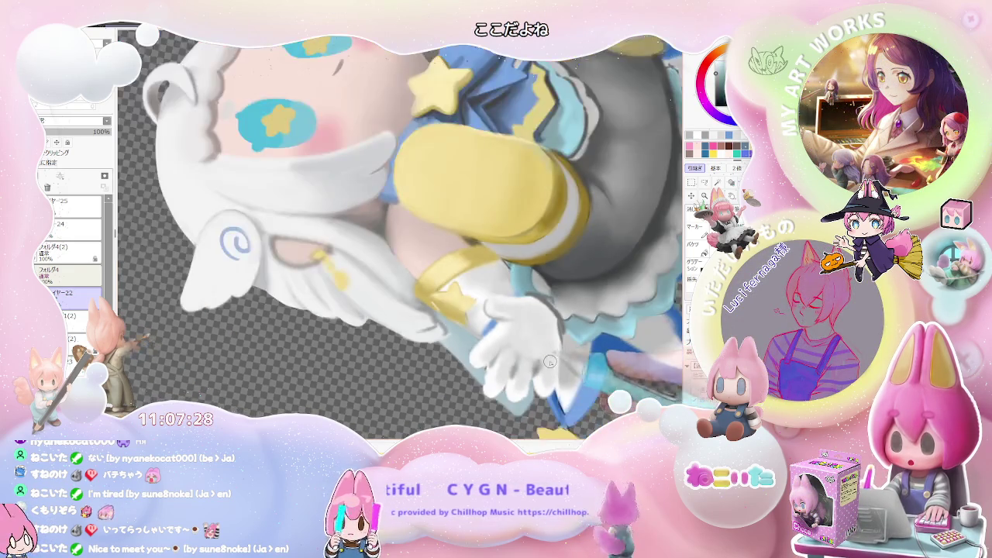
pyautogui.scroll(2, 568, 356)
pyautogui.scroll(3, 496, 341)
pyautogui.moveTo(422, 320)
pyautogui.mouseDown()
pyautogui.moveTo(431, 322)
pyautogui.moveTo(393, 337)
pyautogui.mouseUp()
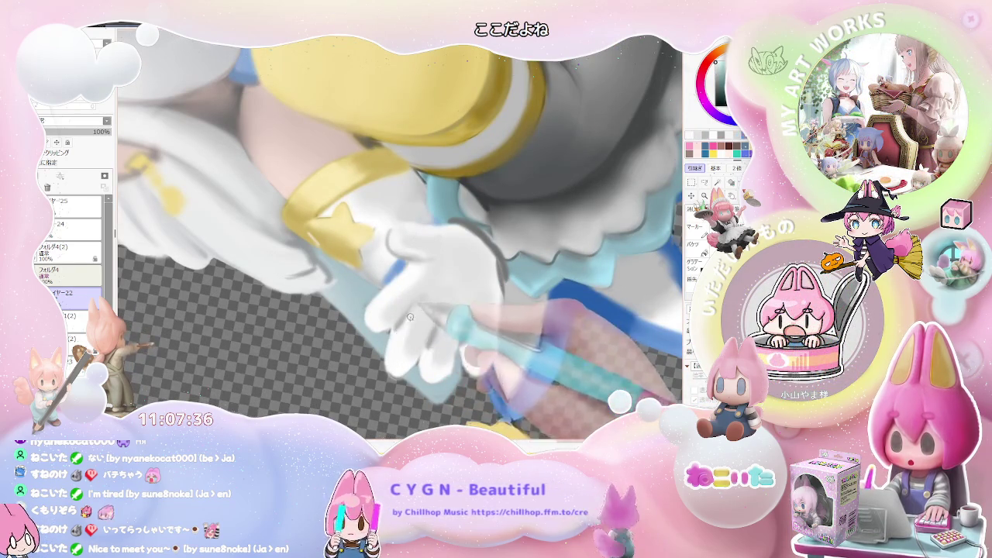
pyautogui.moveTo(417, 306)
pyautogui.mouseDown()
pyautogui.moveTo(452, 311)
pyautogui.moveTo(426, 357)
pyautogui.mouseUp()
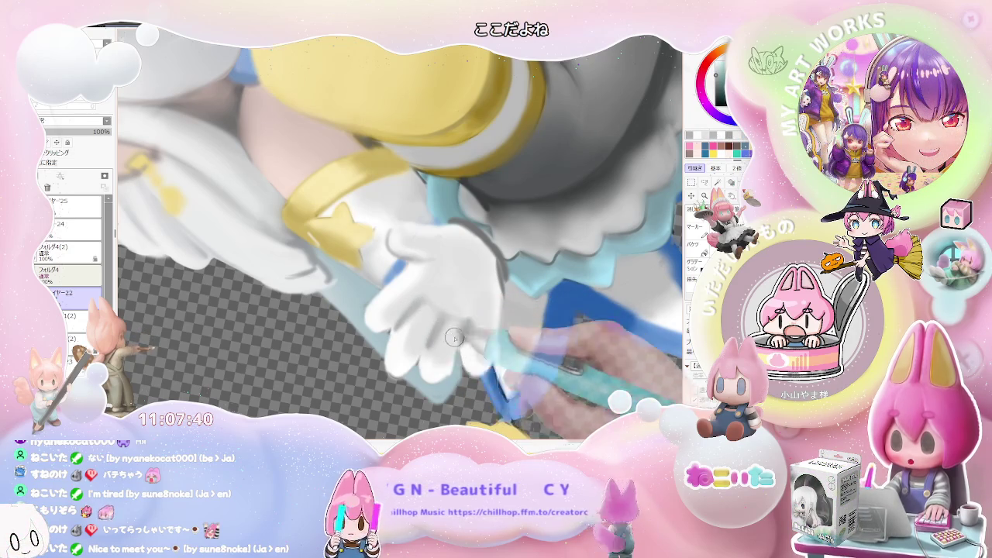
pyautogui.scroll(-3, 451, 341)
pyautogui.scroll(-1, 456, 308)
pyautogui.scroll(-2, 479, 308)
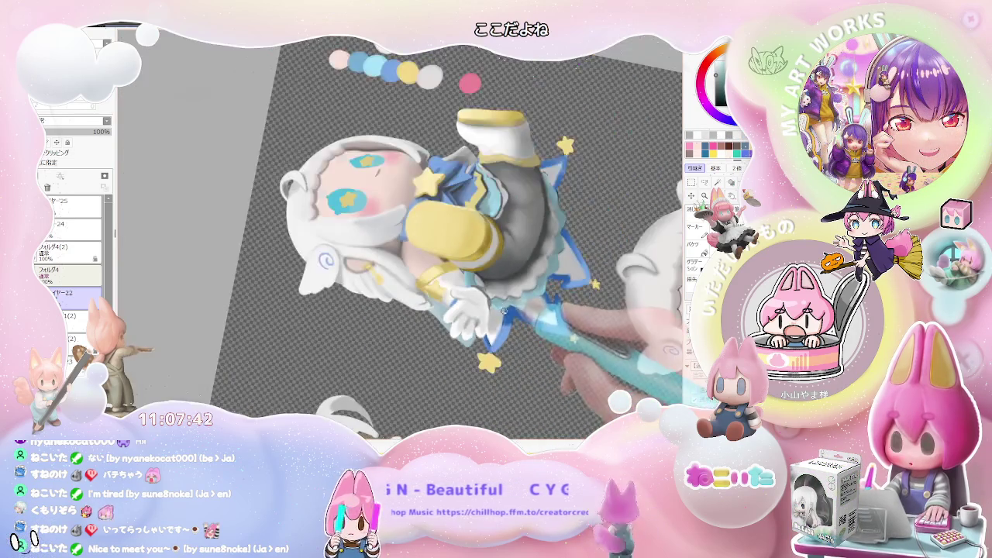
pyautogui.press('Home')
pyautogui.scroll(3, 396, 341)
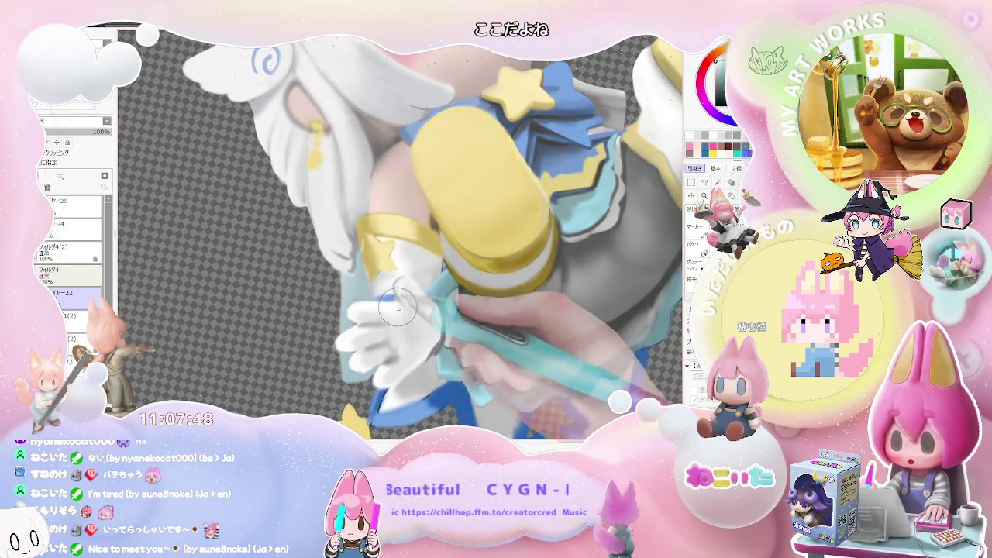
pyautogui.hotkey('ctrl', '-')
pyautogui.hotkey('ctrl', '-')
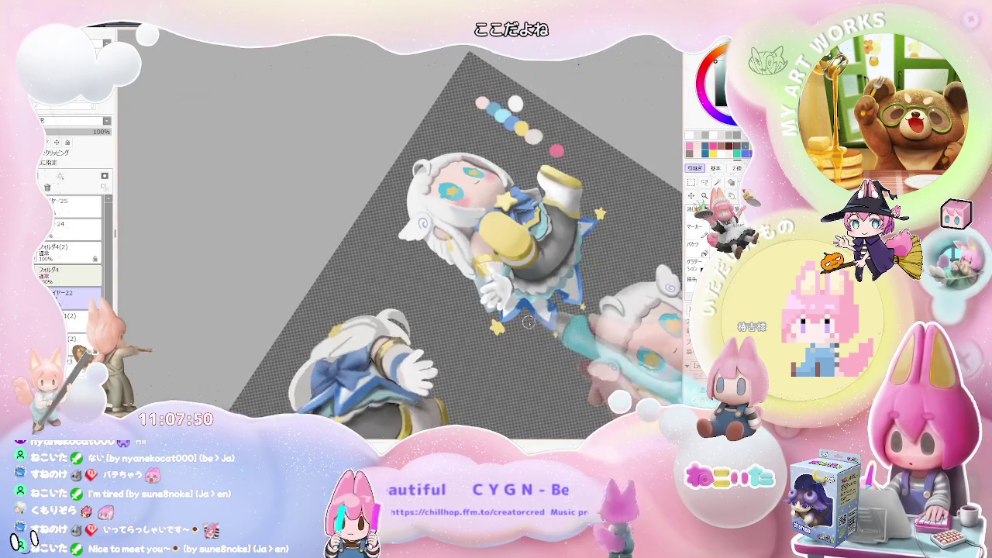
pyautogui.scroll(2, 528, 326)
pyautogui.scroll(2, 503, 314)
pyautogui.scroll(2, 471, 297)
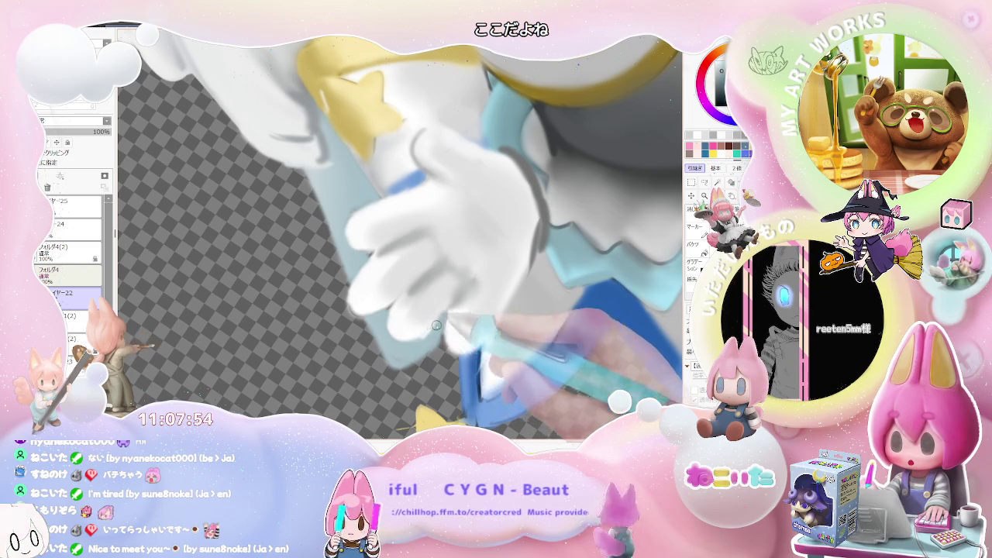
pyautogui.moveTo(442, 318); pyautogui.dragTo(394, 309)
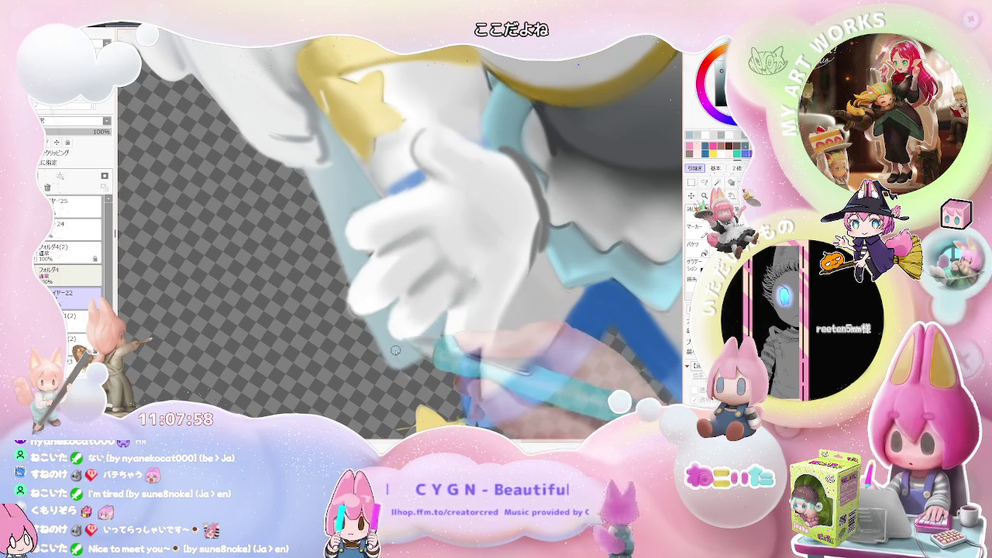
pyautogui.scroll(-2, 420, 351)
pyautogui.scroll(-2, 420, 351)
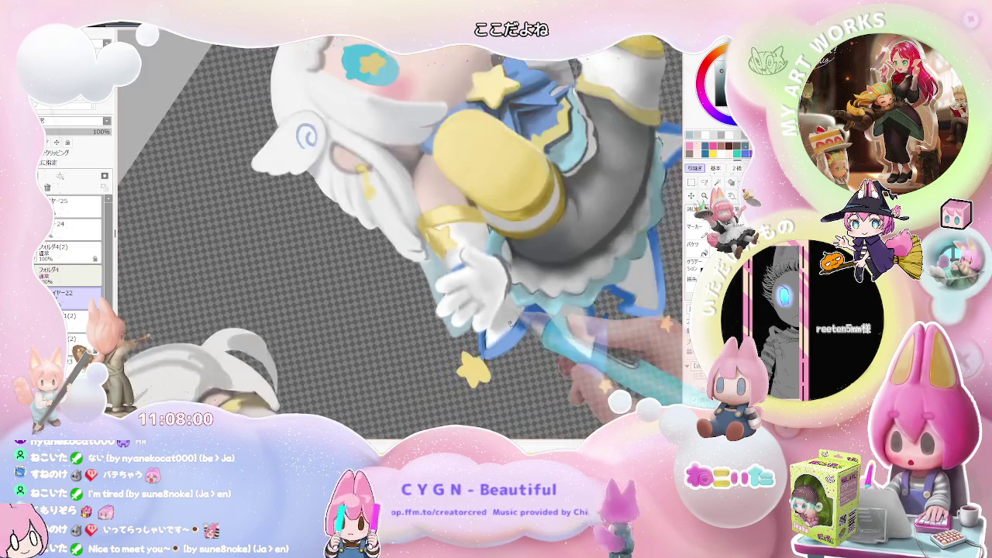
pyautogui.scroll(-1, 419, 351)
pyautogui.scroll(-1, 420, 351)
pyautogui.press('End')
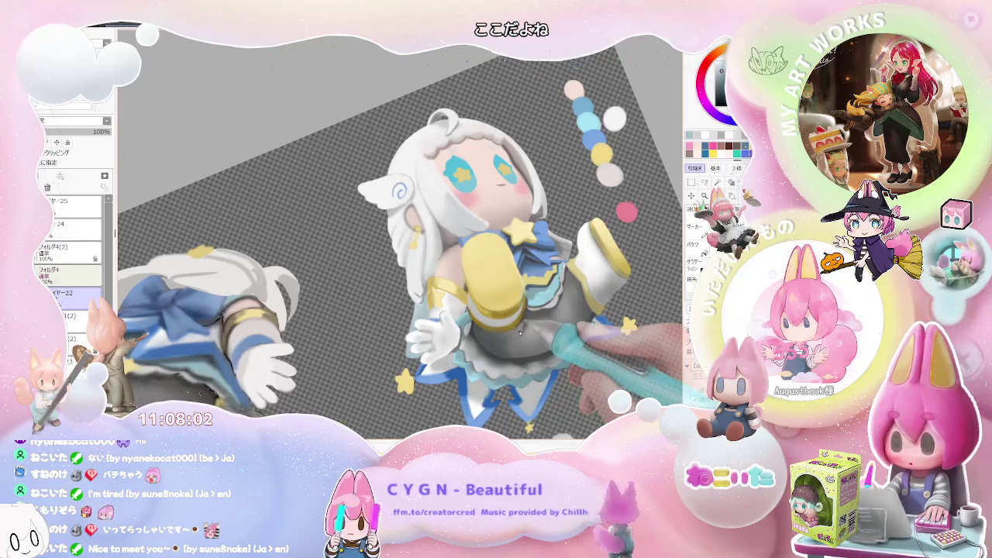
pyautogui.scroll(-1, 520, 331)
pyautogui.press('Delete')
pyautogui.scroll(1, 520, 331)
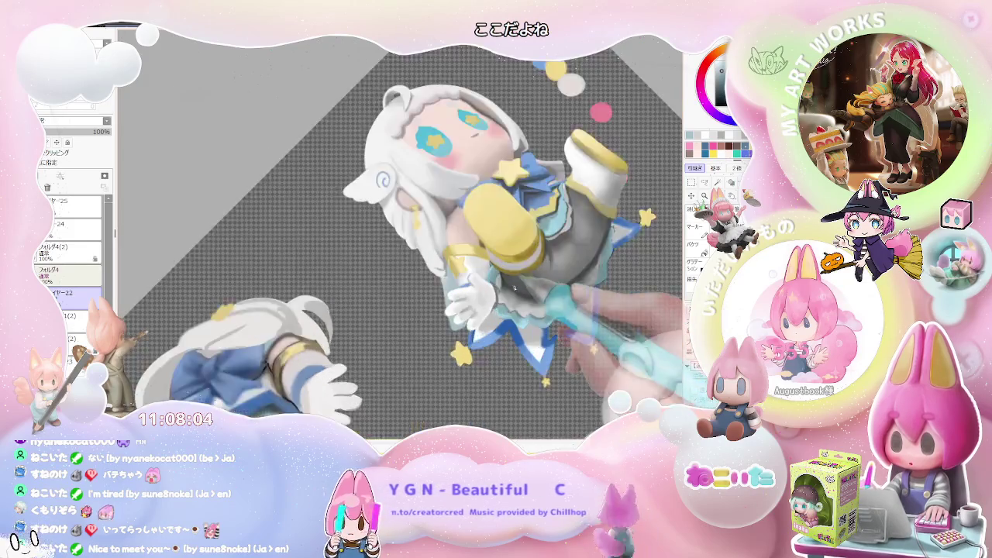
pyautogui.scroll(2, 511, 317)
pyautogui.scroll(1, 496, 289)
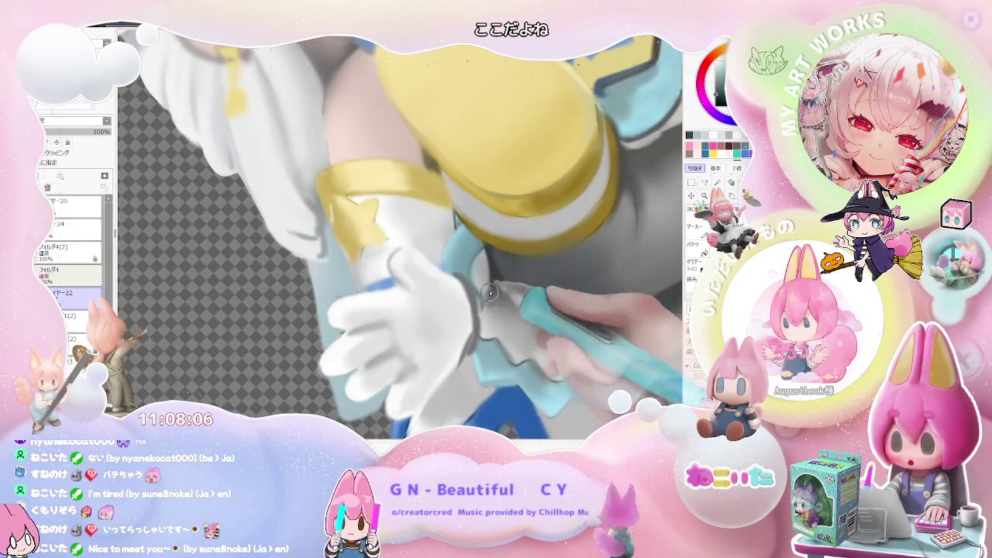
pyautogui.scroll(-1, 496, 292)
pyautogui.scroll(-2, 499, 297)
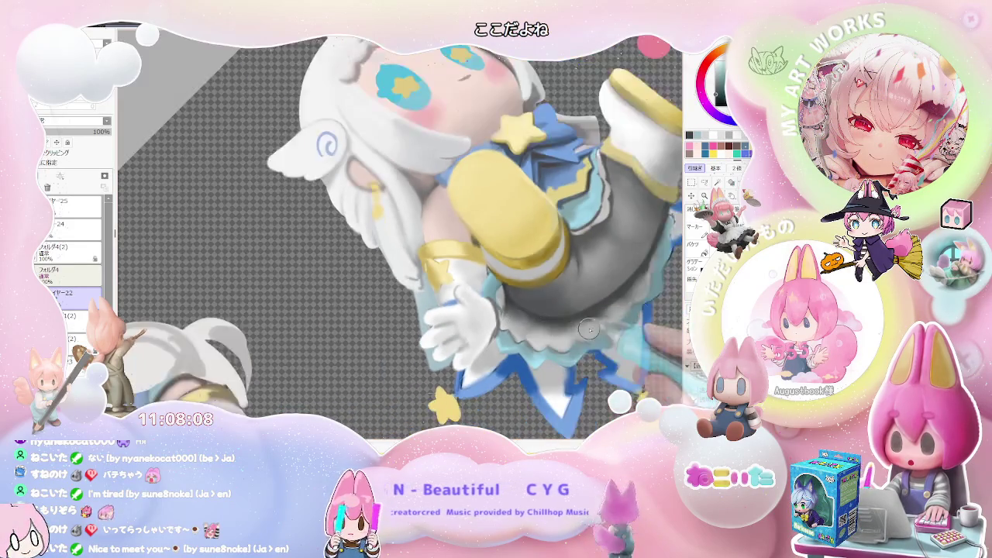
pyautogui.scroll(-1, 607, 326)
pyautogui.scroll(1, 589, 324)
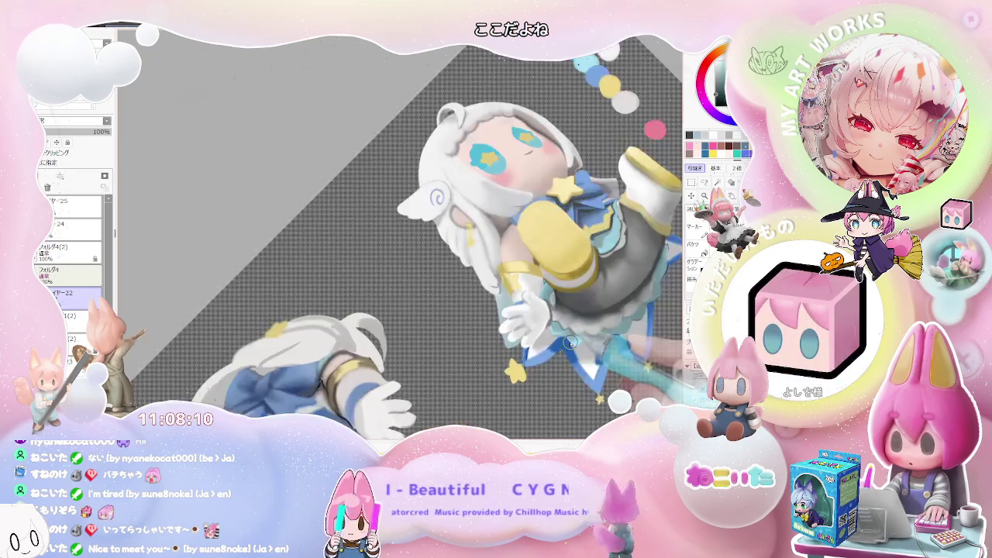
pyautogui.scroll(2, 543, 317)
pyautogui.scroll(1, 496, 310)
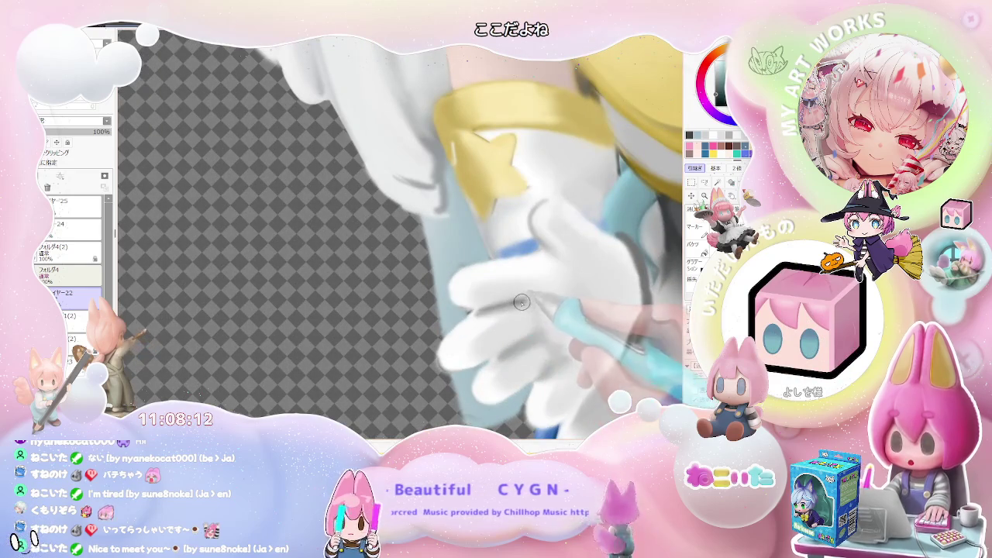
pyautogui.moveTo(522, 301); pyautogui.dragTo(541, 323)
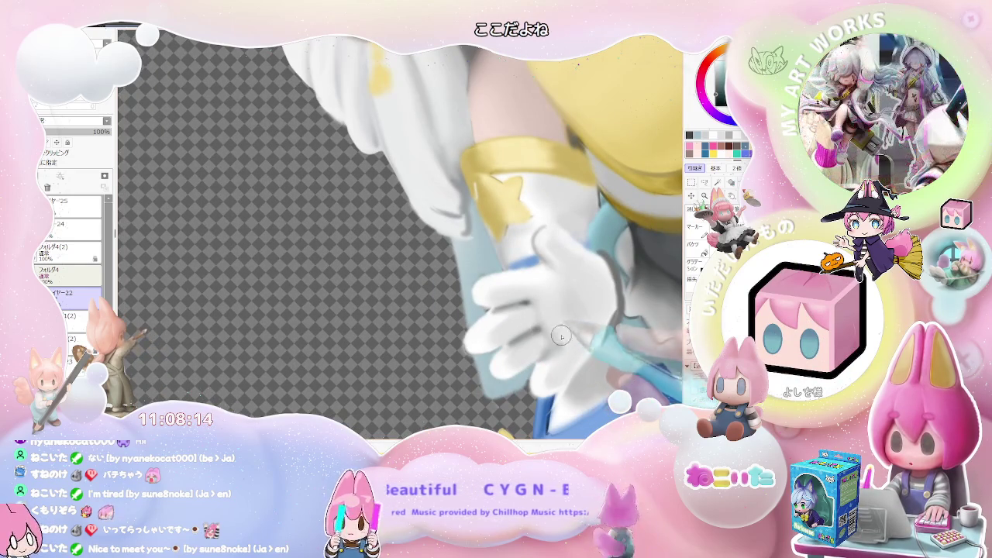
pyautogui.scroll(-1, 563, 352)
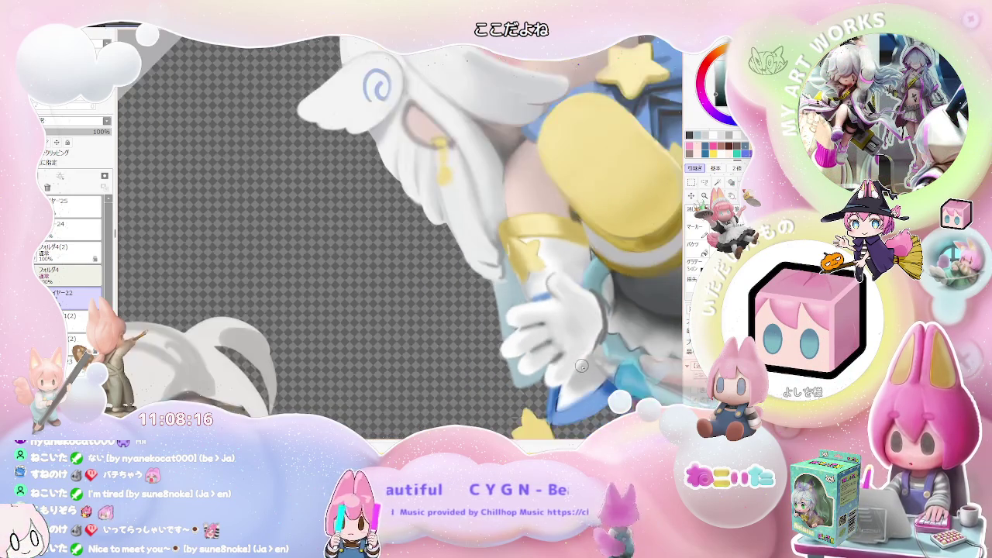
pyautogui.scroll(-2, 589, 362)
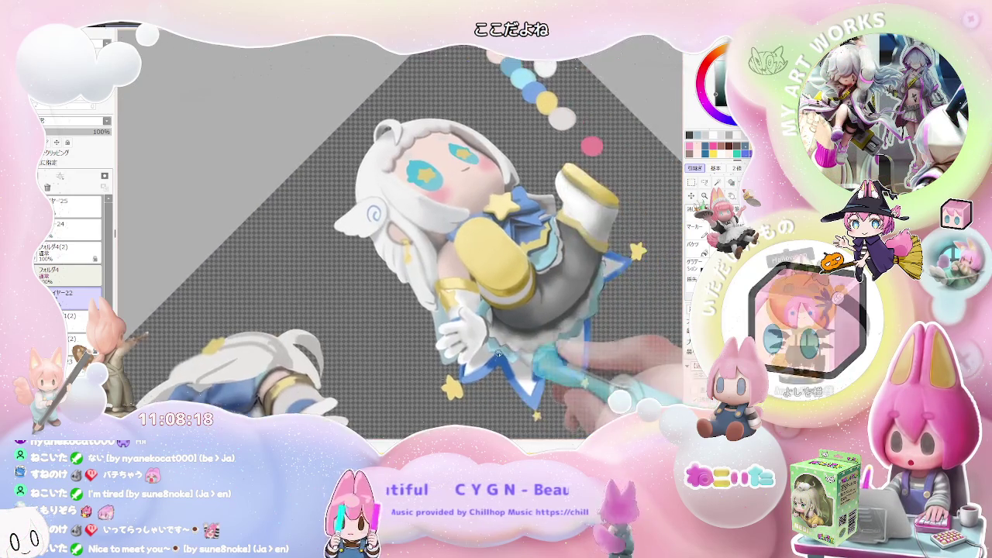
pyautogui.scroll(2, 543, 353)
pyautogui.scroll(2, 461, 353)
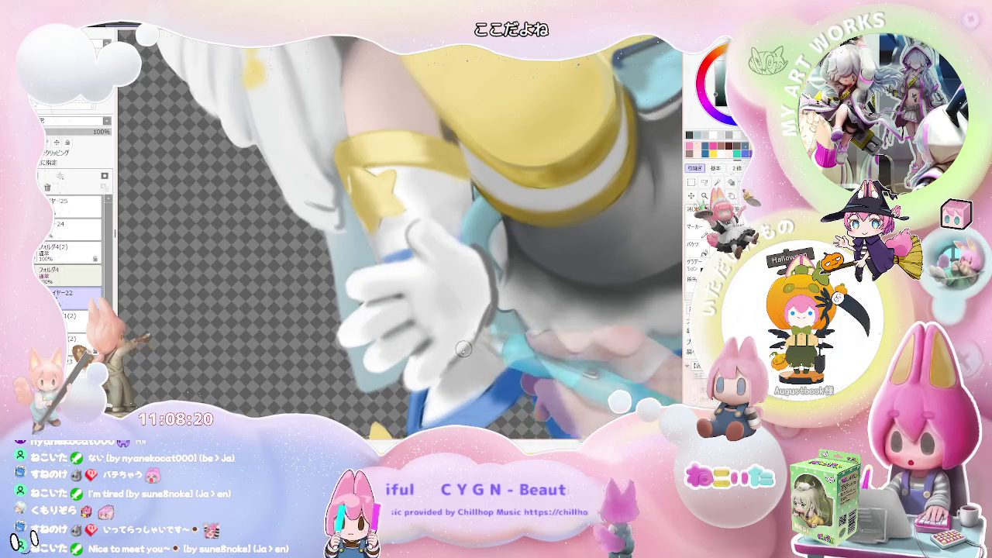
pyautogui.scroll(-1, 468, 344)
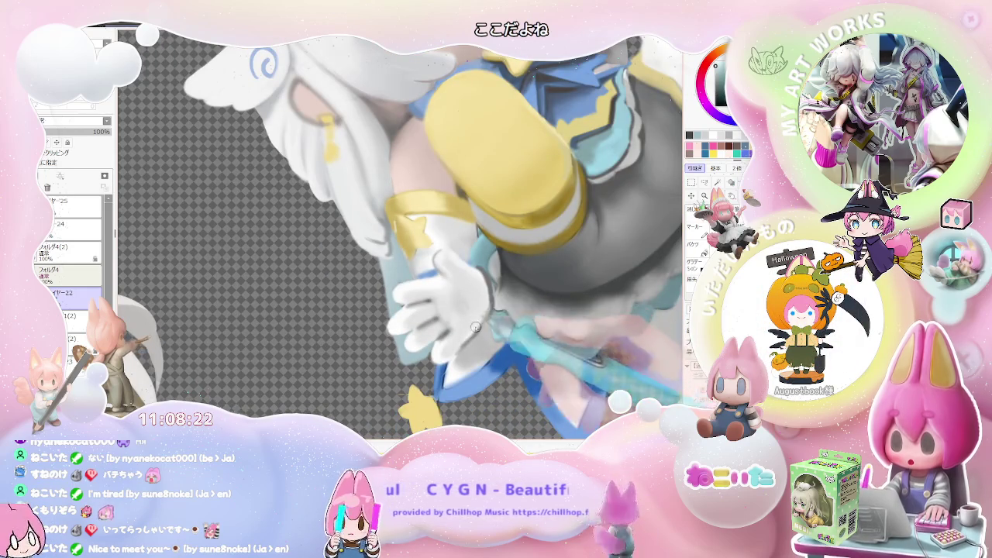
pyautogui.scroll(-1, 486, 304)
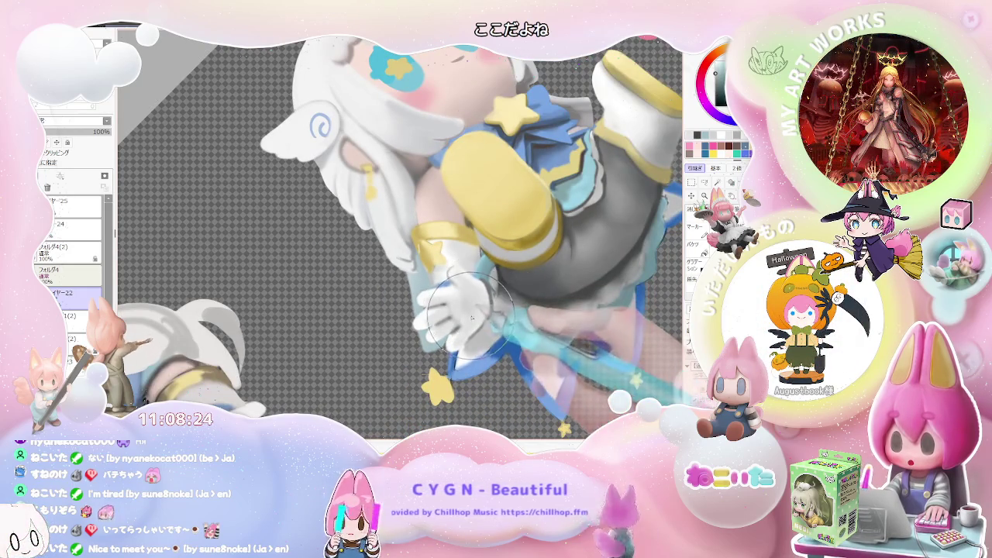
pyautogui.scroll(-2, 575, 314)
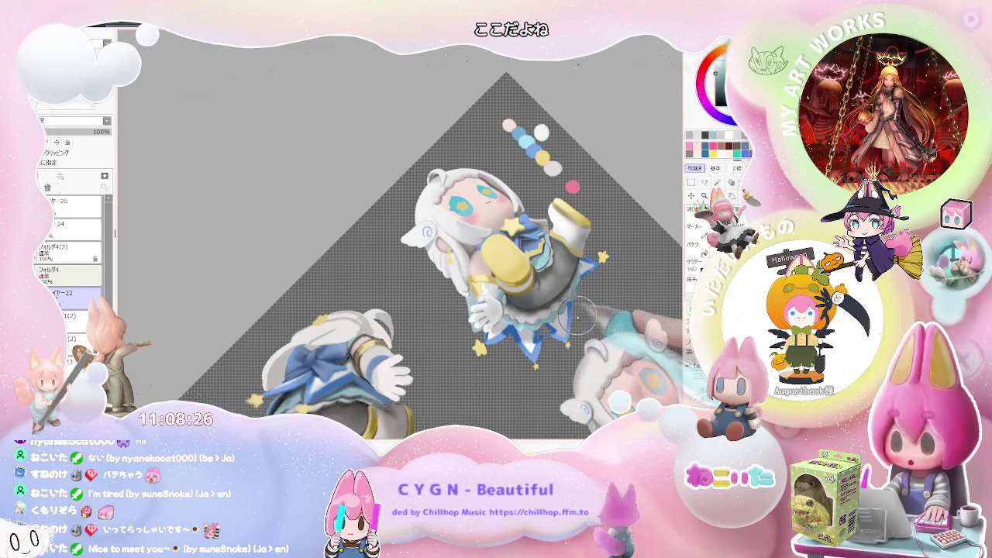
pyautogui.scroll(1, 465, 325)
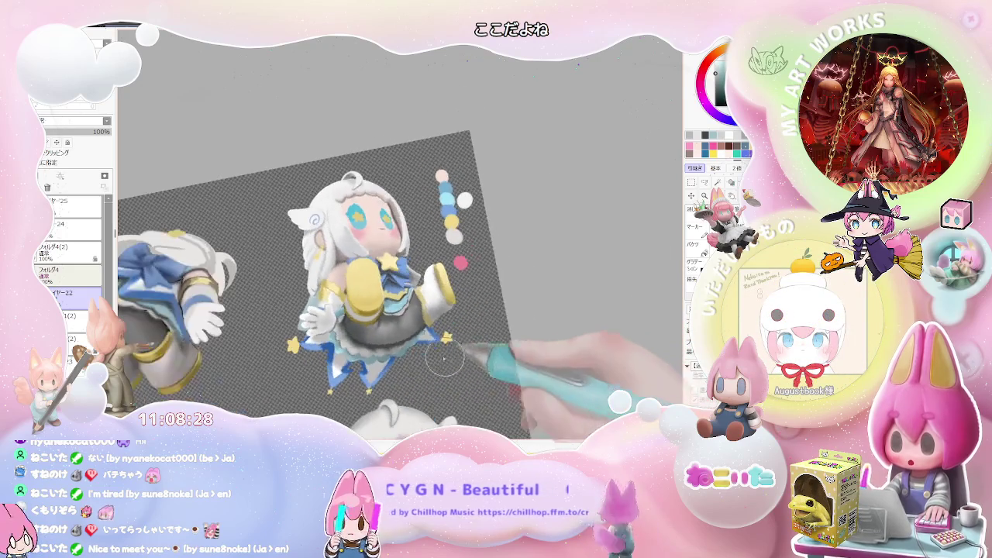
pyautogui.scroll(1, 358, 336)
pyautogui.scroll(1, 358, 337)
pyautogui.scroll(1, 332, 354)
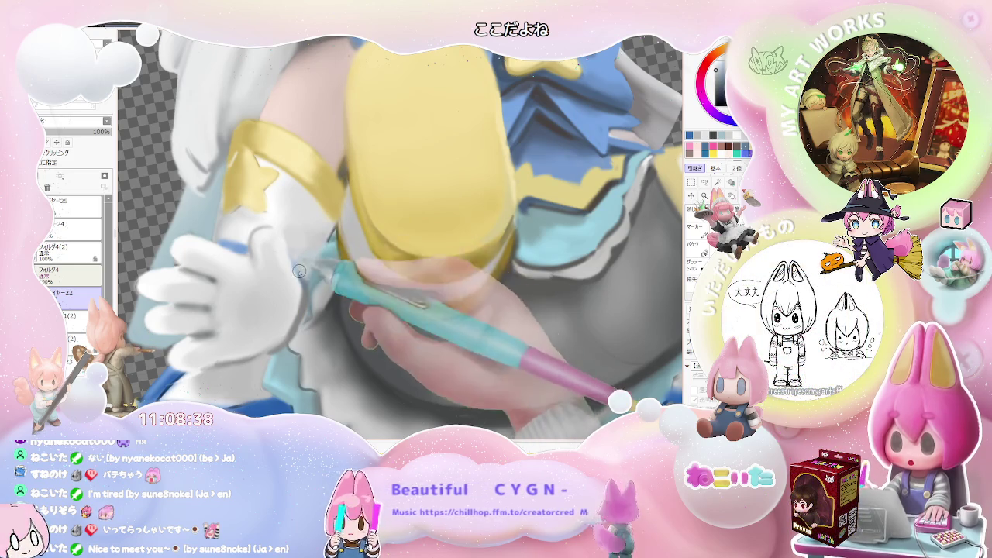
pyautogui.scroll(-2, 324, 236)
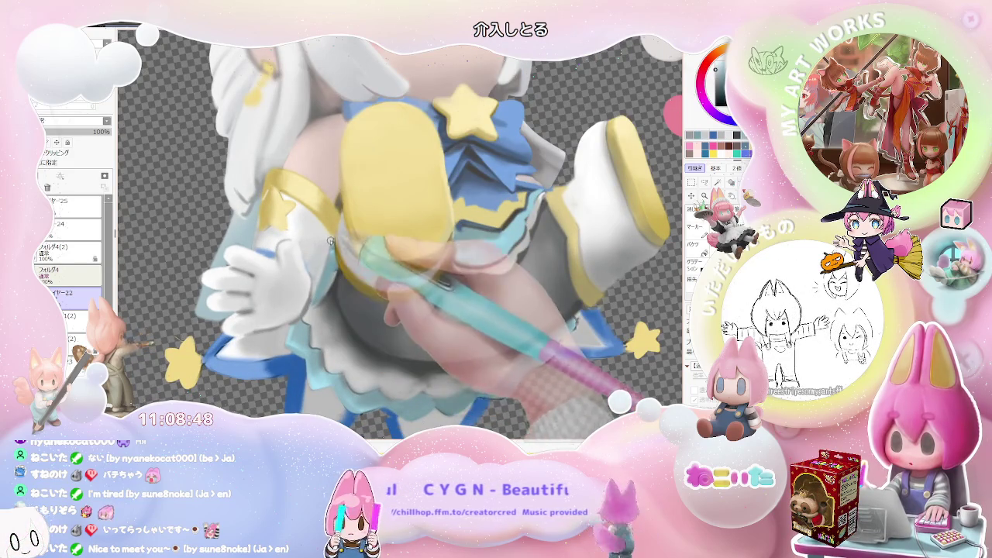
pyautogui.scroll(-2, 330, 242)
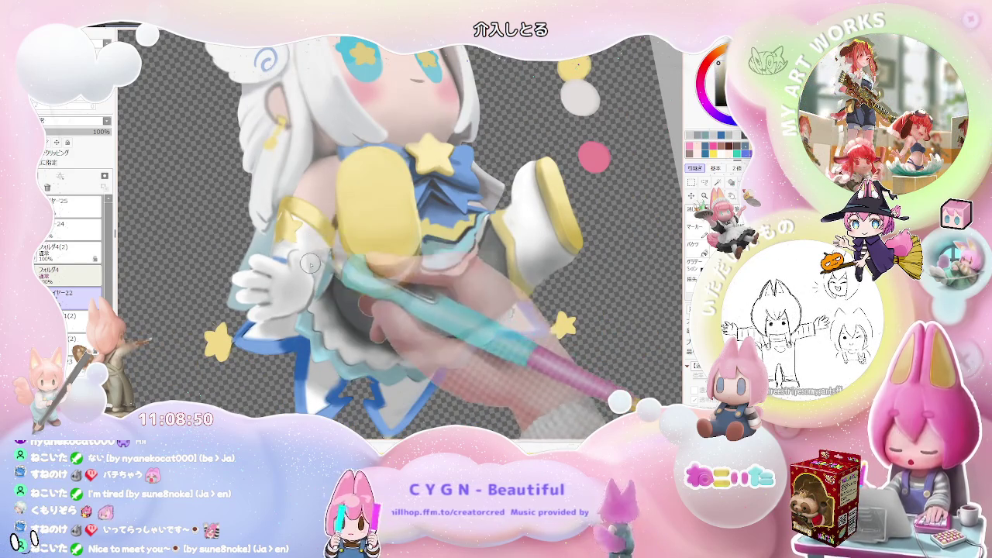
pyautogui.scroll(-3, 313, 289)
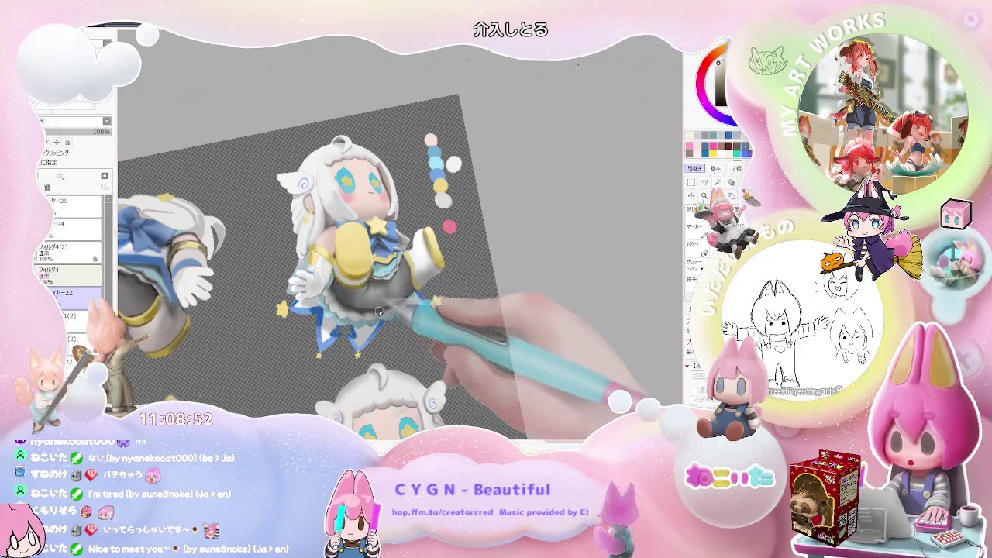
pyautogui.scroll(2, 379, 311)
pyautogui.scroll(2, 326, 329)
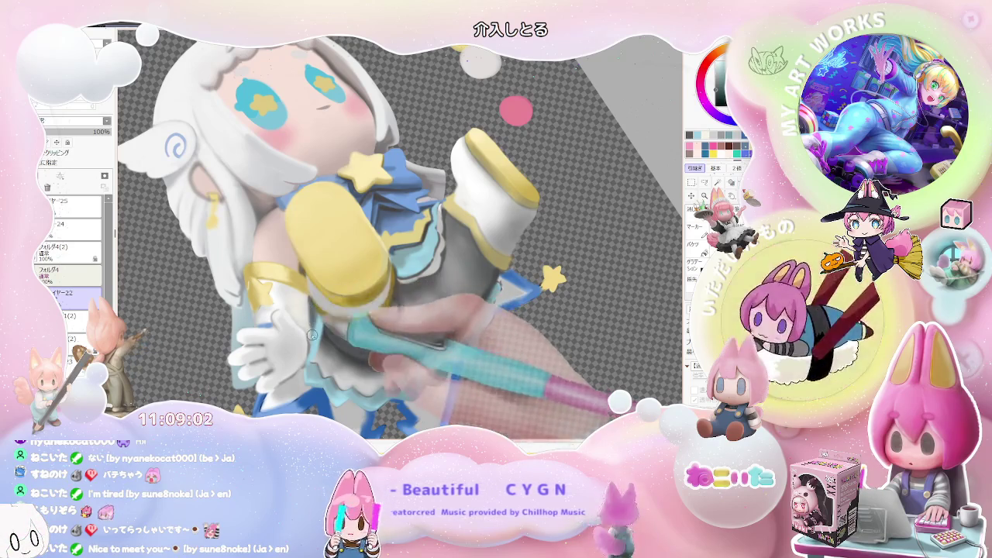
pyautogui.scroll(-3, 312, 320)
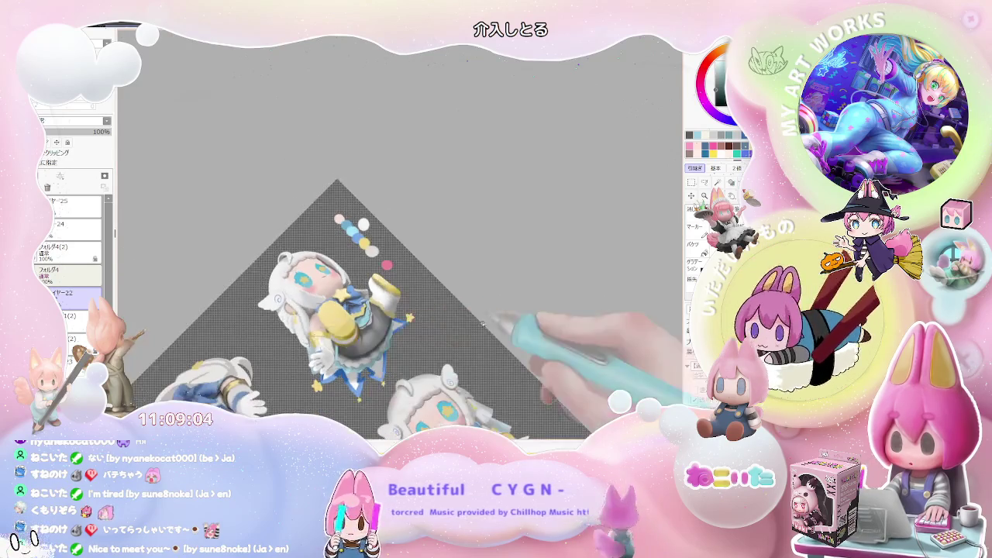
pyautogui.moveTo(313, 320); pyautogui.dragTo(553, 334)
pyautogui.scroll(3, 553, 334)
pyautogui.scroll(3, 465, 310)
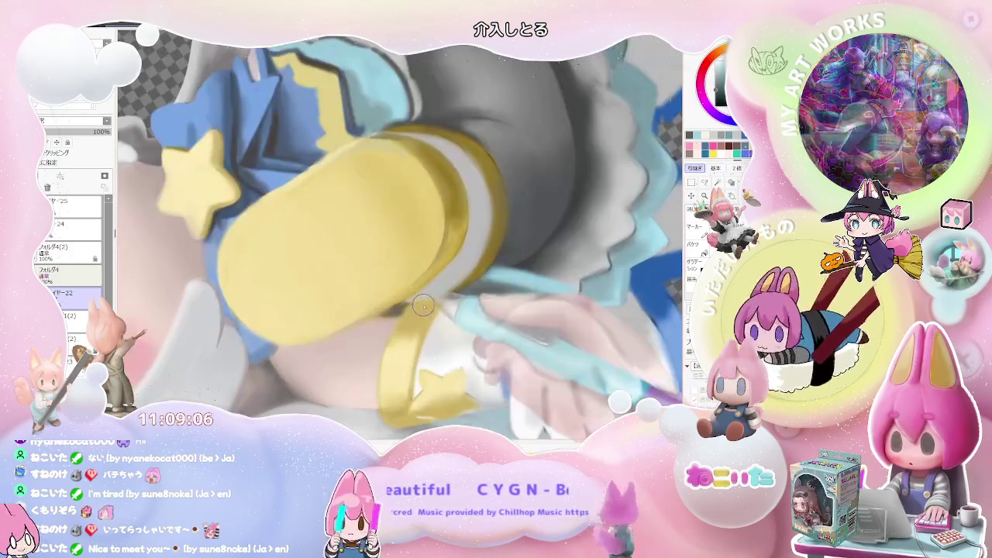
pyautogui.scroll(-2, 403, 308)
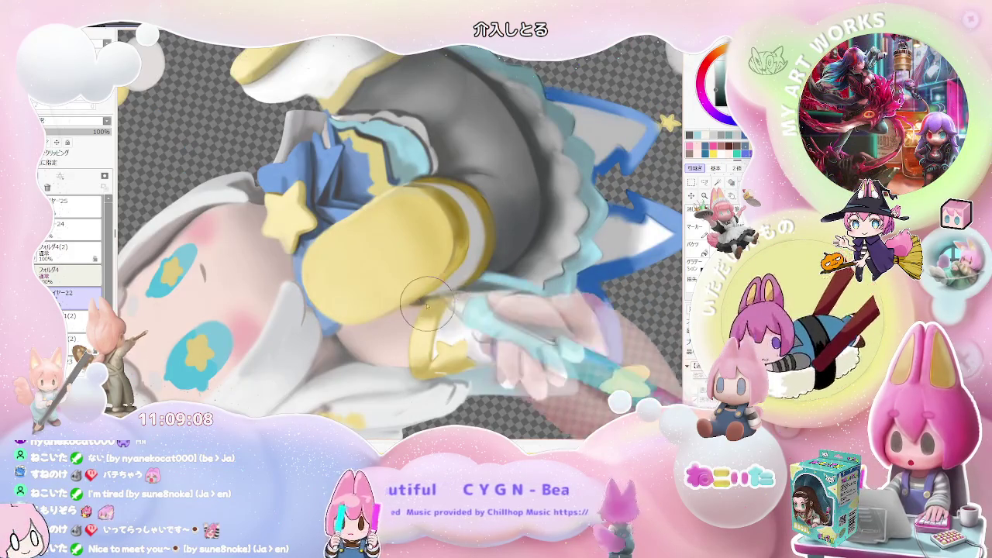
pyautogui.scroll(-3, 487, 291)
pyautogui.scroll(-2, 477, 306)
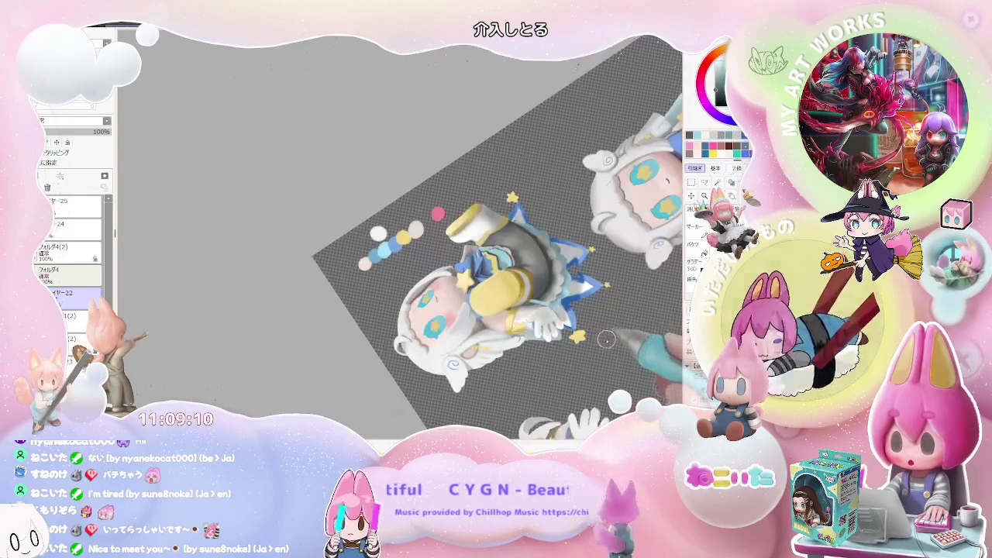
pyautogui.scroll(2, 466, 326)
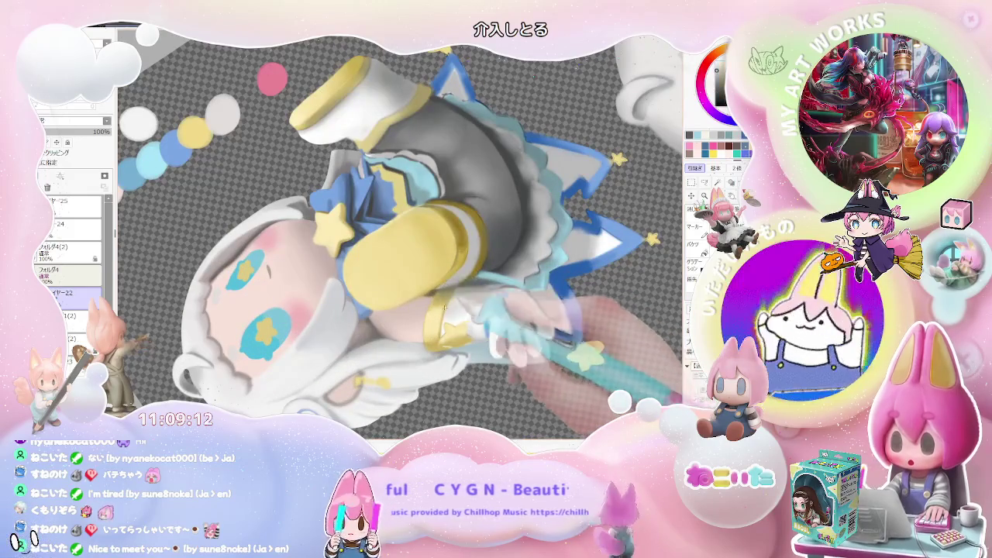
pyautogui.scroll(-3, 483, 291)
pyautogui.scroll(4, 487, 279)
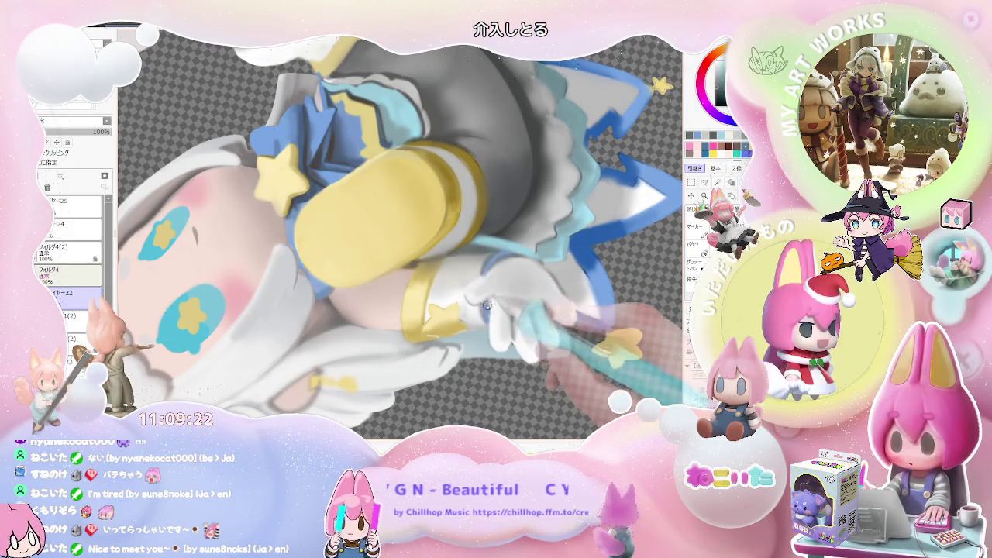
pyautogui.scroll(-5, 487, 308)
pyautogui.press('End')
pyautogui.press('End')
pyautogui.press('End')
pyautogui.press('End')
pyautogui.press('End')
pyautogui.scroll(5, 403, 348)
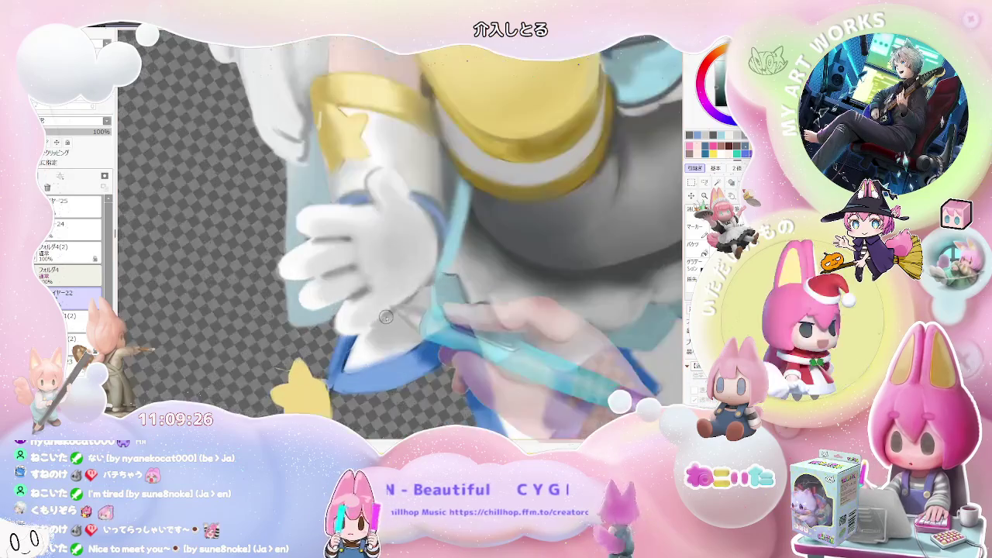
pyautogui.scroll(1, 372, 341)
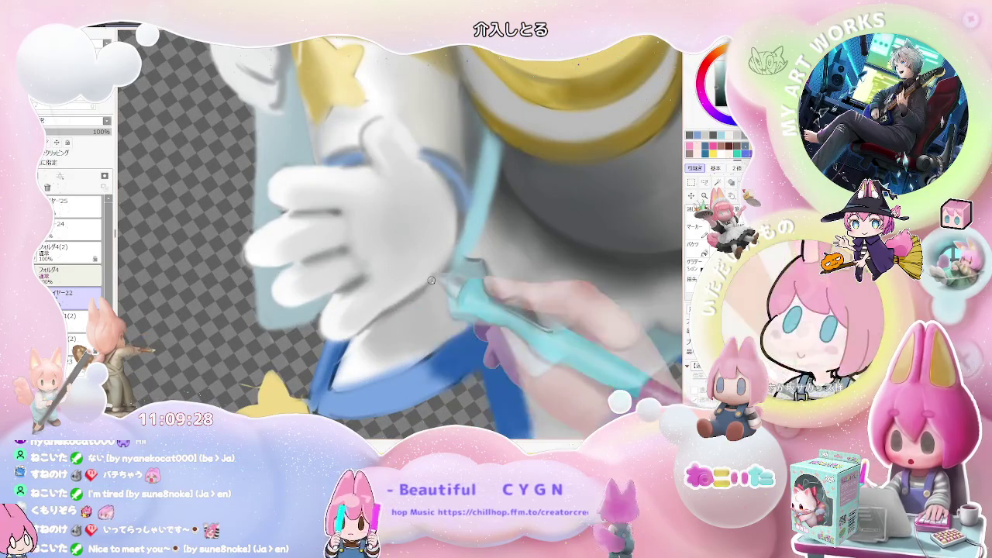
pyautogui.scroll(-1, 372, 333)
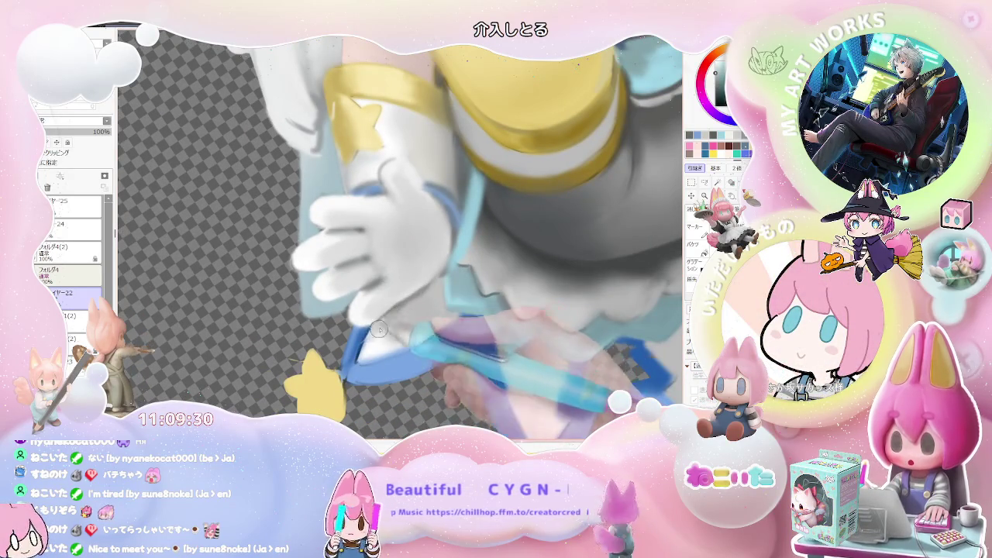
pyautogui.scroll(-5, 396, 328)
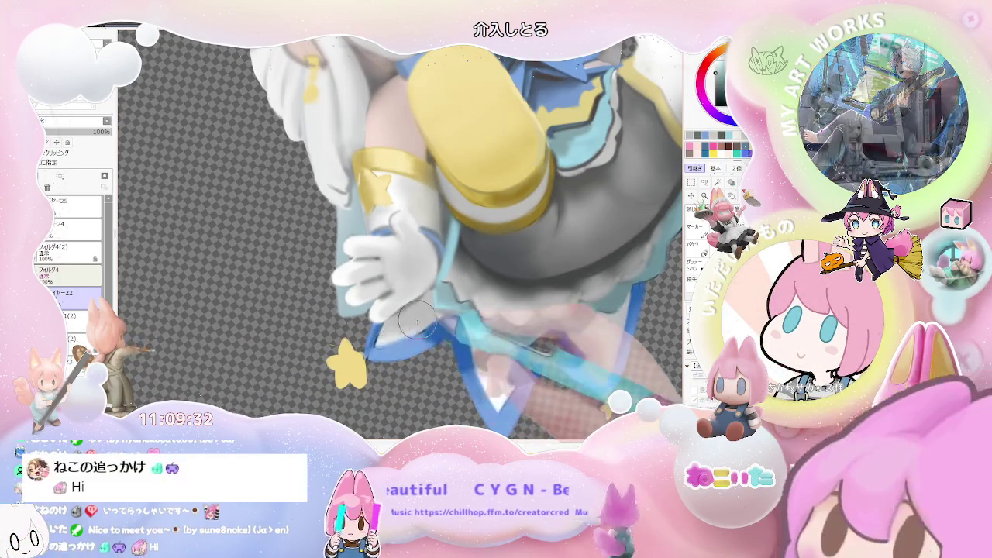
pyautogui.press('End')
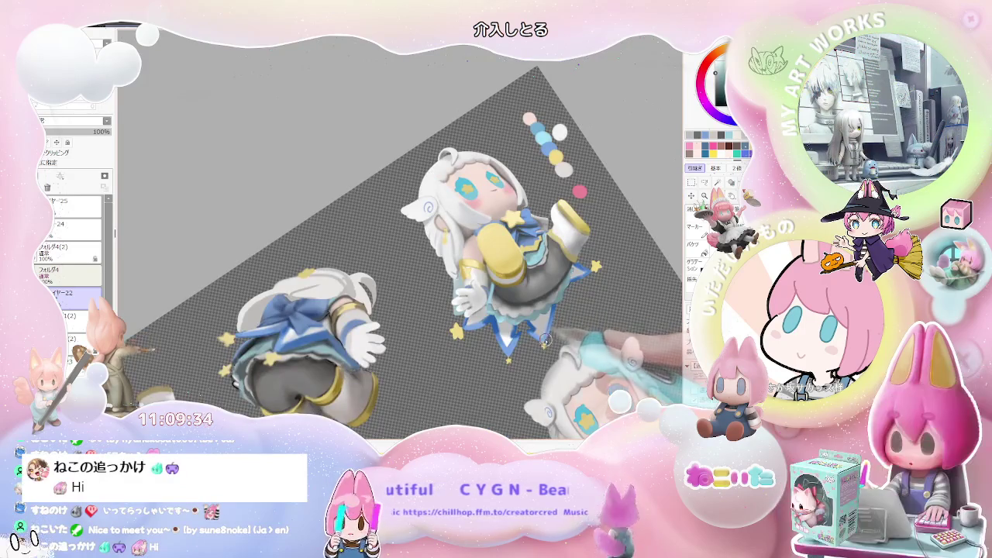
pyautogui.press('Home')
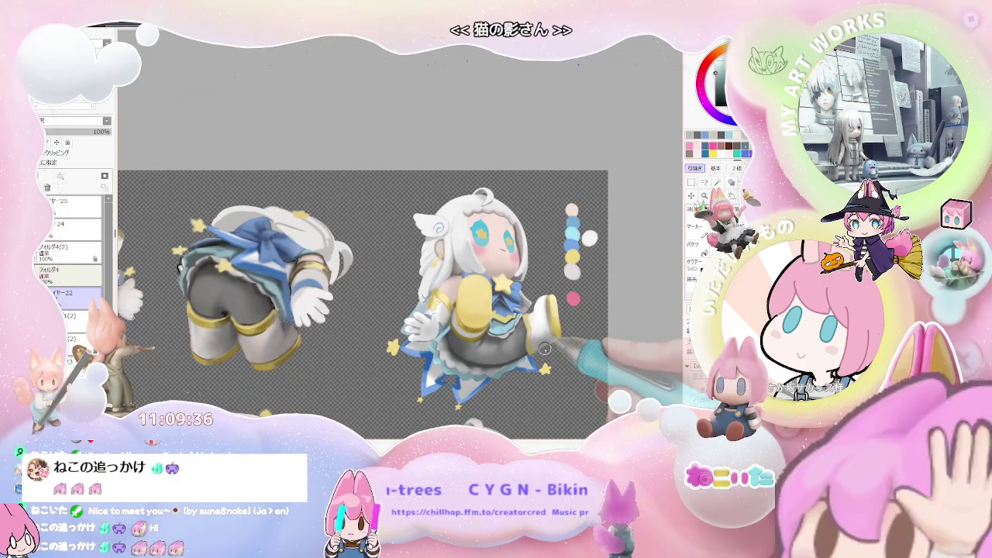
pyautogui.scroll(3, 544, 347)
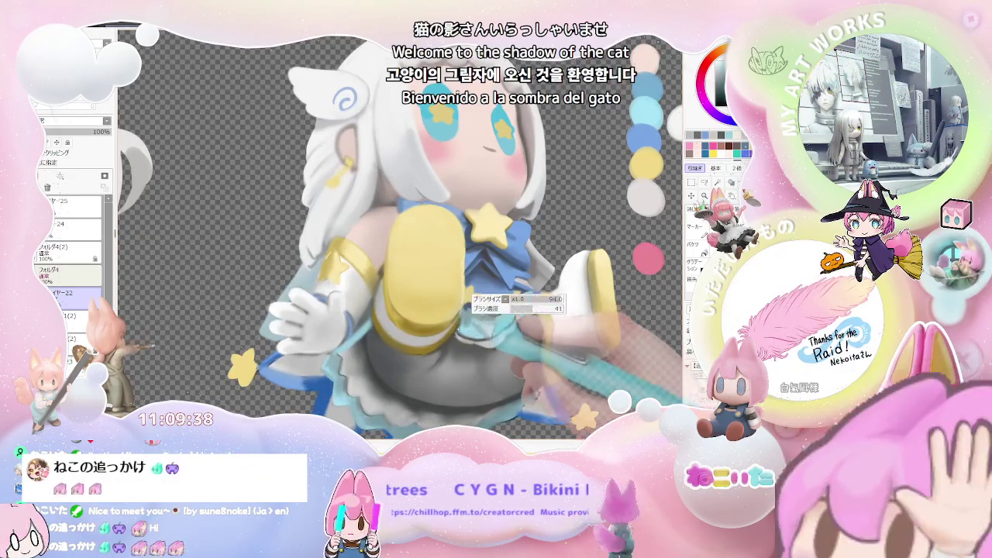
pyautogui.scroll(-2, 472, 328)
pyautogui.scroll(-2, 472, 328)
pyautogui.scroll(-1, 471, 328)
pyautogui.moveTo(578, 323)
pyautogui.mouseDown()
pyautogui.moveTo(554, 326)
pyautogui.moveTo(430, 288)
pyautogui.mouseUp()
pyautogui.scroll(2, 539, 329)
pyautogui.scroll(-2, 544, 342)
pyautogui.press('Home')
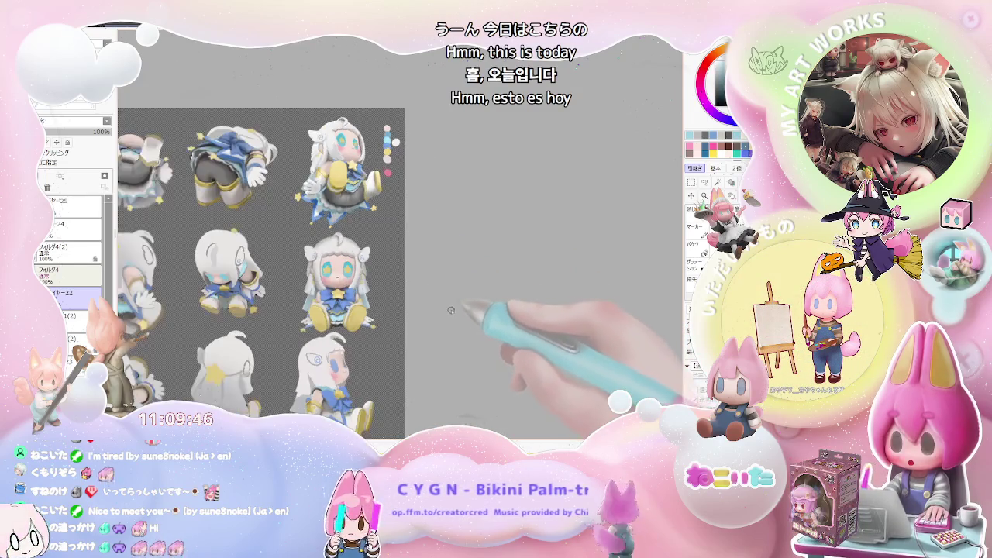
pyautogui.scroll(-1, 465, 303)
pyautogui.scroll(1, 490, 314)
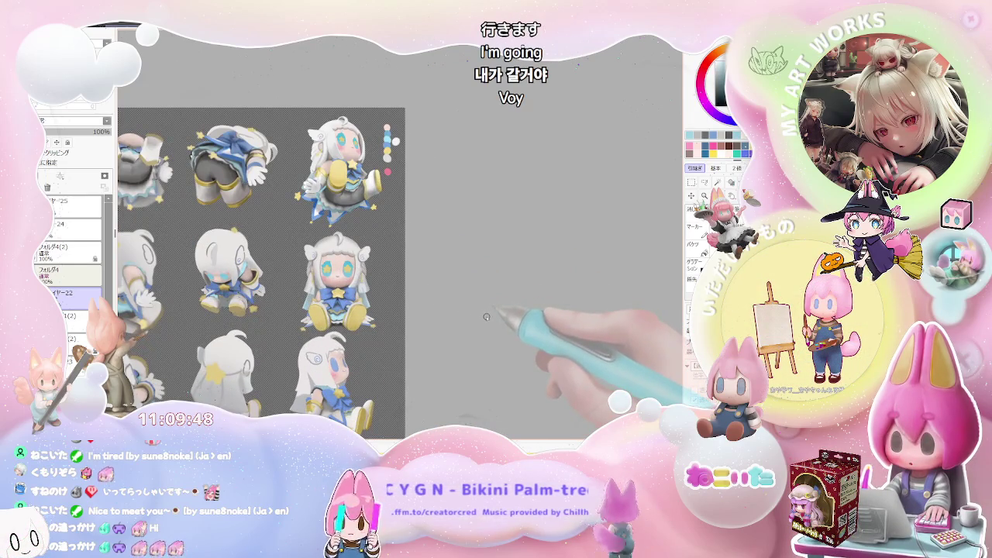
pyautogui.scroll(-1, 487, 317)
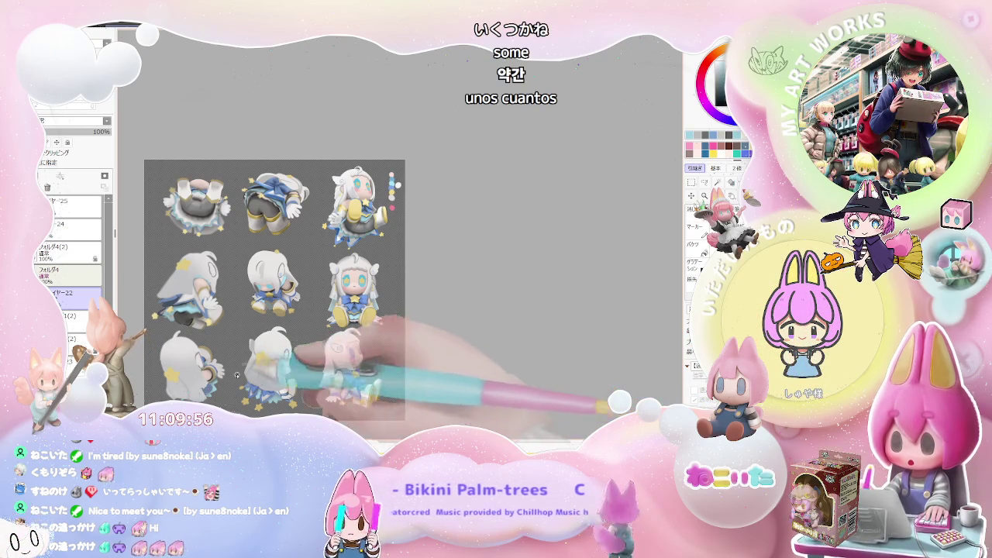
pyautogui.scroll(3, 241, 368)
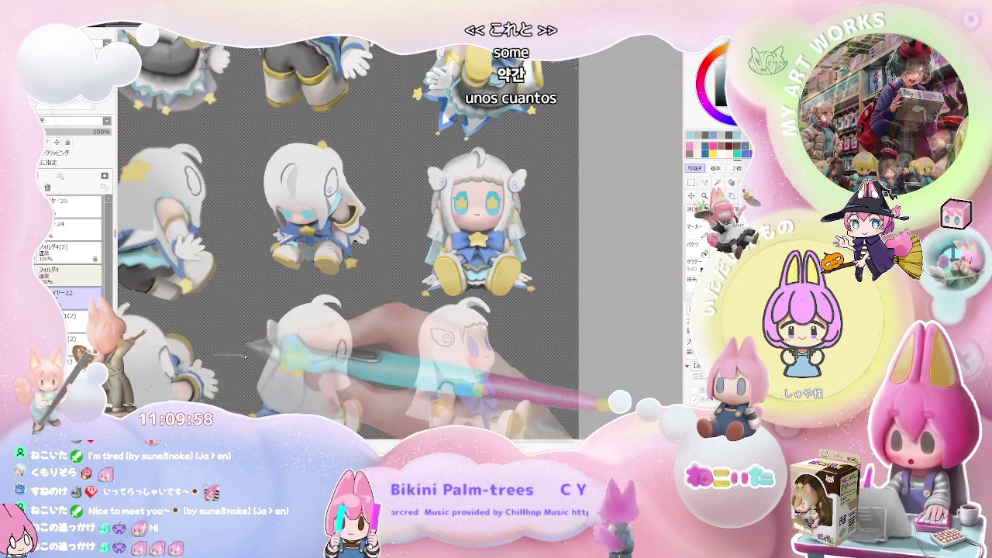
pyautogui.scroll(-3, 217, 354)
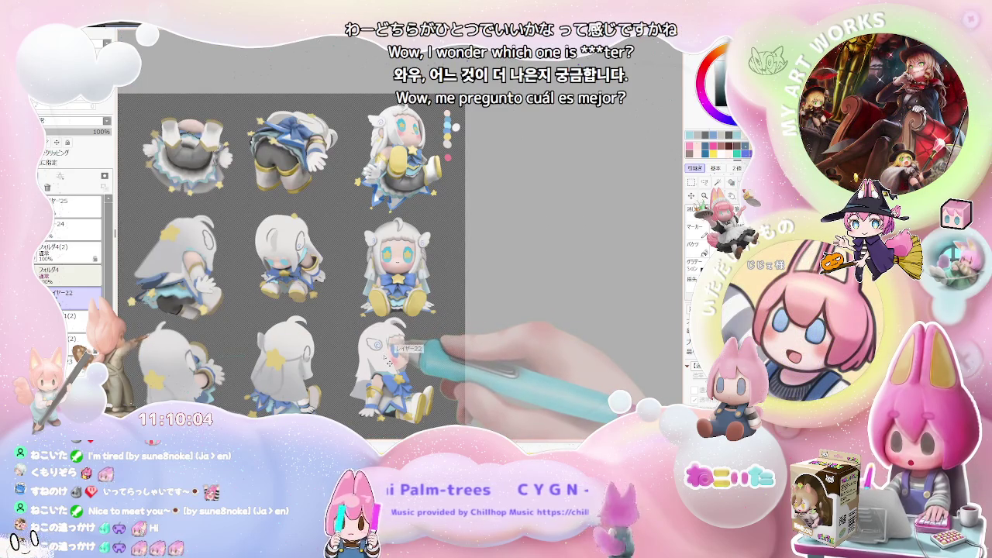
pyautogui.scroll(2, 232, 341)
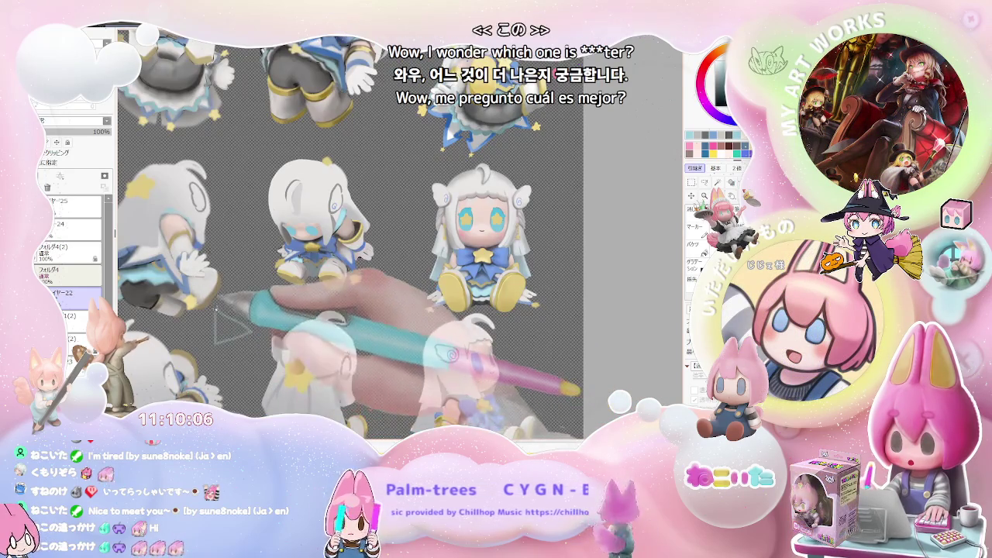
pyautogui.scroll(-2, 215, 309)
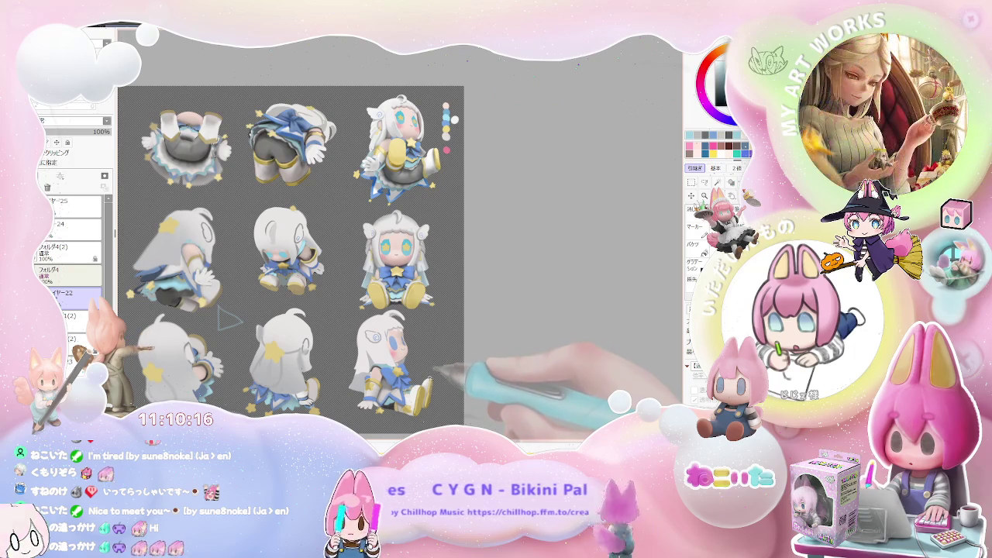
pyautogui.scroll(1, 454, 237)
pyautogui.scroll(3, 366, 255)
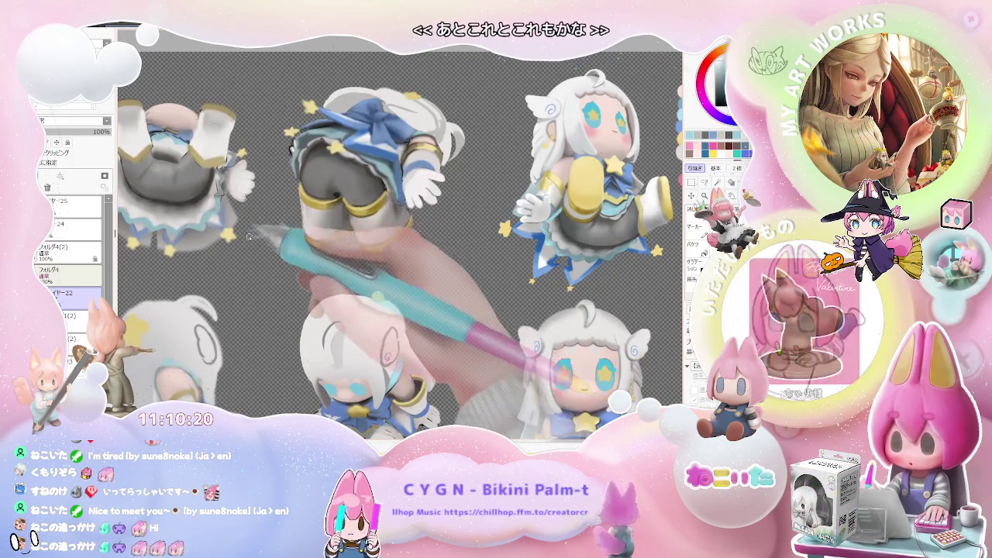
pyautogui.scroll(-3, 275, 224)
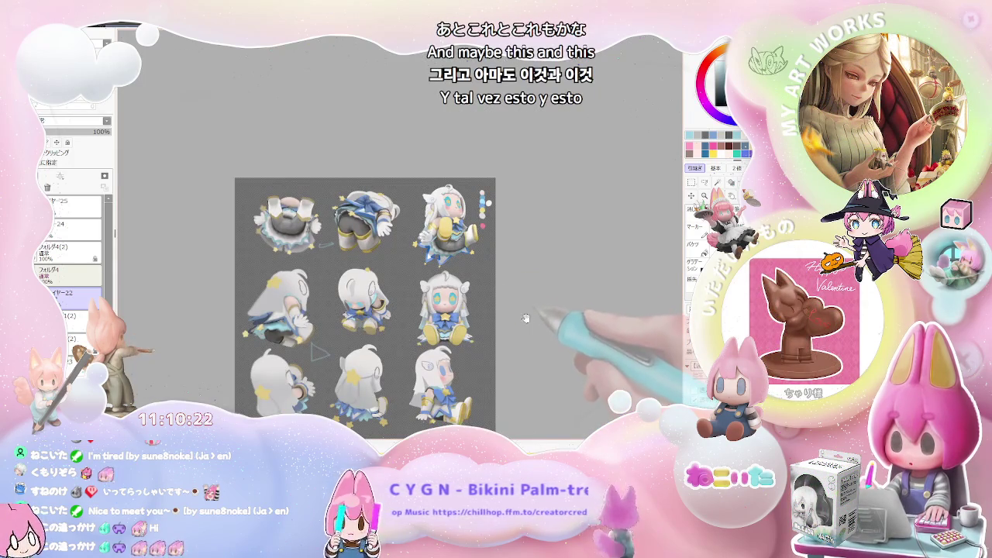
pyautogui.moveTo(534, 317); pyautogui.dragTo(485, 312)
pyautogui.scroll(1, 486, 312)
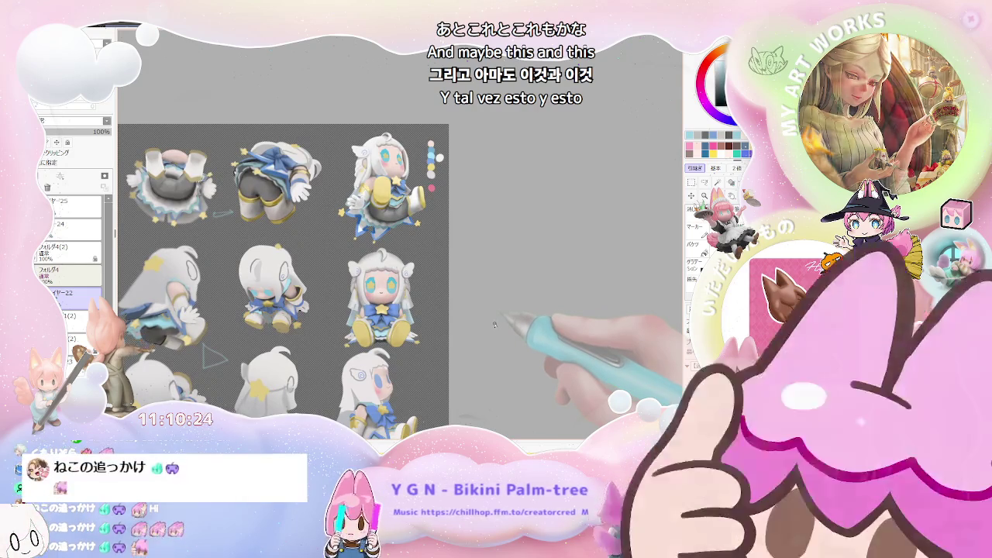
pyautogui.scroll(-1, 494, 327)
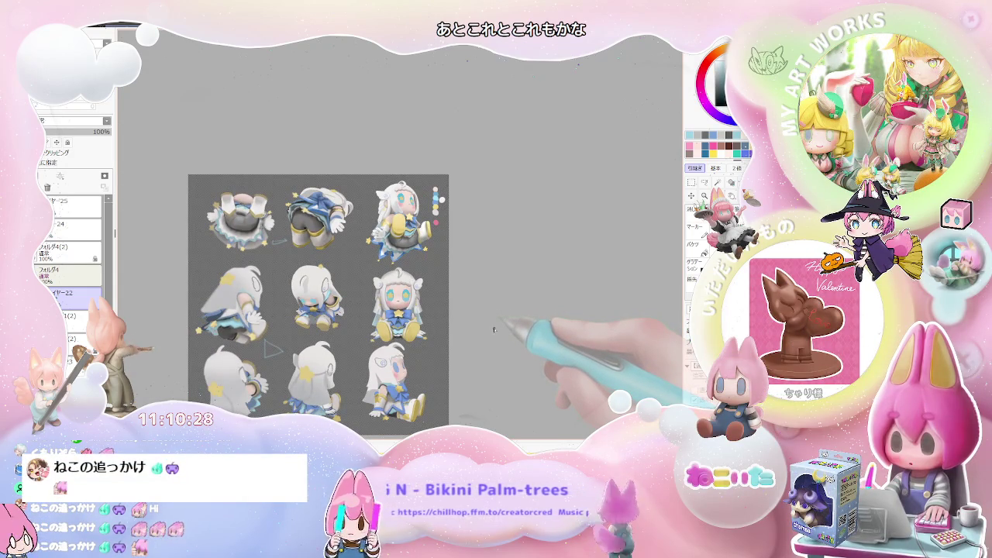
pyautogui.scroll(1, 494, 329)
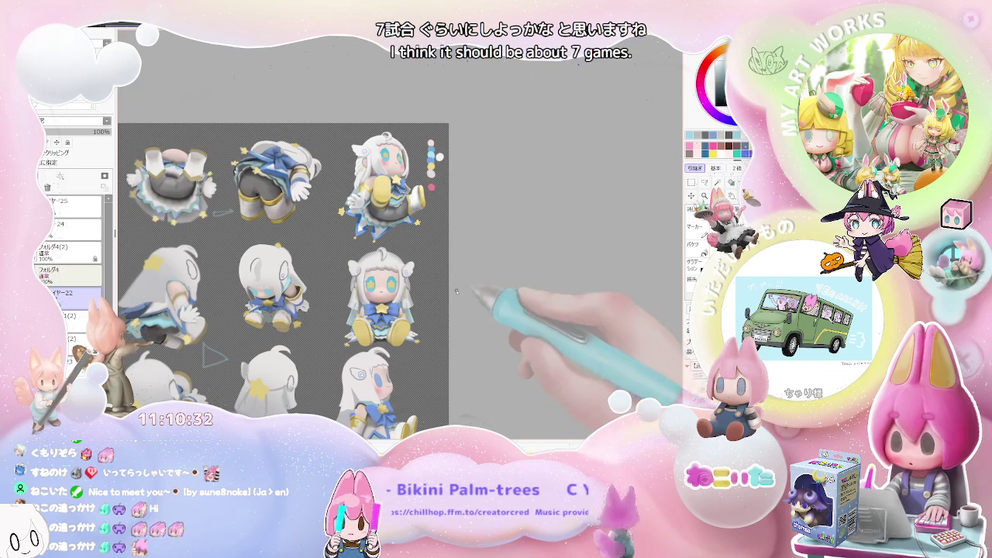
pyautogui.scroll(-2, 443, 308)
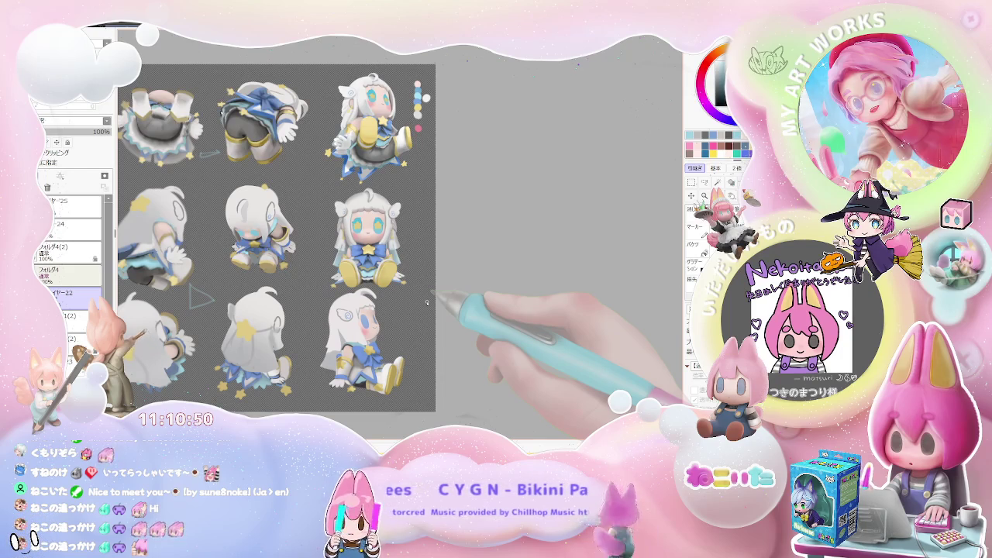
pyautogui.scroll(3, 411, 287)
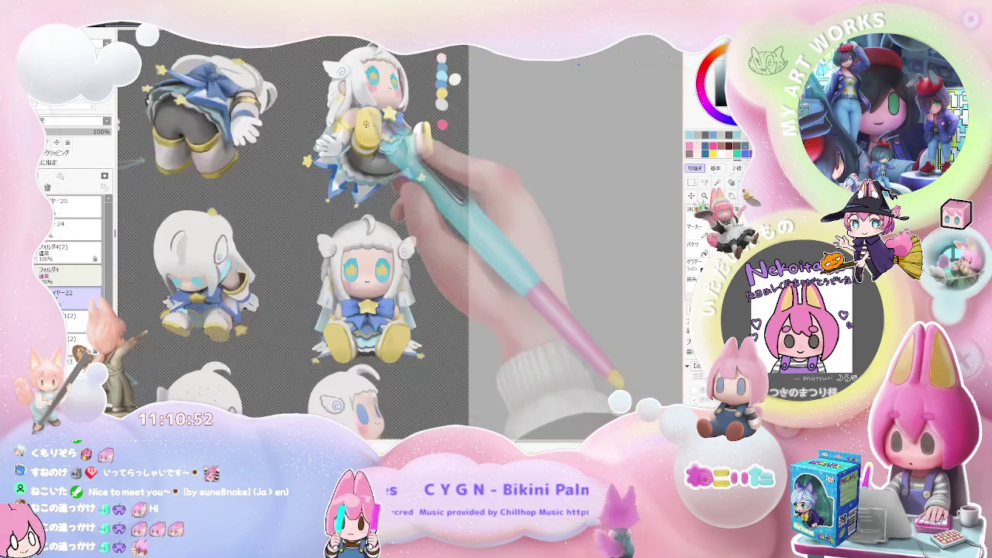
# Zoom into the top-right pose's skirt and boot and shrink the brush size.
pyautogui.scroll(3, 380, 263)
pyautogui.scroll(3, 349, 240)
pyautogui.scroll(2, 318, 217)
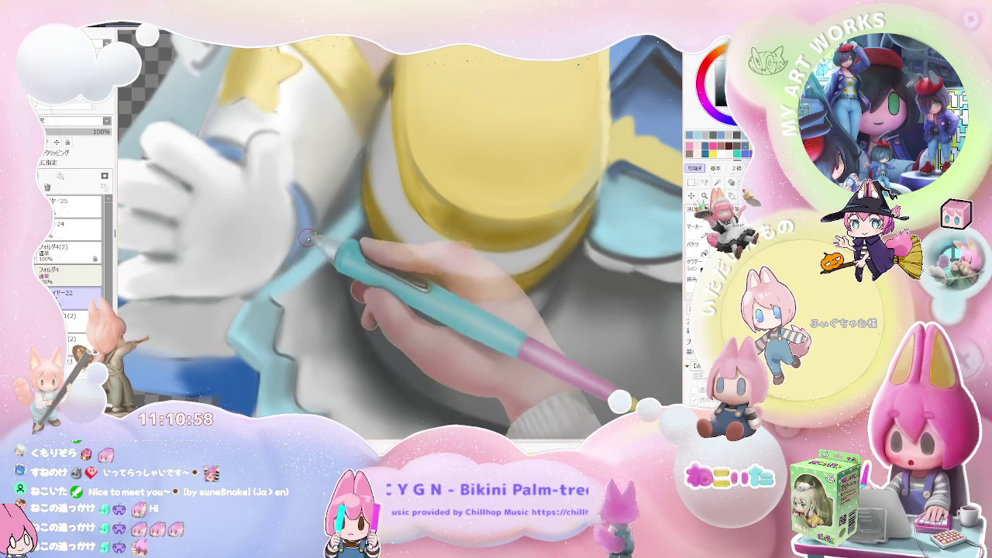
pyautogui.scroll(-1, 307, 220)
pyautogui.press('[')
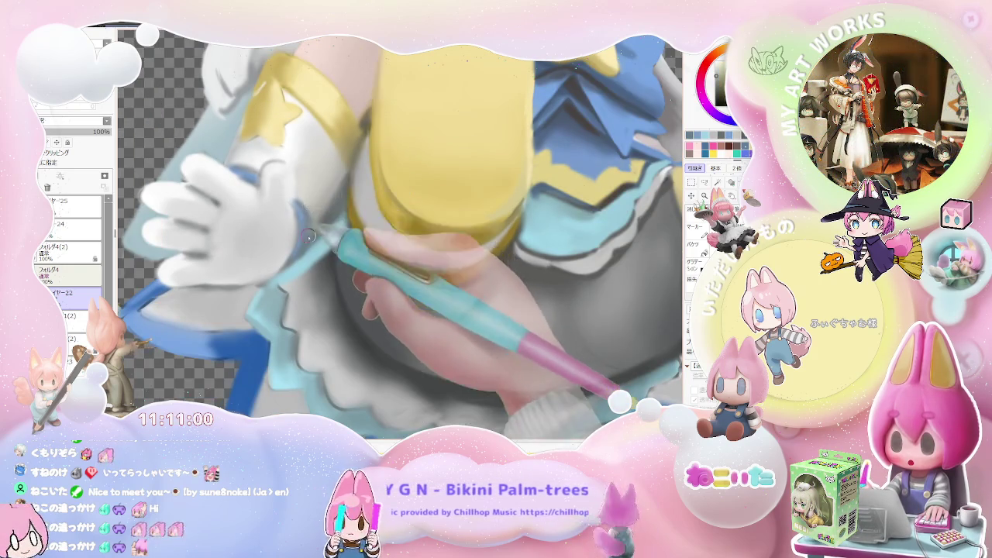
pyautogui.scroll(-2, 313, 218)
pyautogui.scroll(-2, 325, 219)
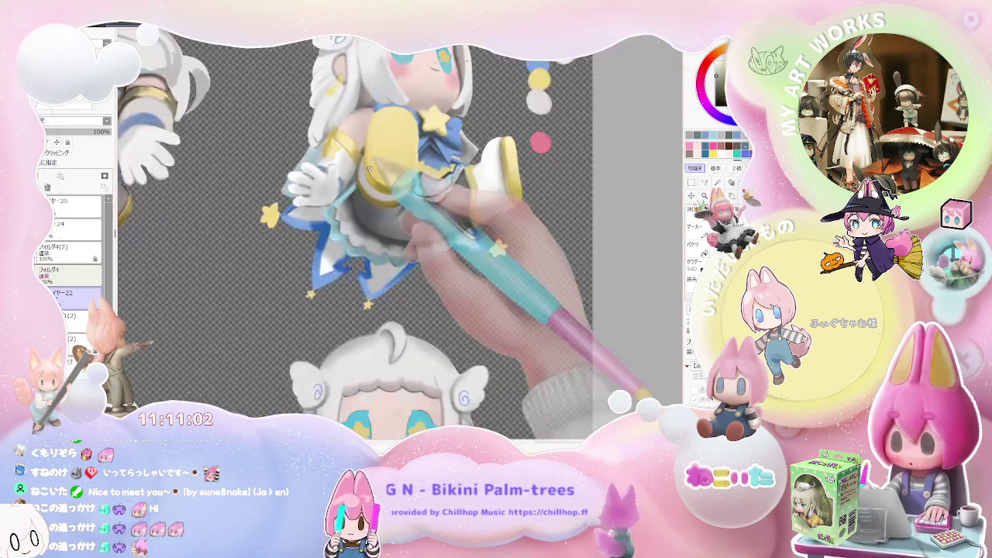
pyautogui.scroll(-2, 356, 221)
# Zoom in and out to inspect the top-right pose's skirt and boot closely.
pyautogui.scroll(1, 395, 224)
pyautogui.scroll(1, 372, 233)
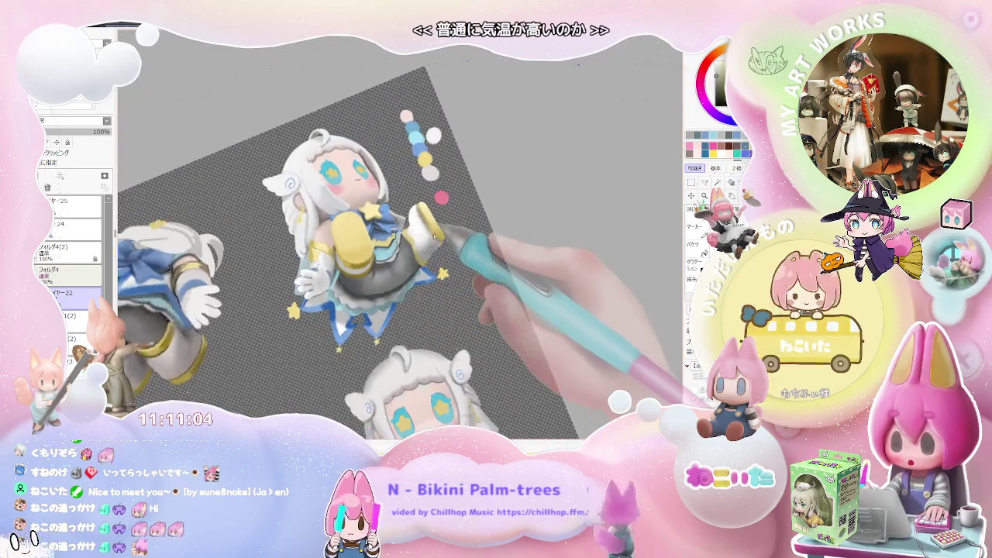
pyautogui.scroll(2, 341, 244)
pyautogui.scroll(2, 310, 252)
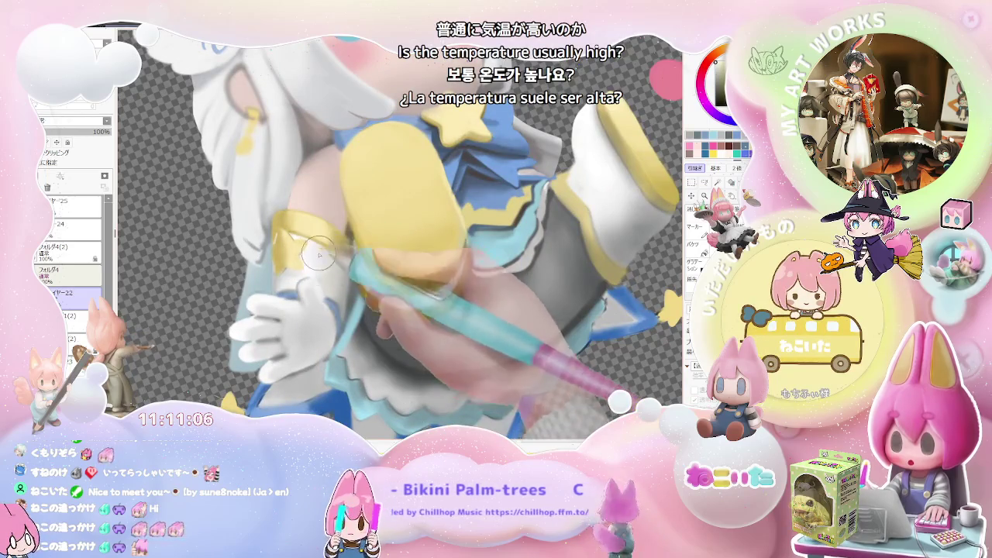
pyautogui.scroll(-3, 326, 254)
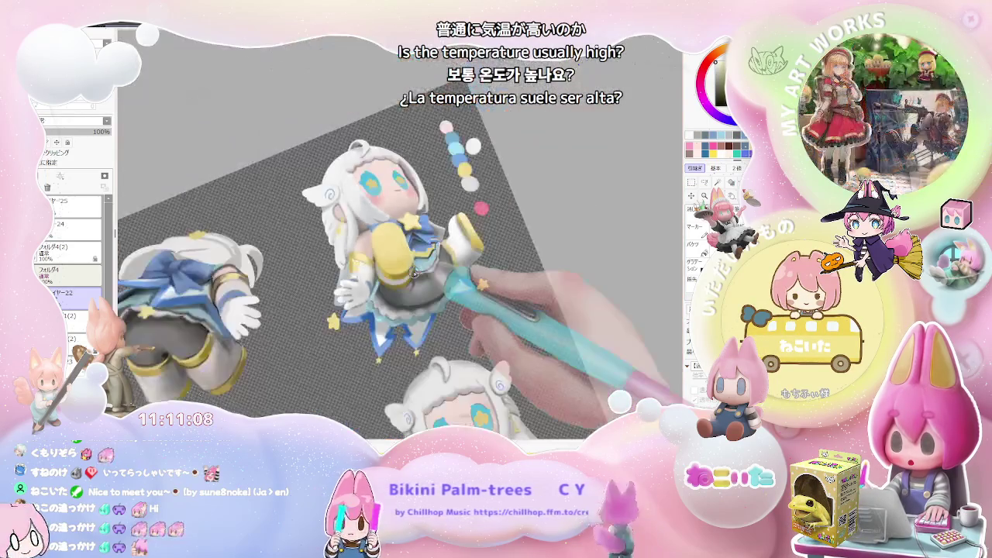
pyautogui.scroll(1, 414, 274)
pyautogui.scroll(1, 407, 295)
pyautogui.scroll(2, 399, 325)
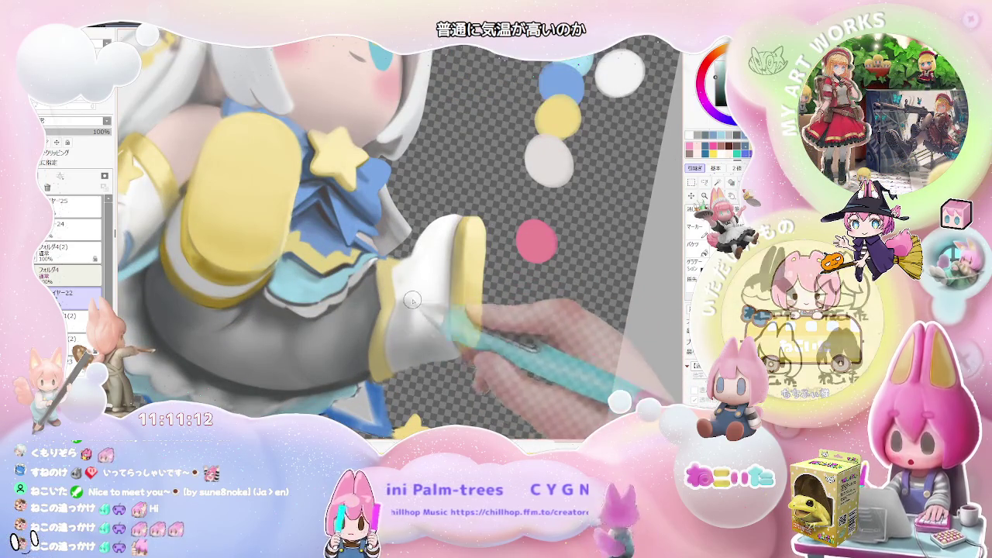
pyautogui.scroll(-3, 461, 311)
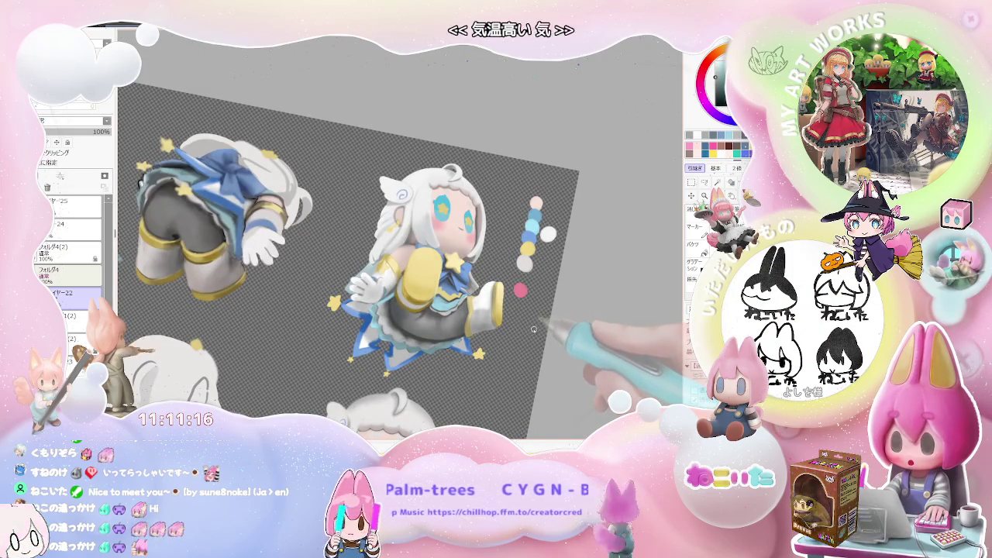
pyautogui.scroll(2, 507, 329)
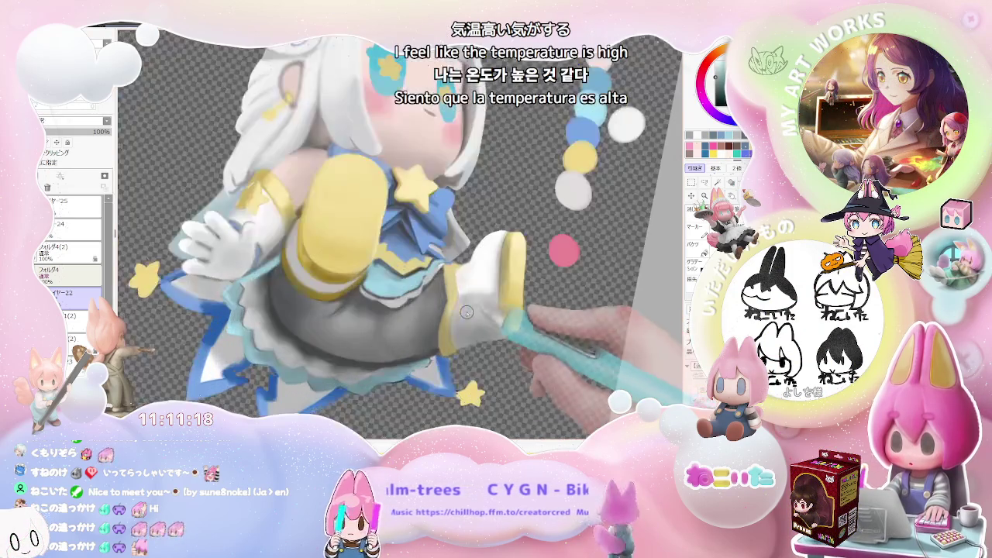
pyautogui.scroll(1, 449, 305)
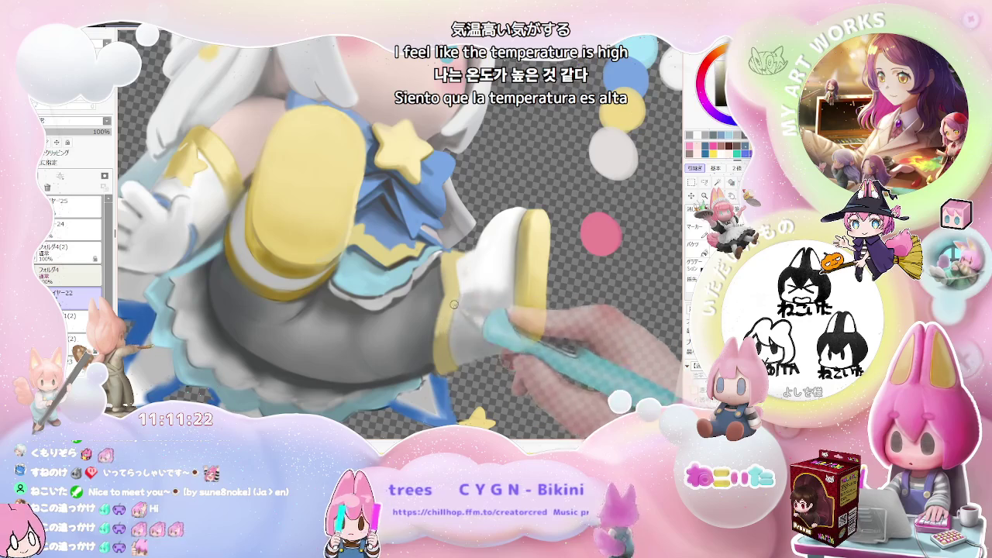
pyautogui.scroll(-3, 479, 321)
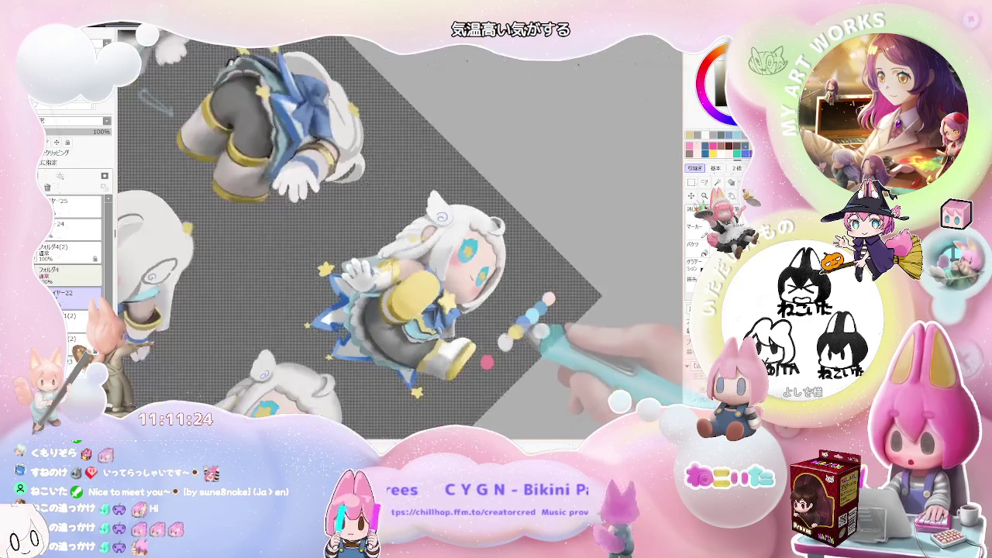
pyautogui.scroll(4, 446, 360)
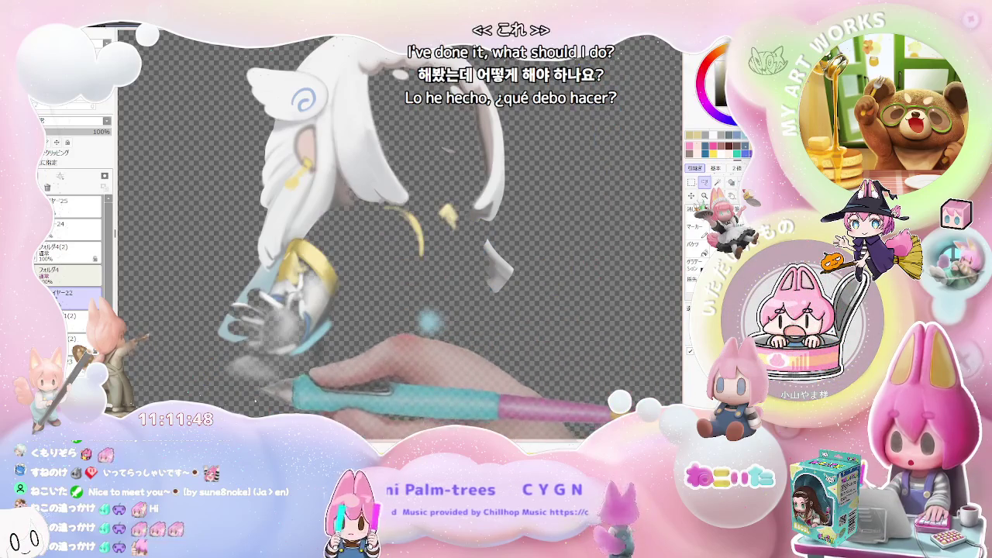
# Lasso-select the smudged glove area and the small stray yellow shape.
pyautogui.moveTo(228, 314)
pyautogui.mouseDown()
pyautogui.moveTo(226, 243)
pyautogui.moveTo(262, 195)
pyautogui.moveTo(432, 98)
pyautogui.moveTo(449, 364)
pyautogui.mouseUp()
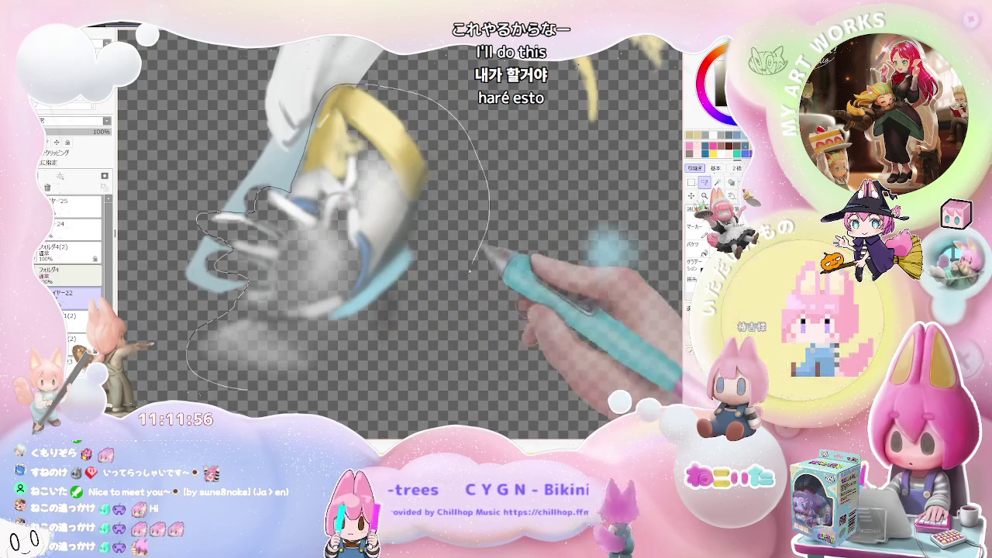
pyautogui.hotkey('ctrl', '-')
pyautogui.moveTo(541, 341); pyautogui.dragTo(404, 392)
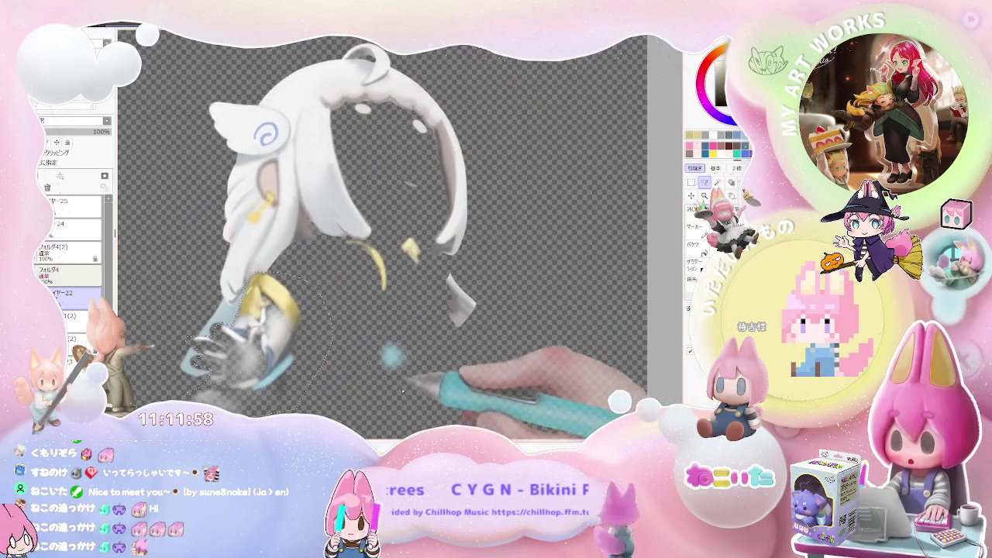
pyautogui.moveTo(348, 279); pyautogui.dragTo(386, 241)
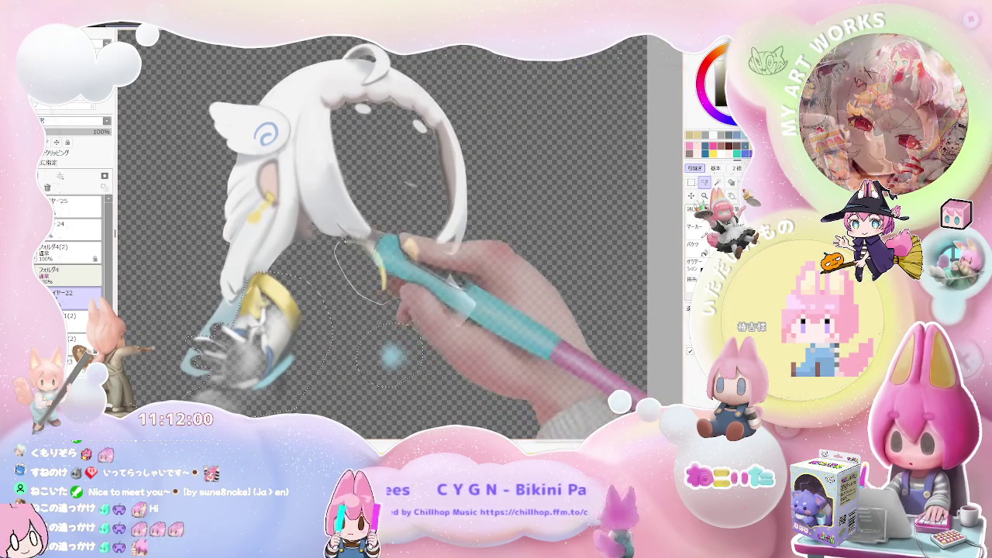
pyautogui.hotkey('ctrl', '+')
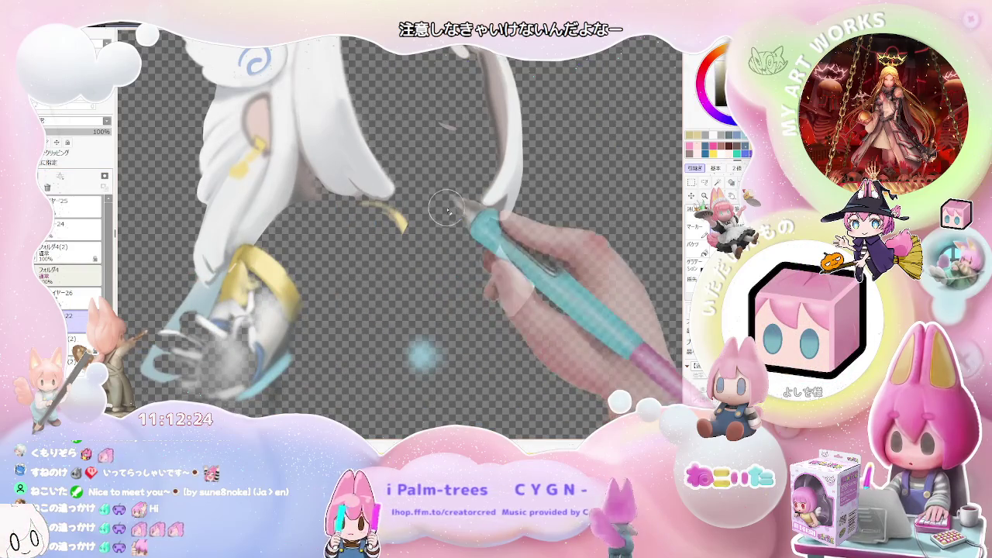
# Erase the two stray yellow strokes, the grey smudge and part of the yellow band.
pyautogui.moveTo(388, 220); pyautogui.dragTo(448, 213)
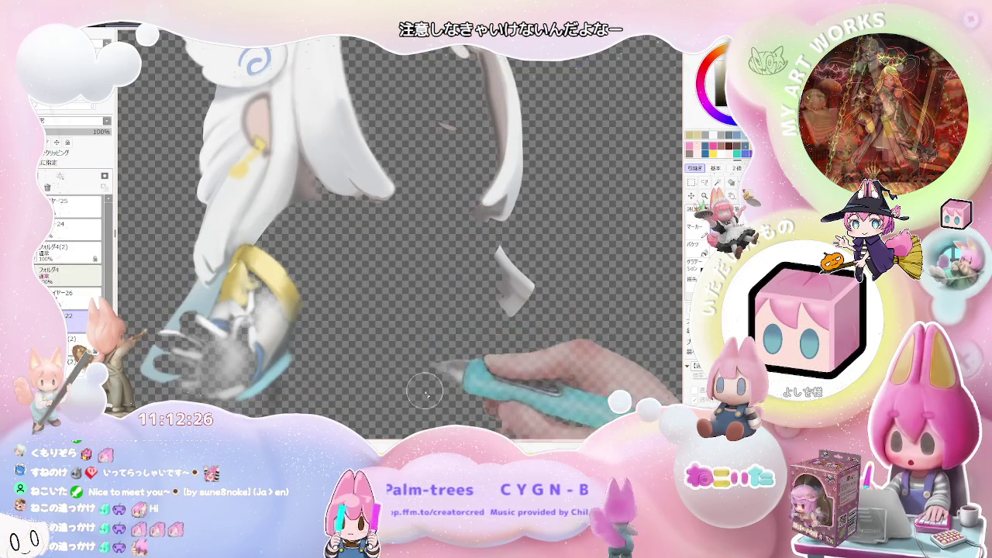
pyautogui.press('Home')
pyautogui.moveTo(329, 350)
pyautogui.mouseDown()
pyautogui.moveTo(310, 310)
pyautogui.moveTo(391, 288)
pyautogui.mouseUp()
pyautogui.scroll(1, 391, 289)
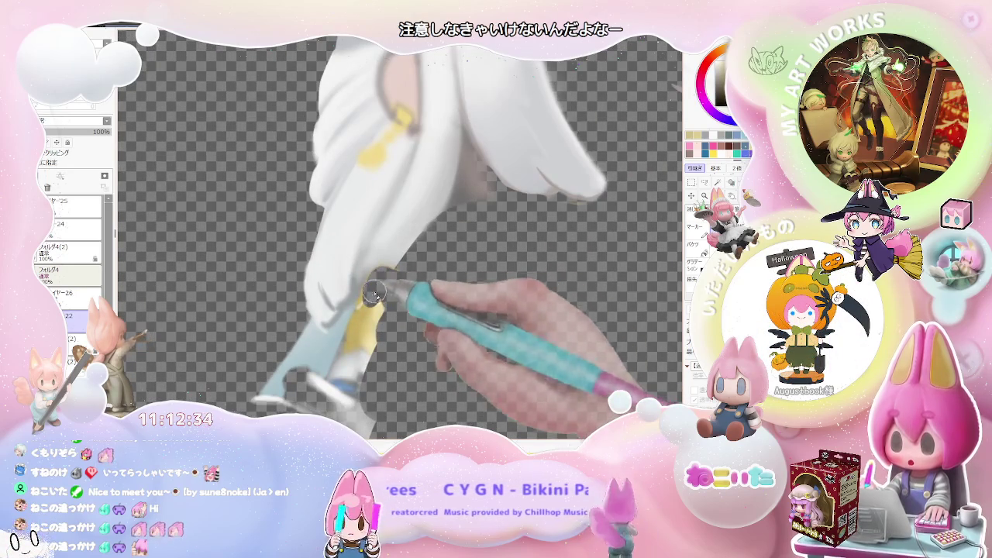
pyautogui.moveTo(373, 292)
pyautogui.mouseDown()
pyautogui.moveTo(336, 343)
pyautogui.moveTo(434, 292)
pyautogui.moveTo(409, 319)
pyautogui.mouseUp()
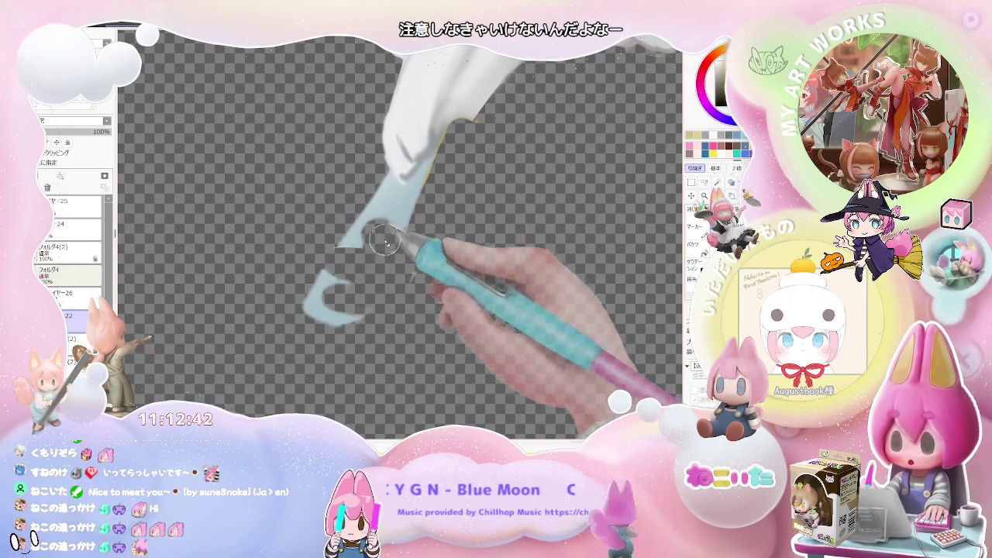
# Zoom back out and move レイヤー26 below レイヤー22.
pyautogui.moveTo(391, 245); pyautogui.dragTo(354, 293)
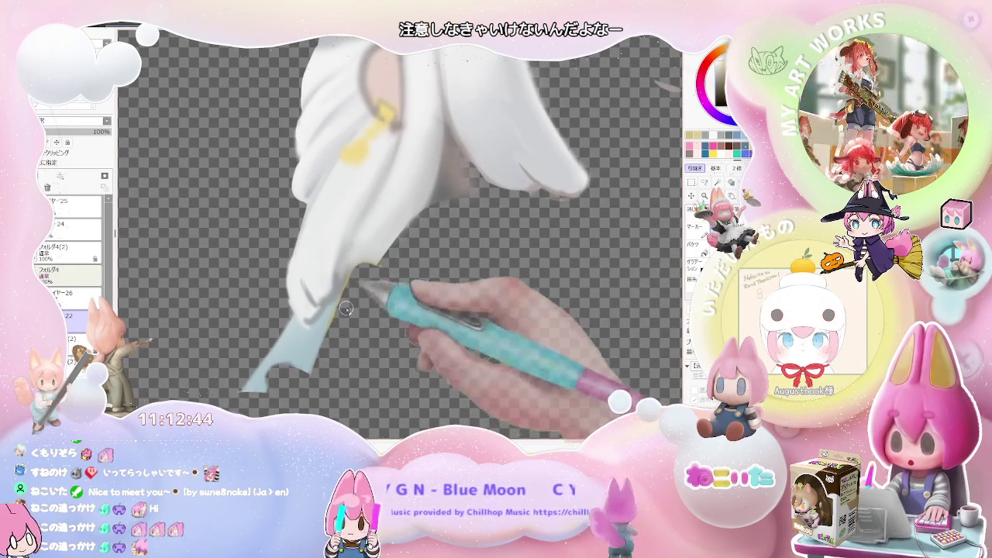
pyautogui.scroll(-3, 351, 288)
pyautogui.scroll(-2, 403, 326)
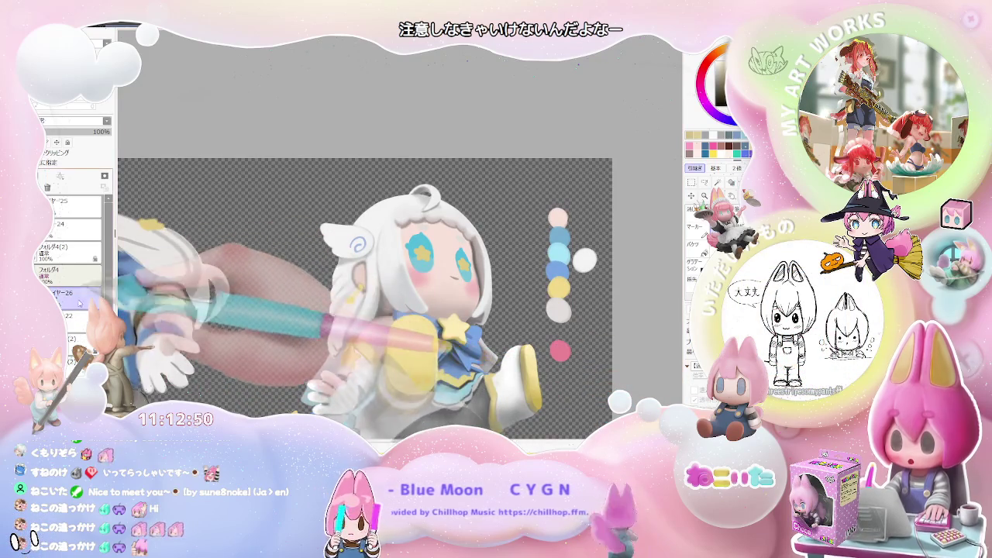
pyautogui.moveTo(73, 293); pyautogui.dragTo(80, 329)
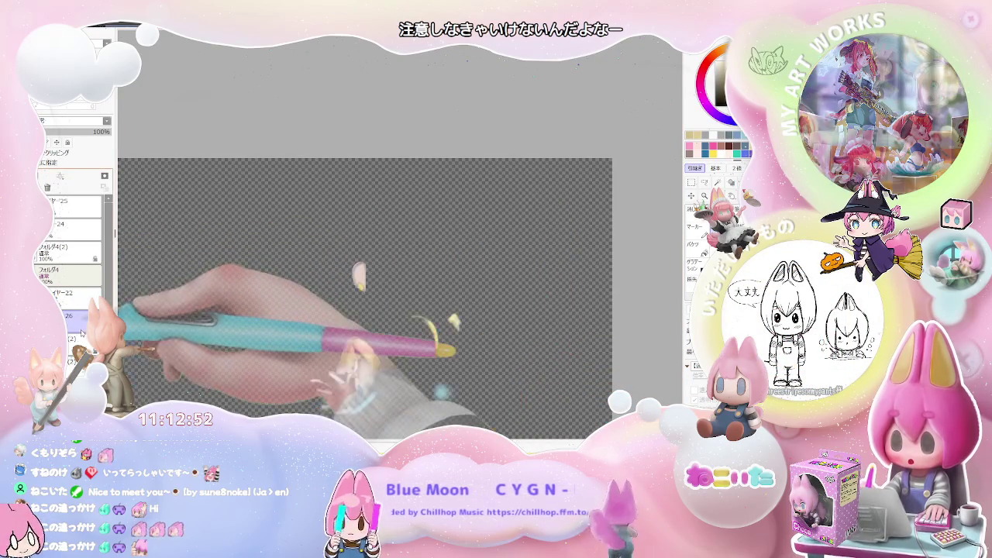
# Hide the white hair layer to check the head, and switch to a size 60, density 41 brush.
pyautogui.click(84, 326)
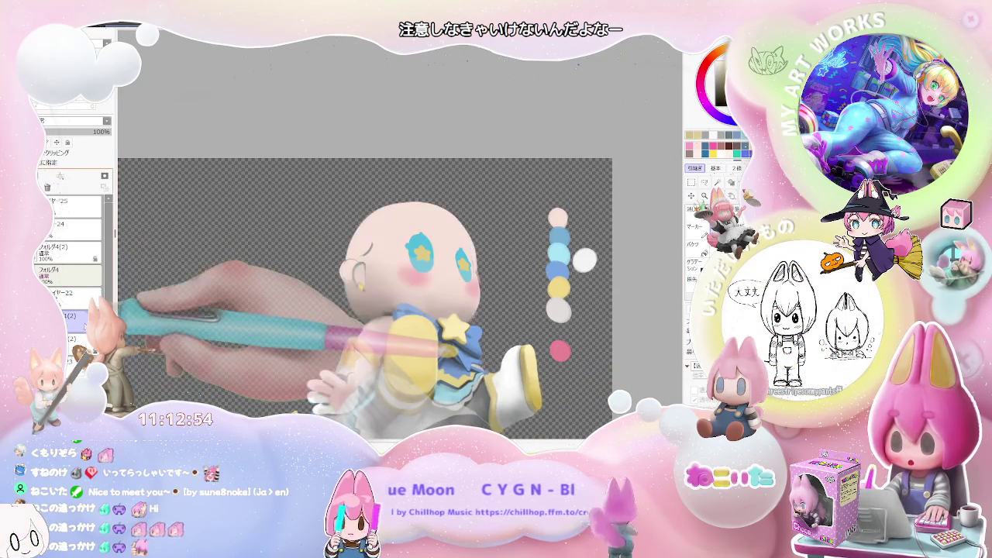
pyautogui.scroll(3, 371, 254)
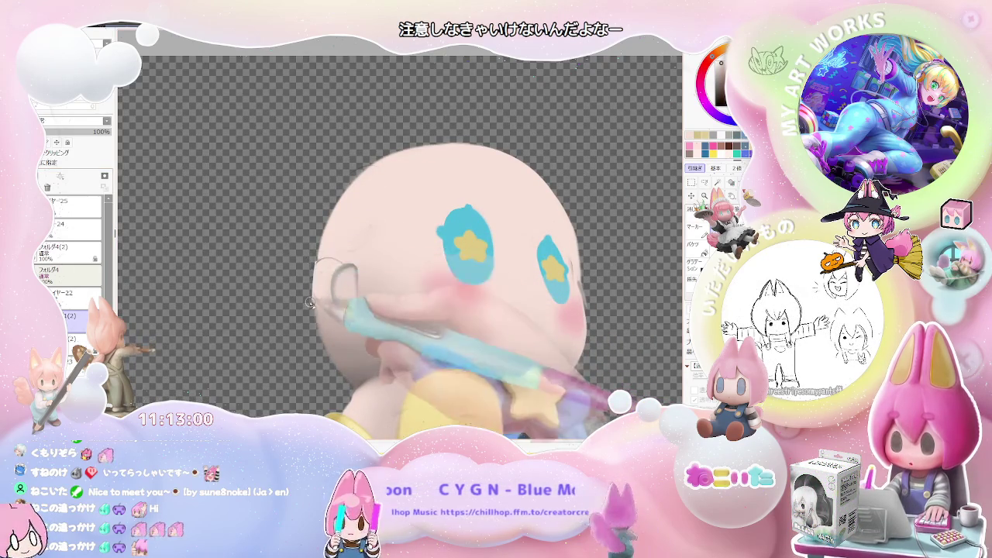
pyautogui.press('-')
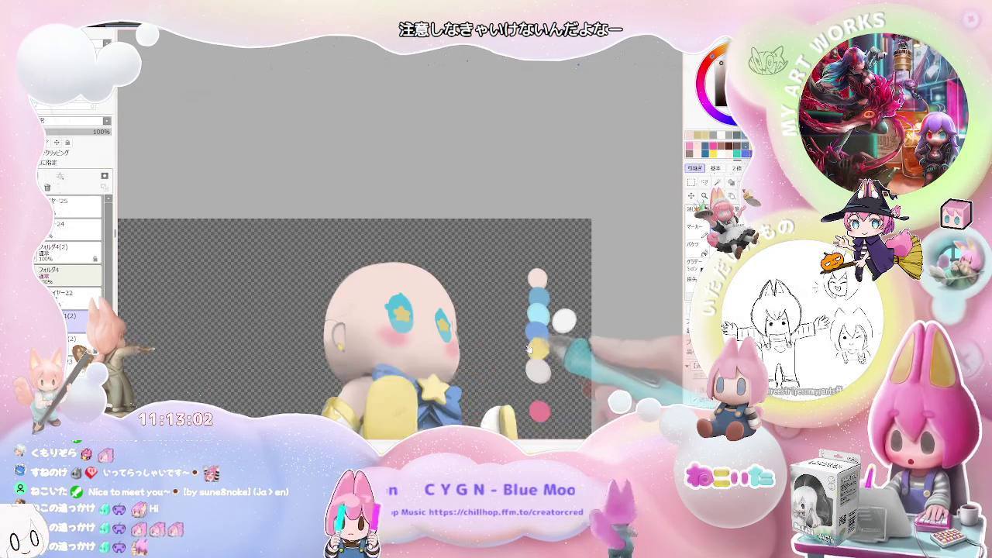
pyautogui.press('+')
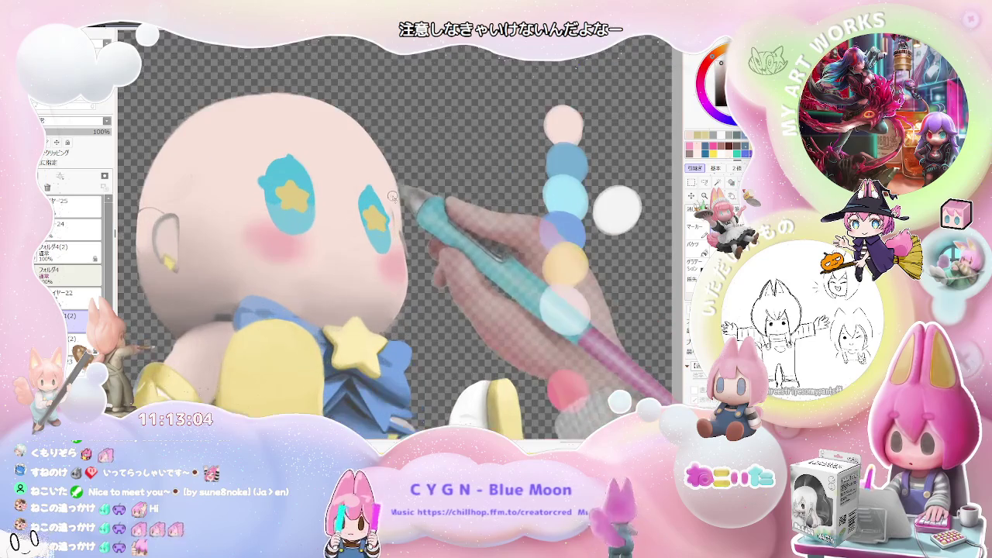
pyautogui.press('e')
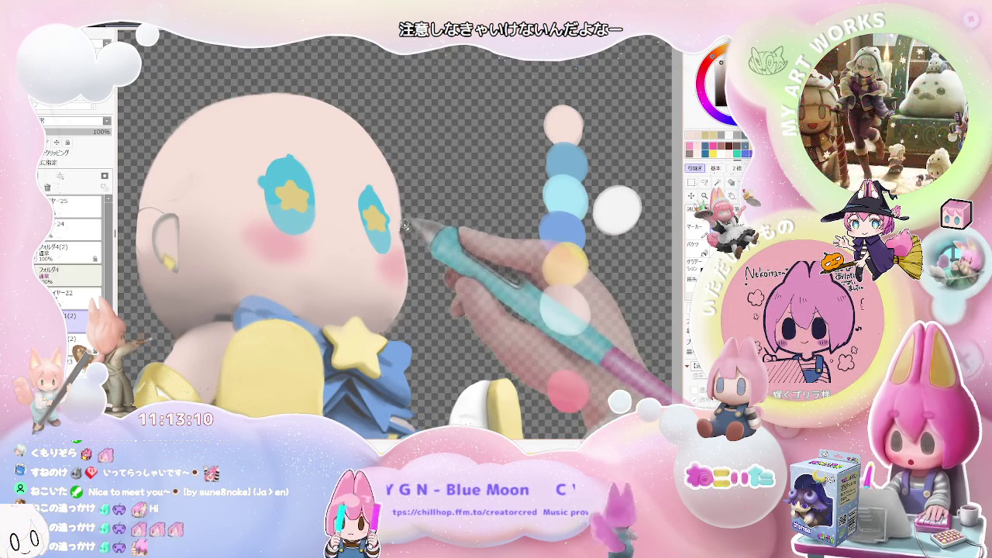
# Bring the white hair back and compare the character with and without it.
pyautogui.hotkey('ctrl', 'z')
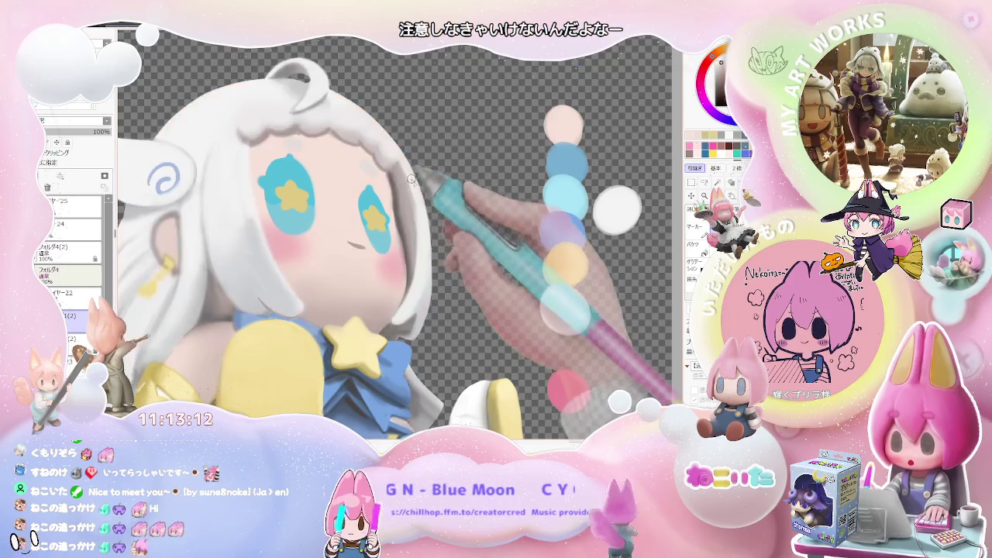
pyautogui.press('-')
pyautogui.press('-')
pyautogui.press('-')
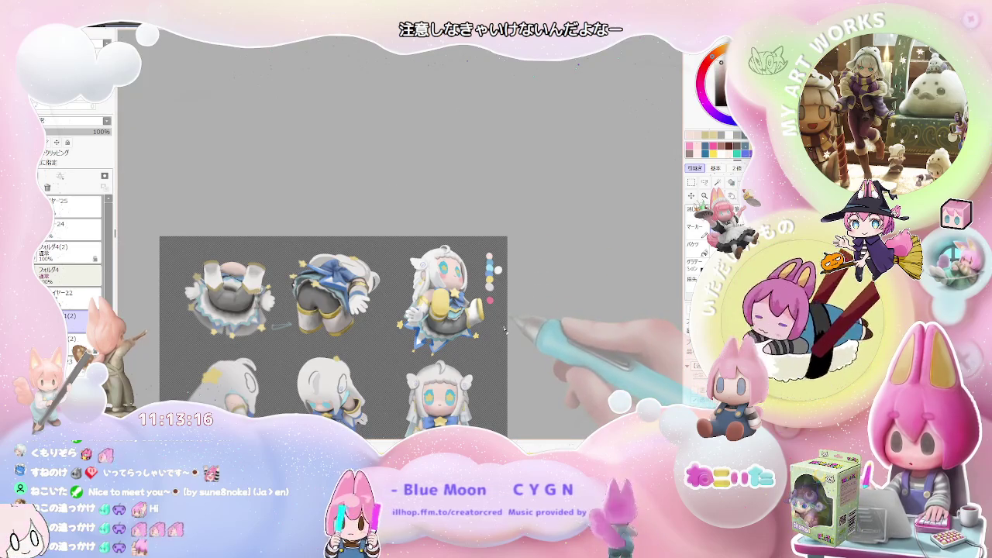
pyautogui.hotkey('ctrl', 'z')
pyautogui.hotkey('ctrl', 'y')
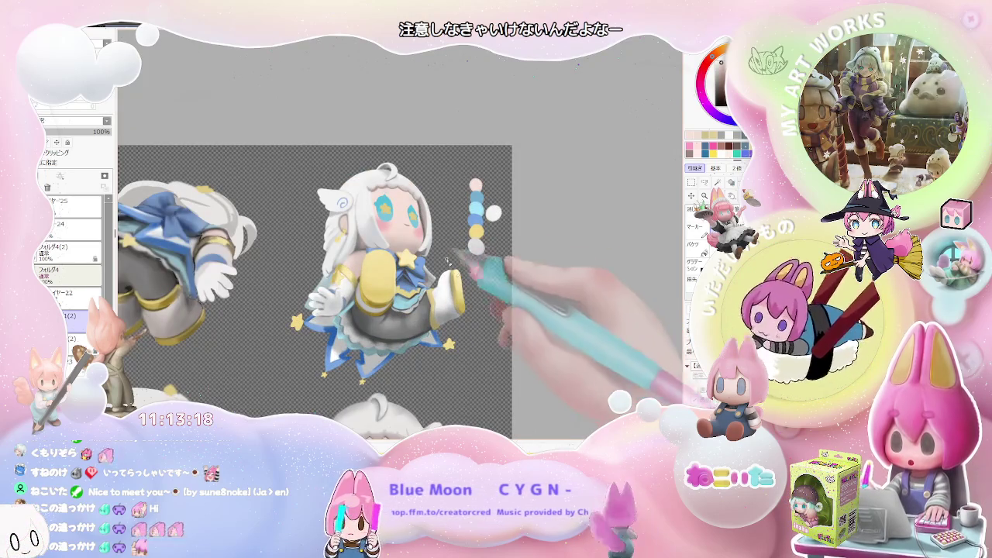
pyautogui.press('+')
pyautogui.press('+')
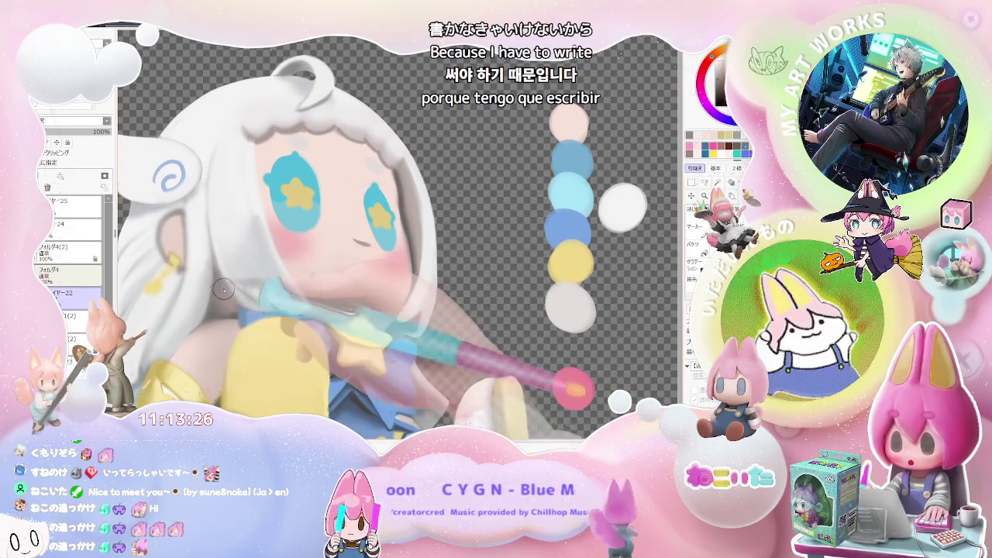
# Zoom in and out around the chibi girl until the whole figure and swatches show.
pyautogui.scroll(-3, 237, 306)
pyautogui.scroll(-1, 372, 288)
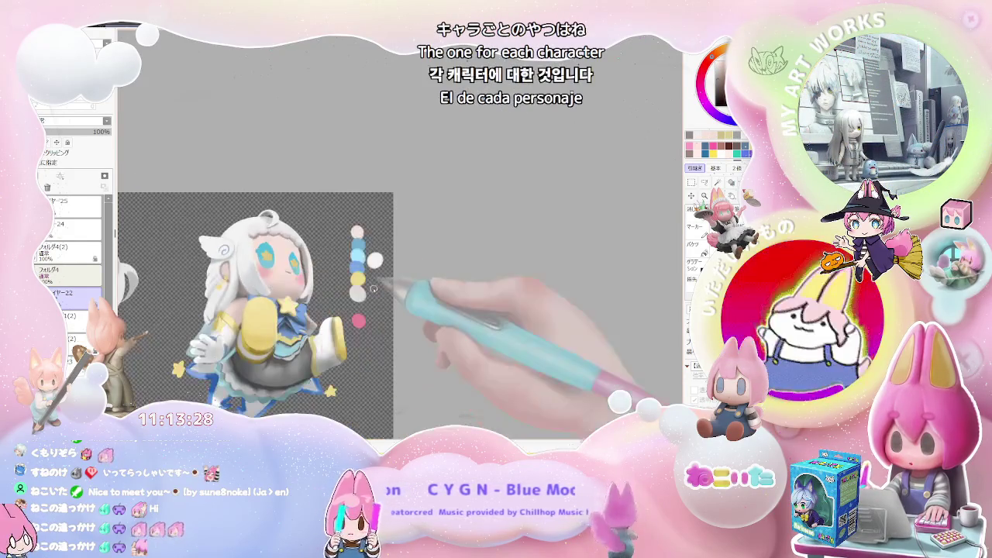
pyautogui.scroll(2, 341, 310)
pyautogui.scroll(2, 310, 298)
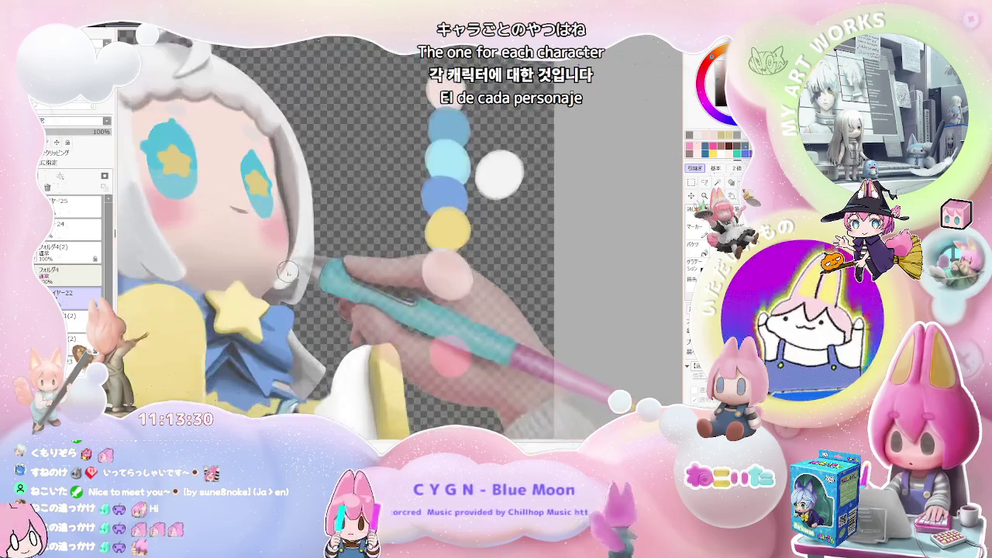
pyautogui.scroll(2, 284, 304)
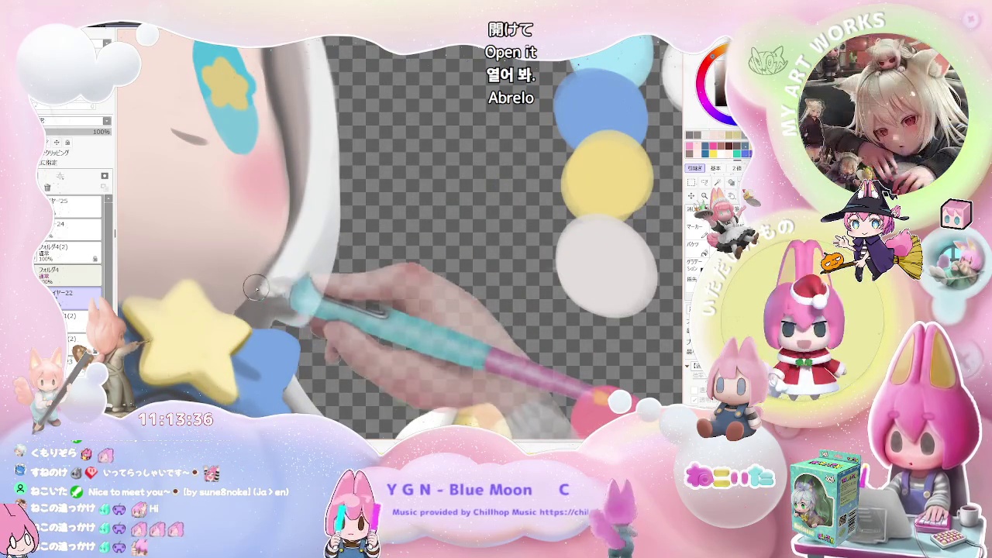
pyautogui.scroll(-1, 245, 299)
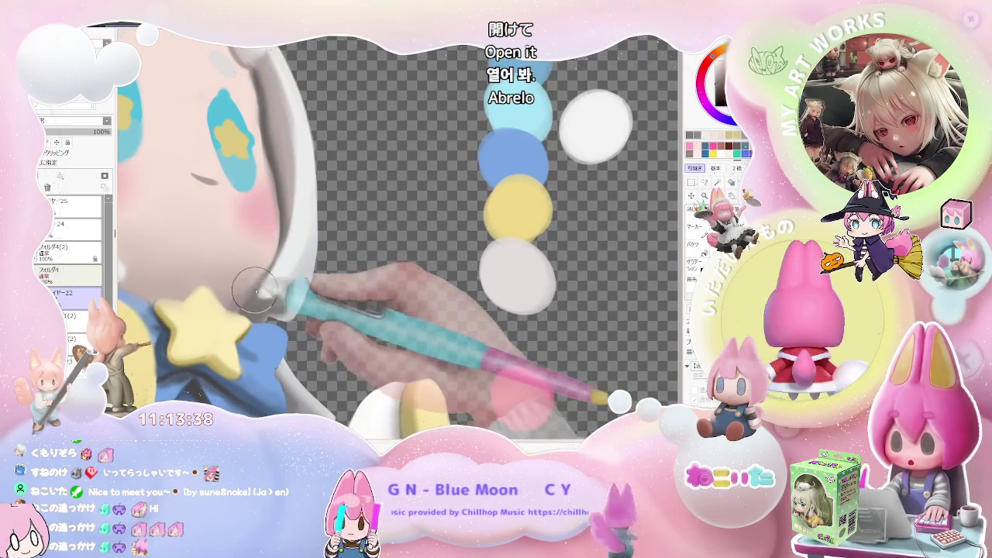
pyautogui.scroll(-1, 244, 308)
pyautogui.scroll(-1, 267, 302)
pyautogui.scroll(-1, 302, 290)
pyautogui.scroll(-1, 338, 279)
pyautogui.scroll(1, 326, 291)
pyautogui.scroll(1, 303, 310)
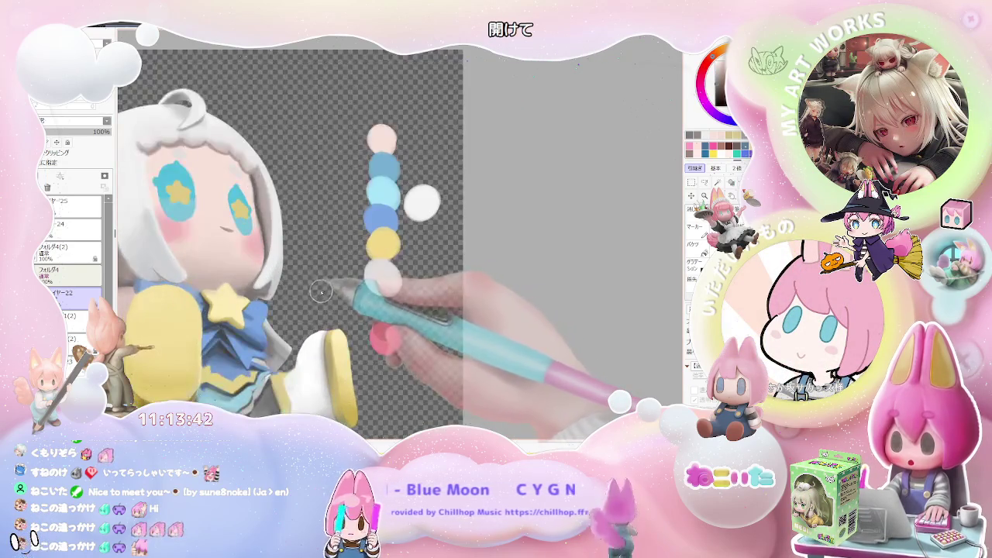
pyautogui.scroll(1, 275, 329)
pyautogui.scroll(1, 275, 329)
pyautogui.scroll(1, 256, 329)
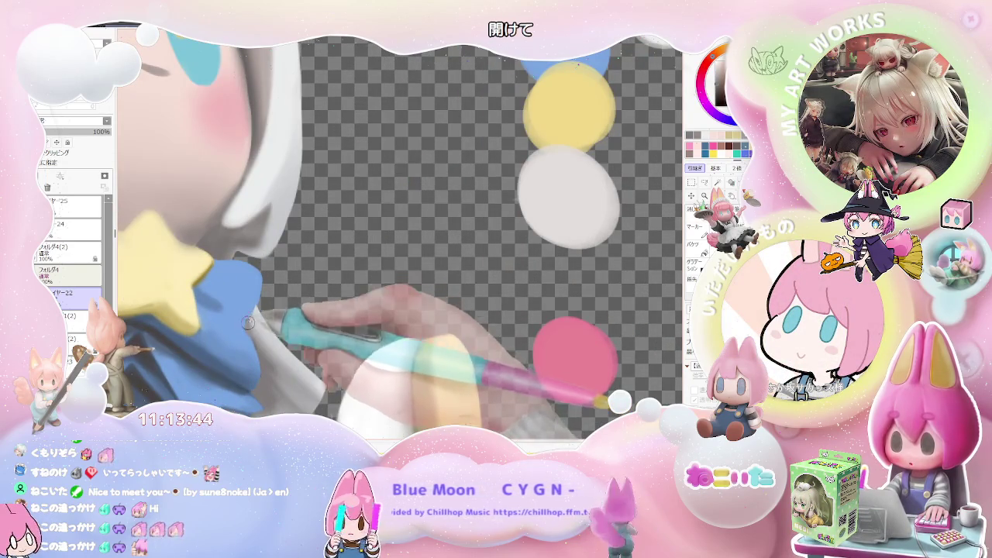
pyautogui.scroll(-1, 252, 341)
pyautogui.scroll(-1, 263, 375)
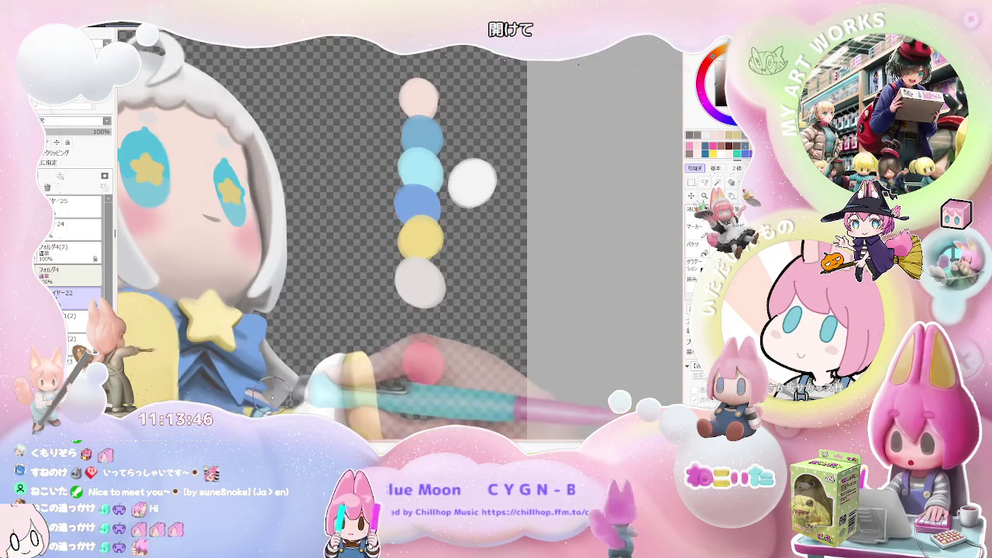
pyautogui.scroll(-1, 279, 383)
pyautogui.scroll(-1, 356, 364)
pyautogui.scroll(-1, 434, 349)
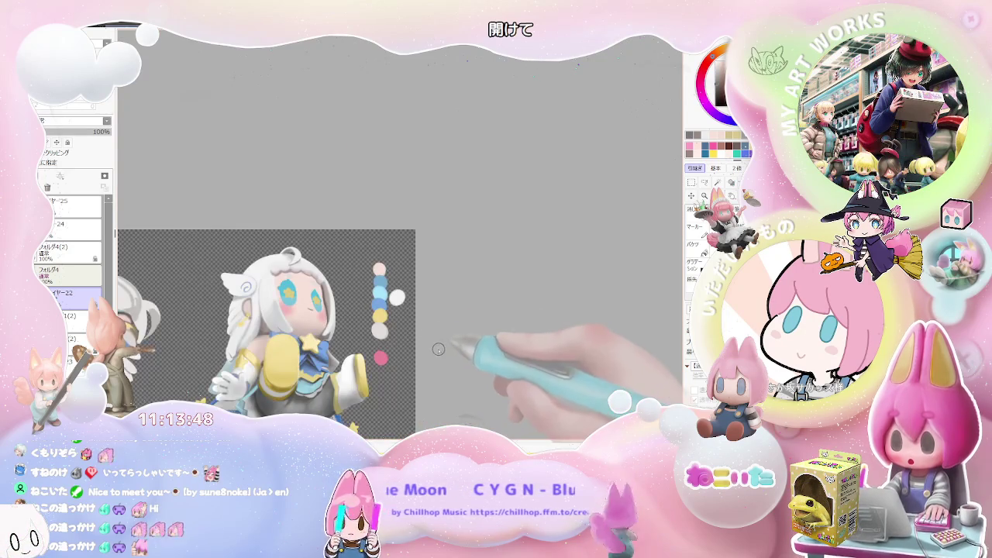
pyautogui.scroll(1, 431, 358)
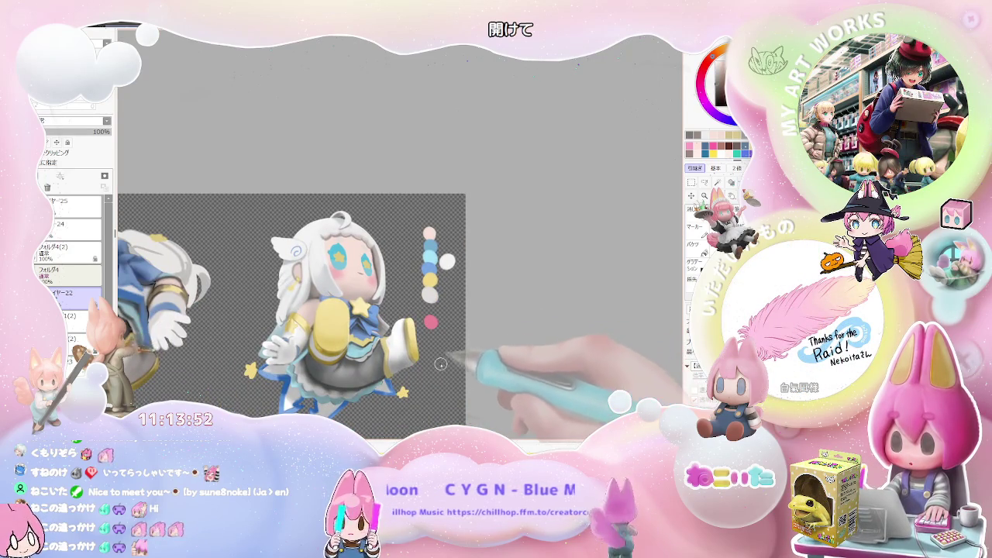
pyautogui.scroll(2, 442, 362)
pyautogui.scroll(2, 333, 357)
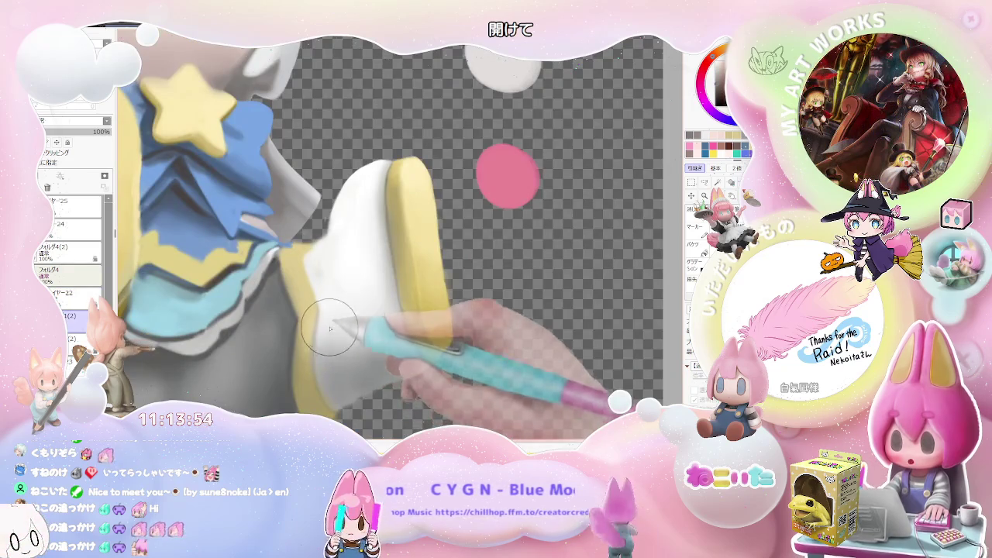
# Shade the grey skirt and the yellow-trimmed white boots of one pose.
pyautogui.scroll(1, 330, 331)
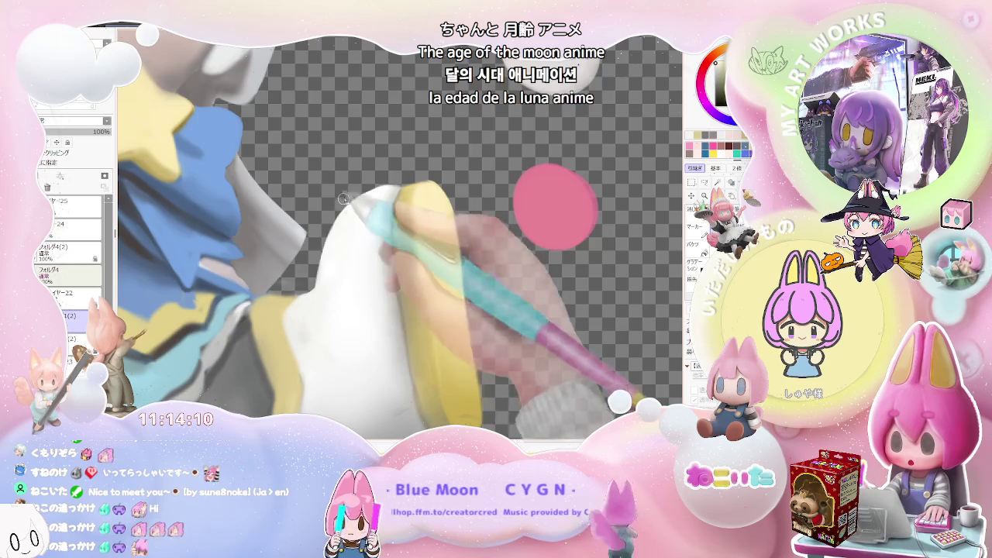
pyautogui.scroll(-5, 403, 248)
pyautogui.scroll(2, 454, 299)
pyautogui.scroll(4, 419, 318)
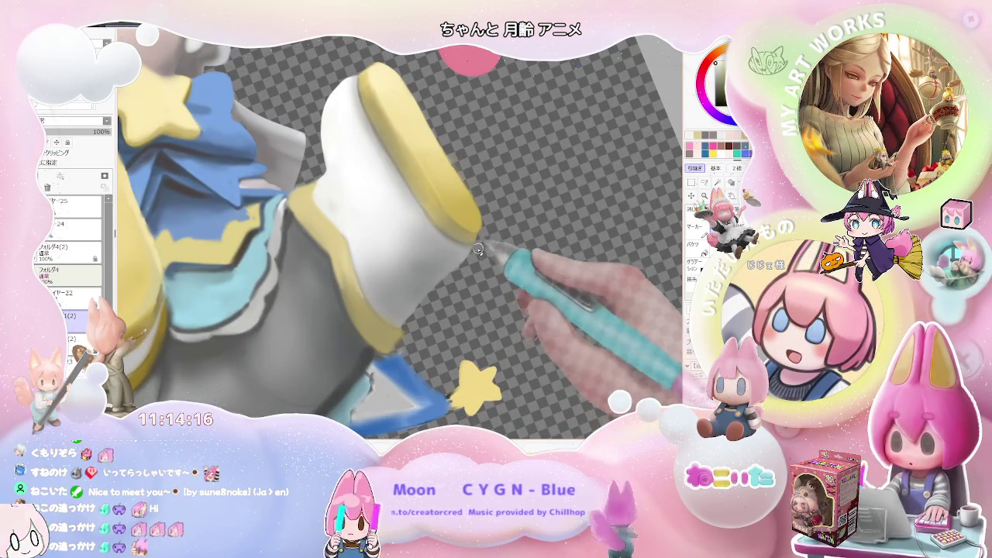
pyautogui.scroll(2, 481, 231)
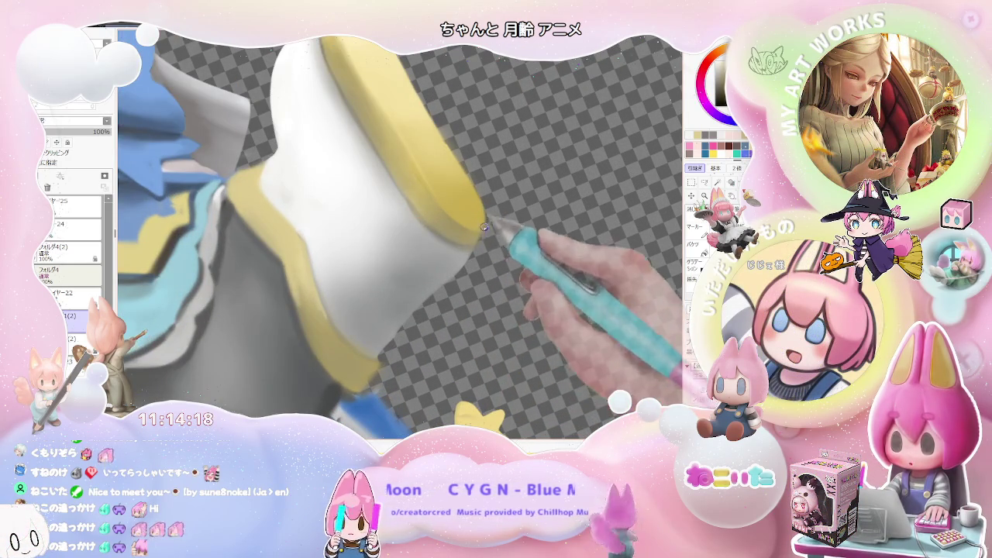
pyautogui.scroll(-2, 482, 225)
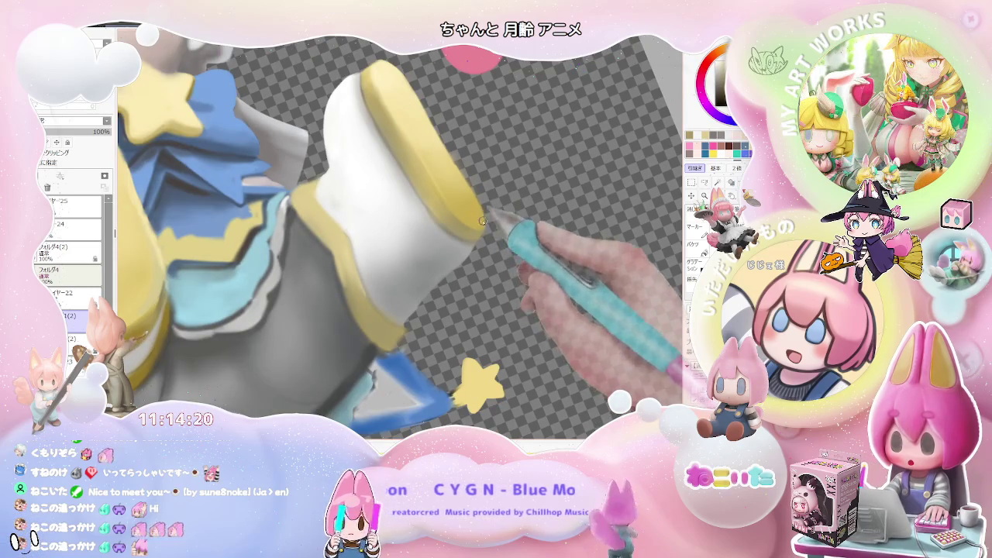
pyautogui.scroll(-1, 481, 220)
pyautogui.scroll(-1, 479, 240)
pyautogui.scroll(-1, 476, 264)
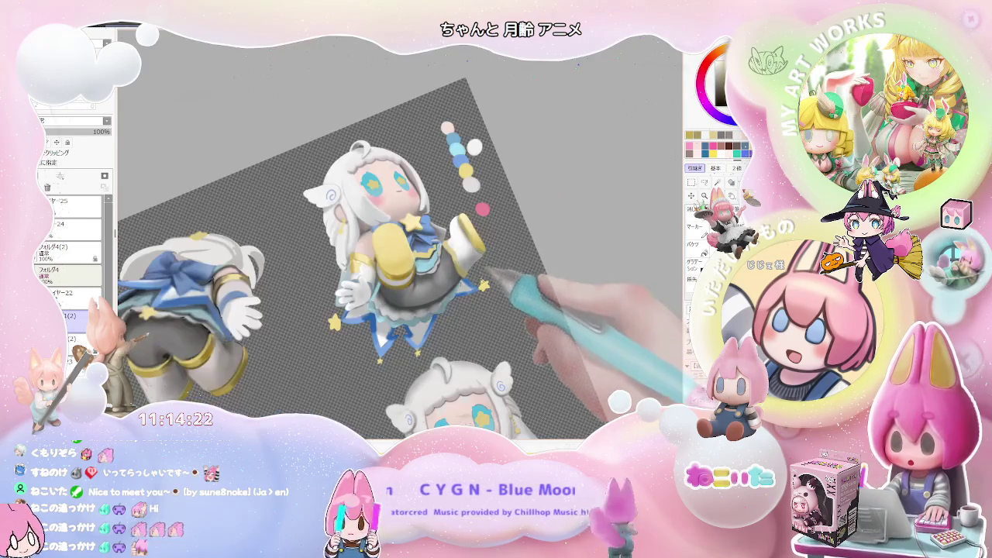
pyautogui.scroll(-1, 474, 295)
pyautogui.scroll(2, 475, 296)
pyautogui.scroll(1, 449, 301)
pyautogui.scroll(1, 430, 303)
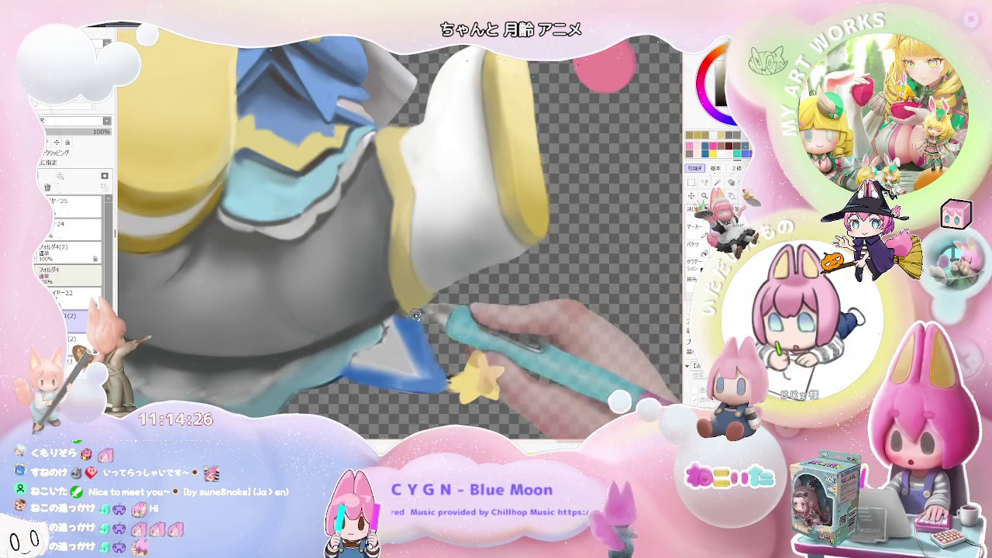
# Zoom out and tilt the canvas view to survey all nine poses.
pyautogui.scroll(-2, 413, 316)
pyautogui.scroll(-2, 509, 288)
pyautogui.scroll(1, 515, 294)
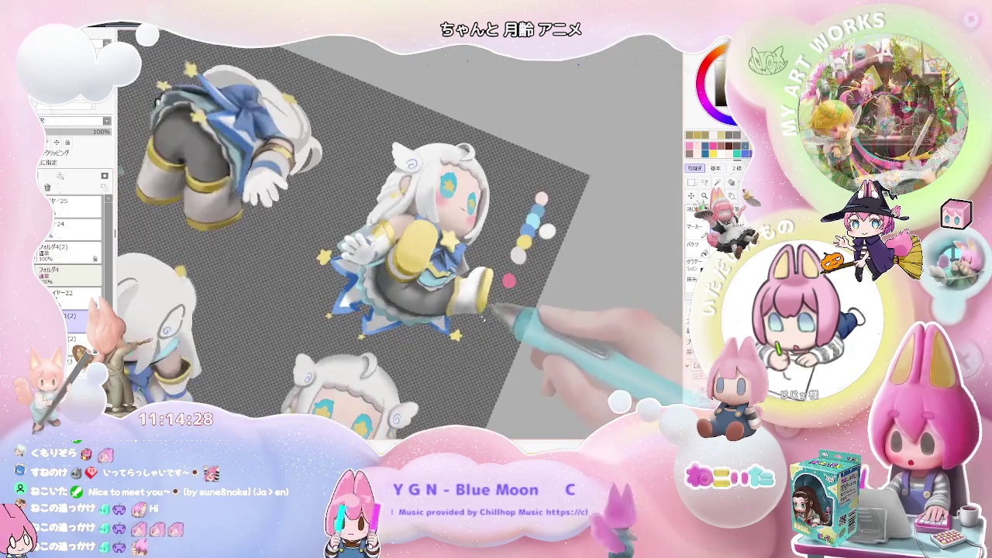
pyautogui.scroll(2, 465, 294)
pyautogui.scroll(2, 394, 295)
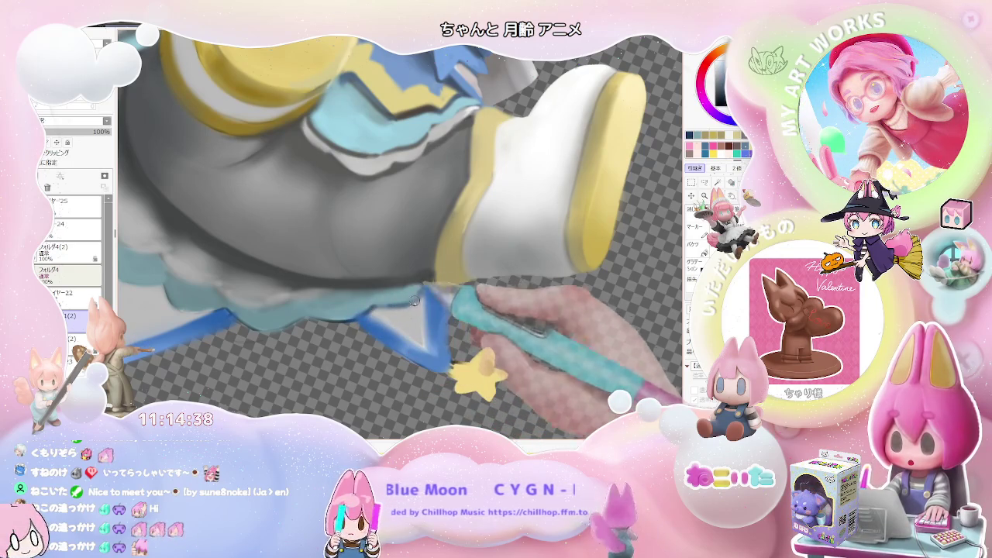
pyautogui.scroll(-1, 417, 299)
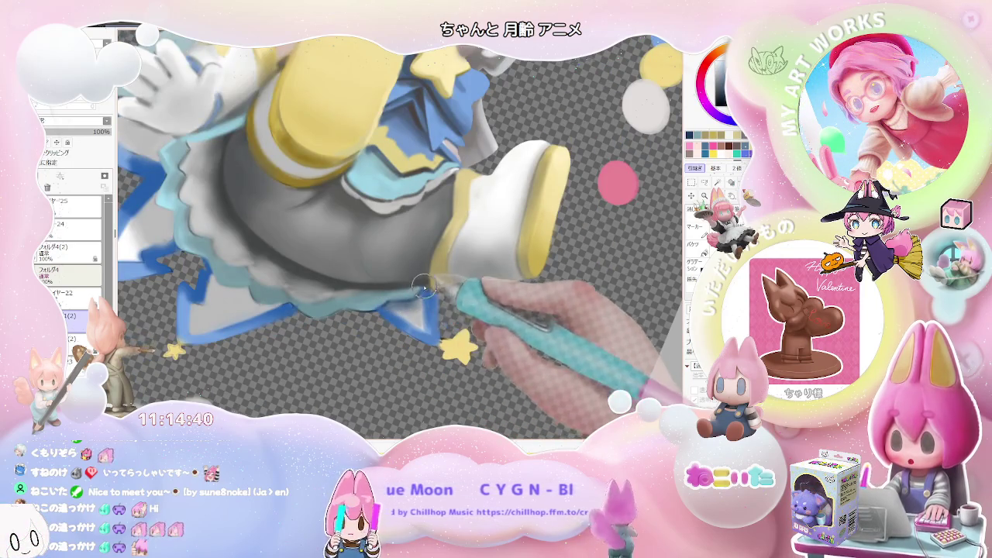
pyautogui.scroll(-2, 425, 287)
pyautogui.moveTo(333, 268); pyautogui.dragTo(474, 318)
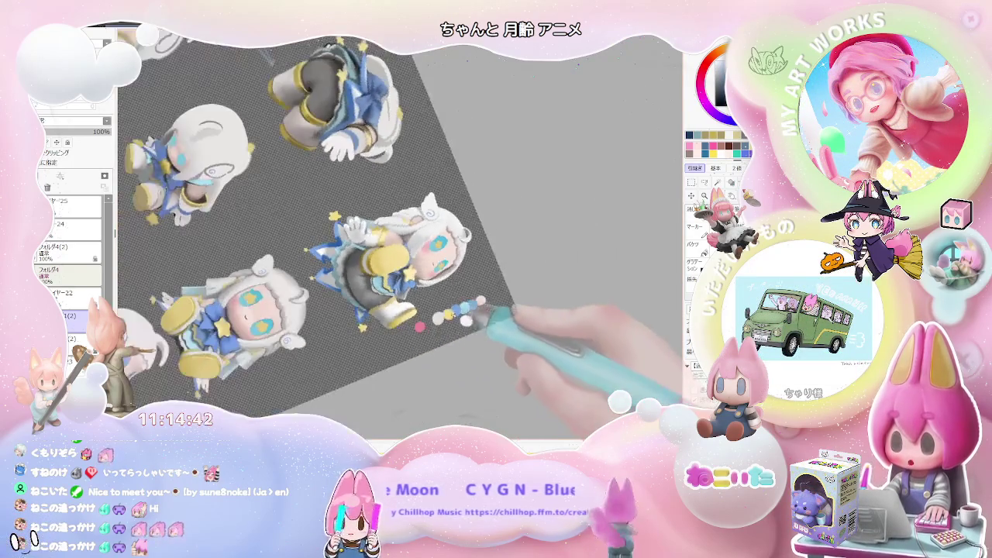
# Shade the grey skirt beneath the raised white glove of the star-collared pose.
pyautogui.scroll(2, 474, 317)
pyautogui.scroll(3, 333, 302)
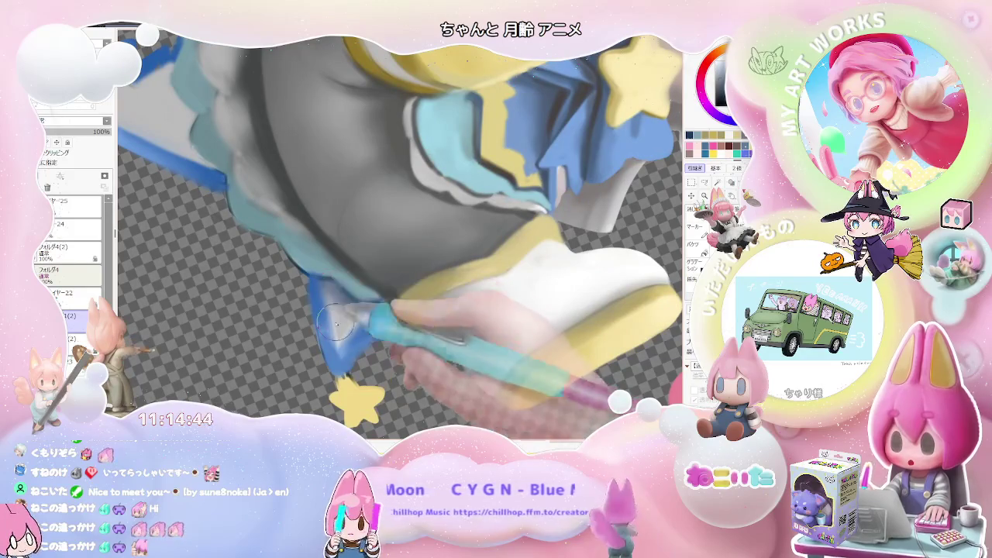
pyautogui.scroll(-2, 341, 325)
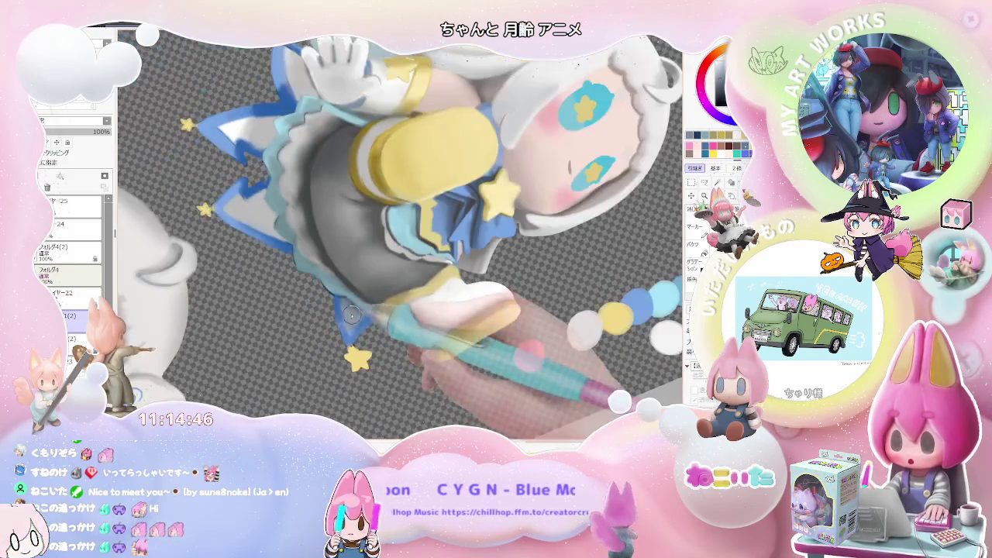
pyautogui.scroll(-2, 351, 319)
pyautogui.scroll(-2, 365, 341)
pyautogui.scroll(-2, 372, 332)
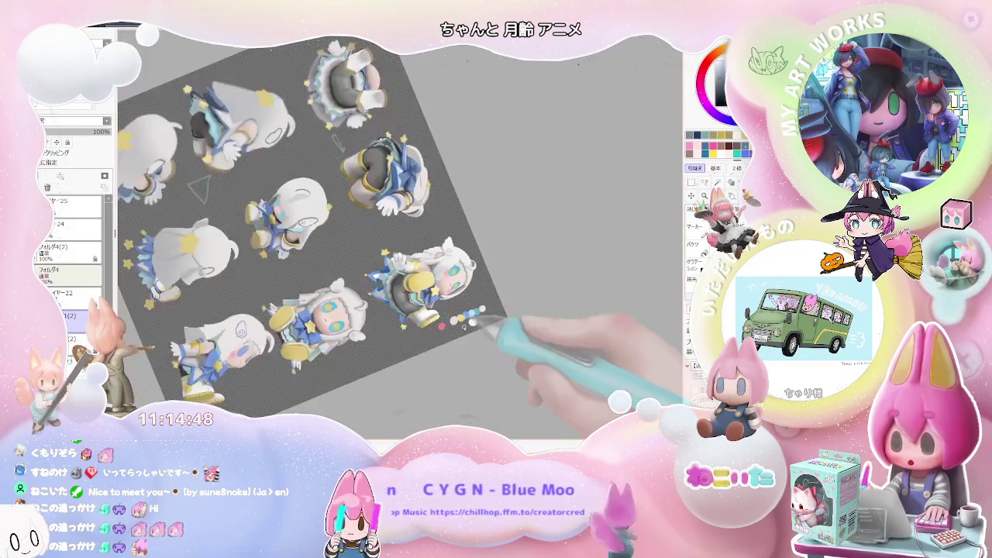
pyautogui.scroll(2, 454, 333)
pyautogui.scroll(3, 403, 318)
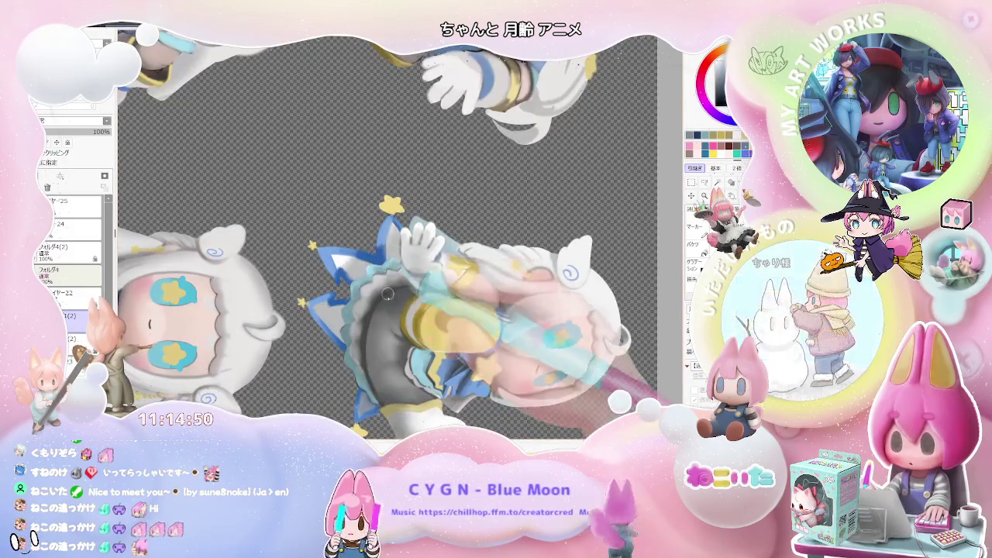
pyautogui.scroll(1, 380, 306)
pyautogui.scroll(1, 370, 319)
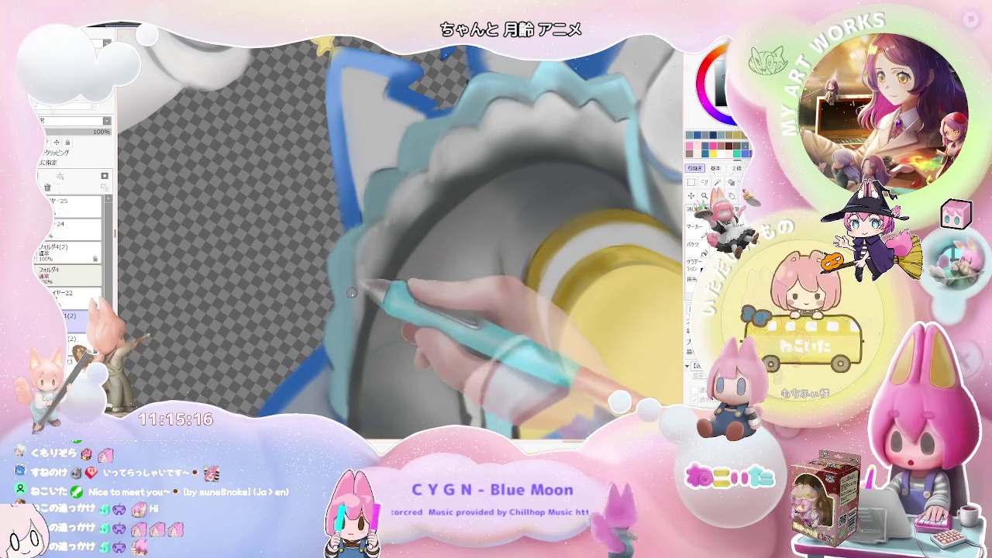
# Zoom out to view the whole rotated character sheet.
pyautogui.scroll(-3, 408, 216)
pyautogui.scroll(-3, 408, 217)
pyautogui.scroll(-2, 409, 216)
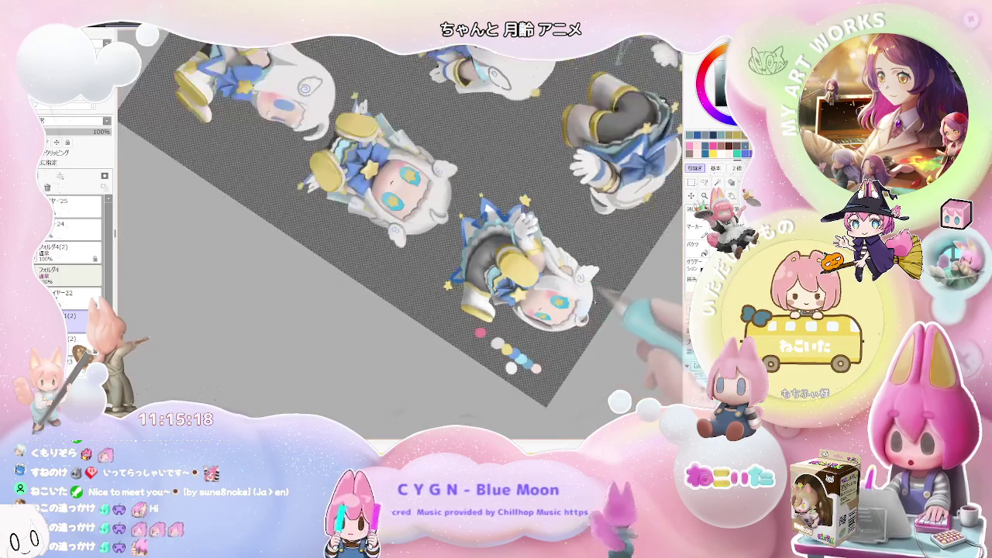
pyautogui.scroll(2, 530, 346)
pyautogui.scroll(2, 530, 347)
pyautogui.scroll(2, 388, 255)
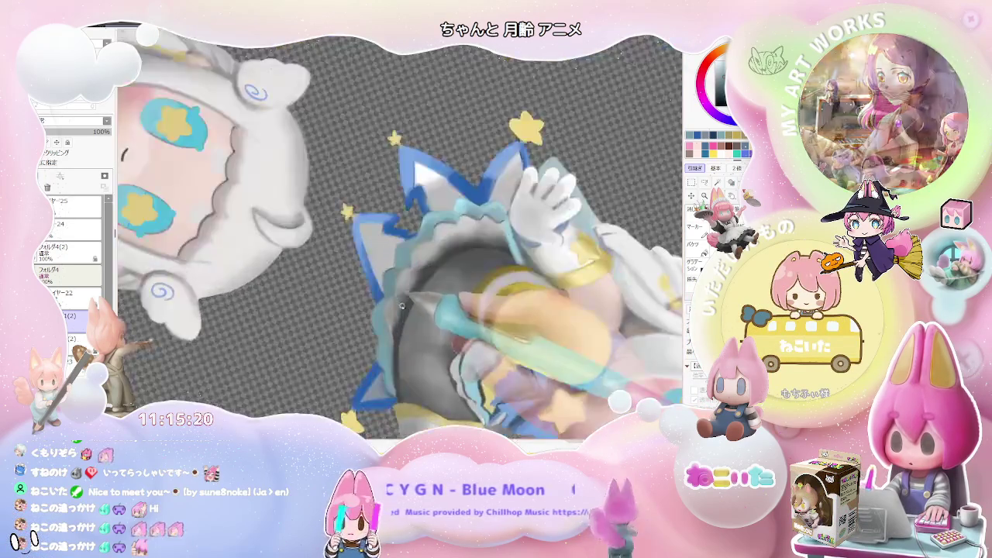
pyautogui.scroll(1, 388, 299)
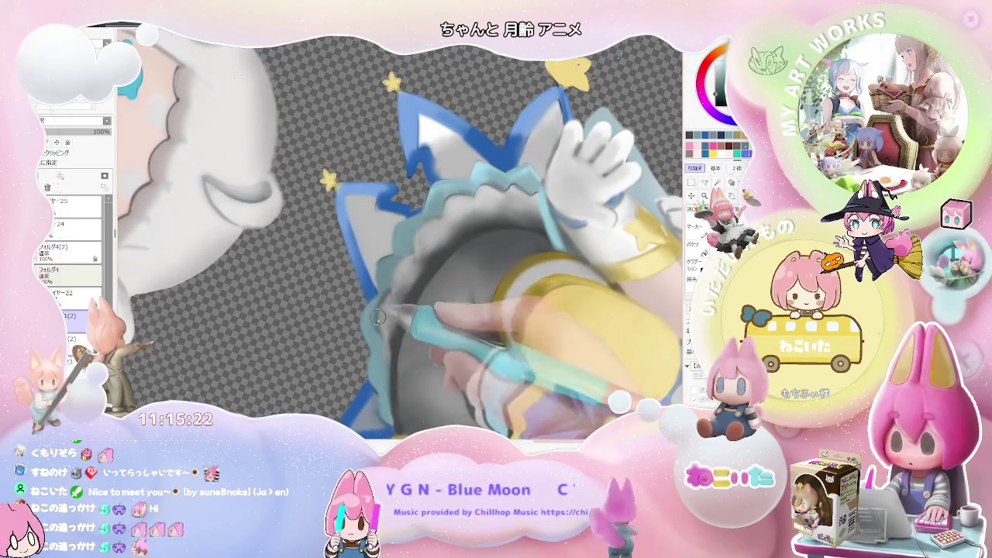
pyautogui.scroll(-1, 383, 341)
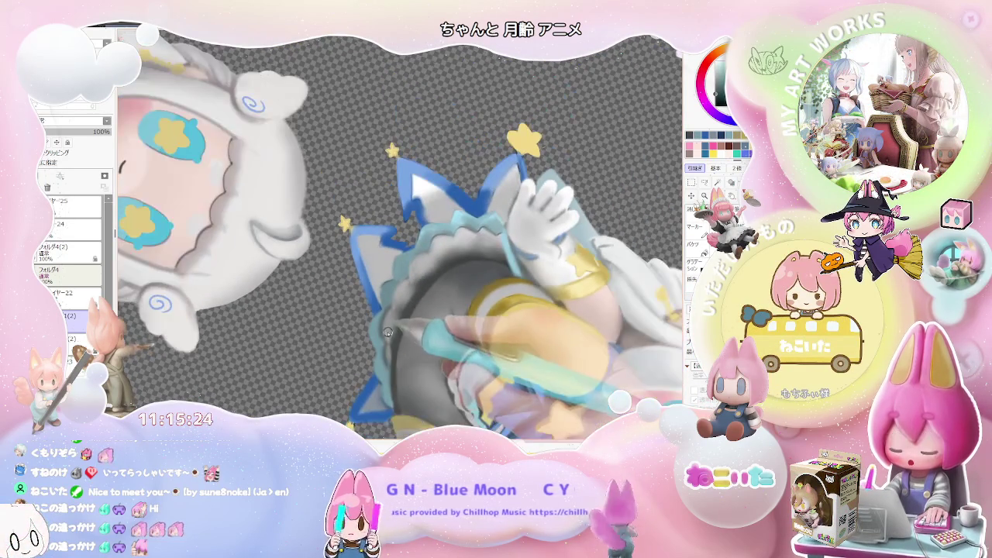
pyautogui.scroll(1, 386, 357)
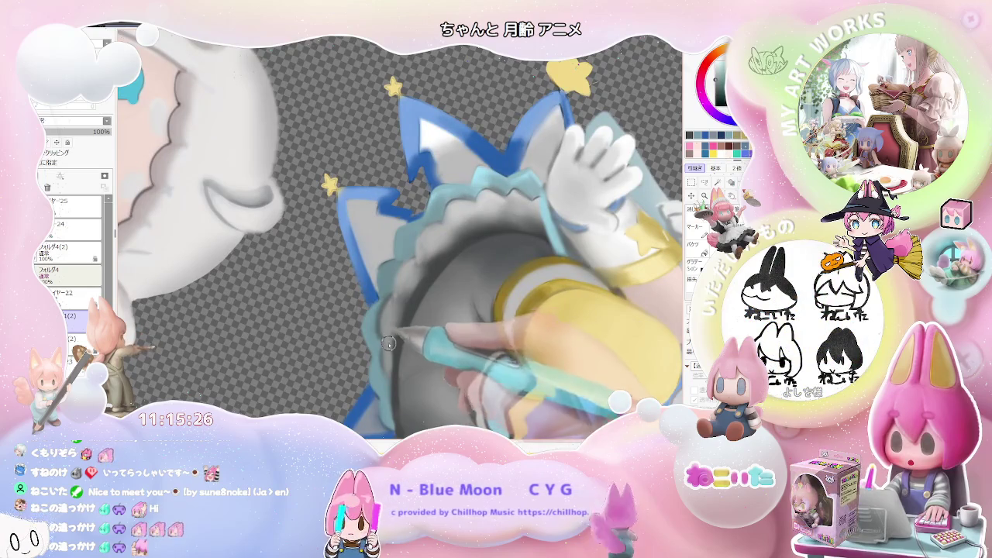
pyautogui.scroll(-1, 393, 346)
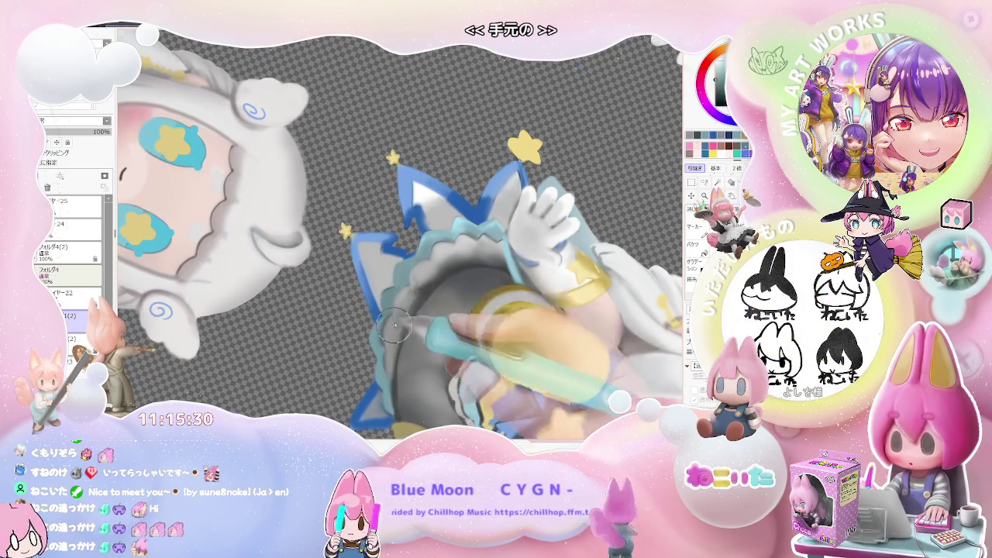
pyautogui.scroll(-2, 421, 287)
pyautogui.scroll(-2, 420, 287)
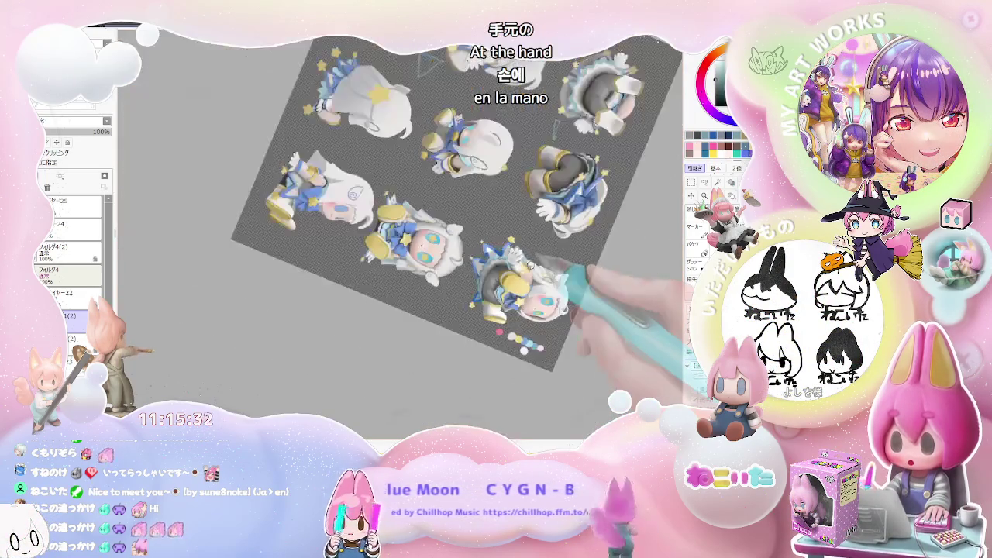
# Straighten the canvas view, frame the collar, and angle the figures.
pyautogui.press('Delete')
pyautogui.scroll(2, 406, 298)
pyautogui.scroll(2, 406, 299)
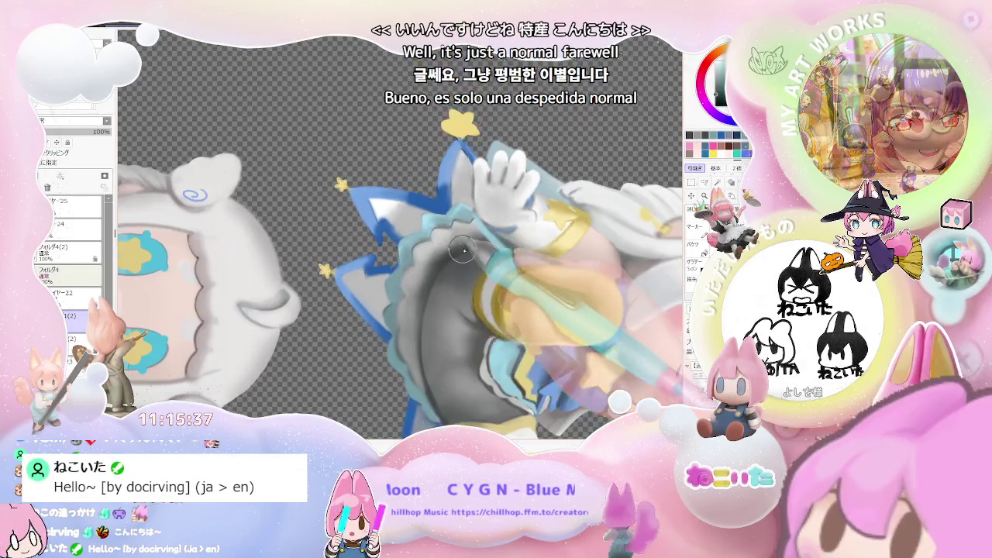
pyautogui.moveTo(436, 263); pyautogui.dragTo(449, 254)
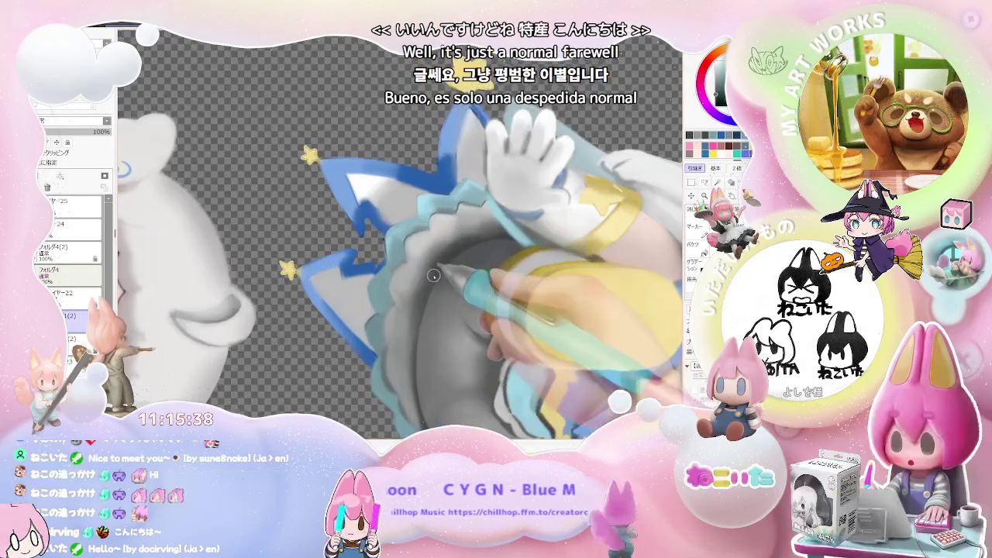
pyautogui.scroll(-1, 428, 293)
pyautogui.scroll(-1, 429, 293)
pyautogui.scroll(-1, 428, 294)
pyautogui.moveTo(544, 303); pyautogui.dragTo(504, 310)
# Repaint the blue zigzag outline of the star-shaped collar up close.
pyautogui.scroll(1, 503, 310)
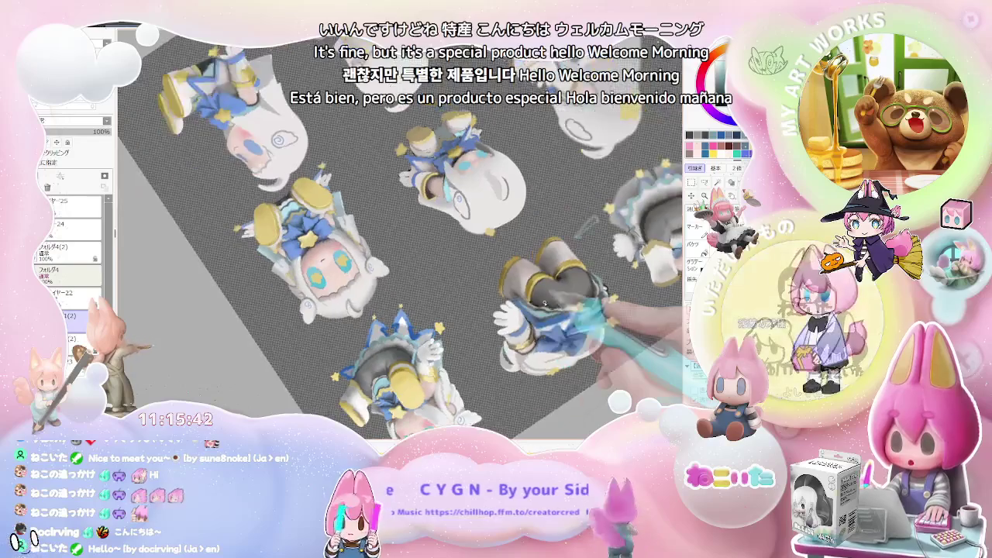
pyautogui.scroll(1, 465, 318)
pyautogui.scroll(2, 445, 320)
pyautogui.scroll(2, 368, 308)
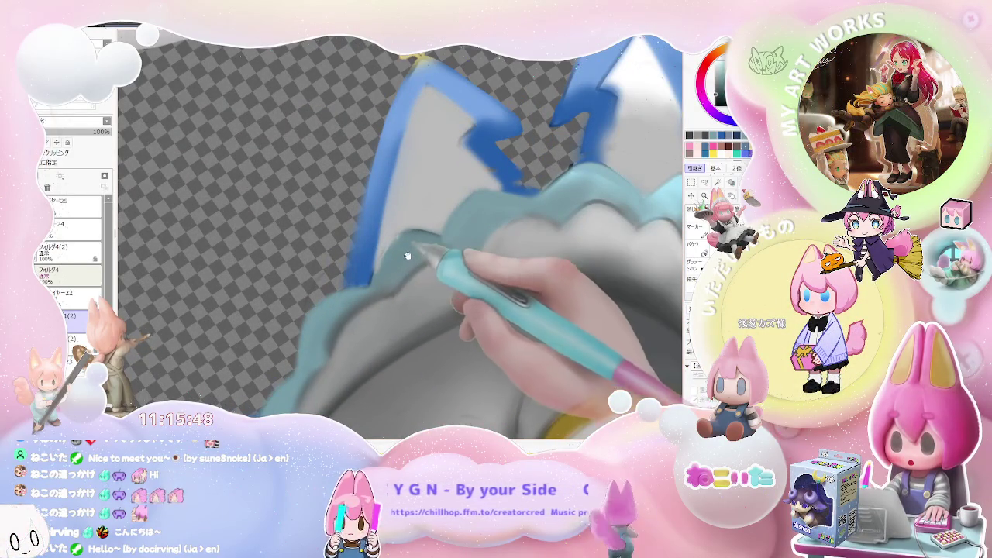
pyautogui.scroll(2, 434, 271)
pyautogui.scroll(1, 369, 290)
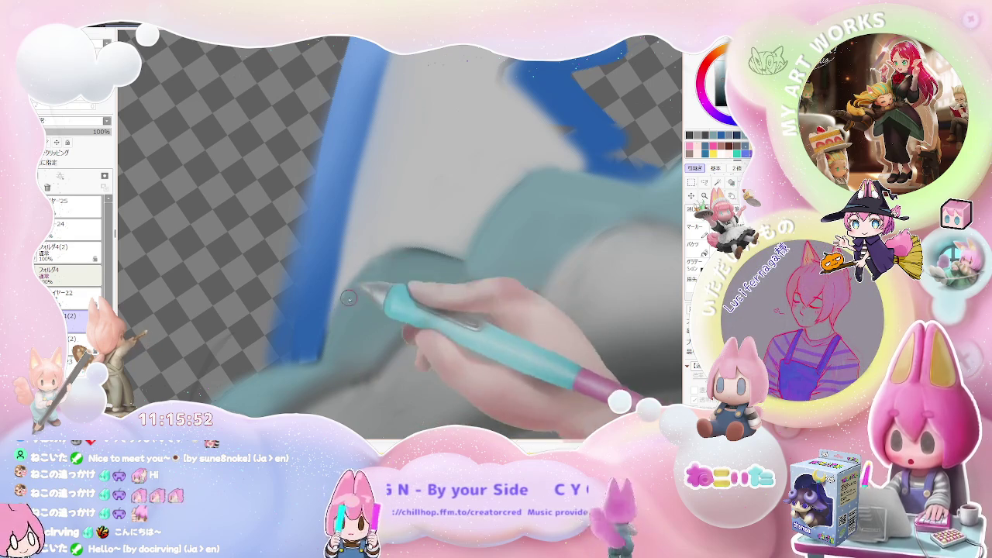
pyautogui.scroll(-1, 335, 342)
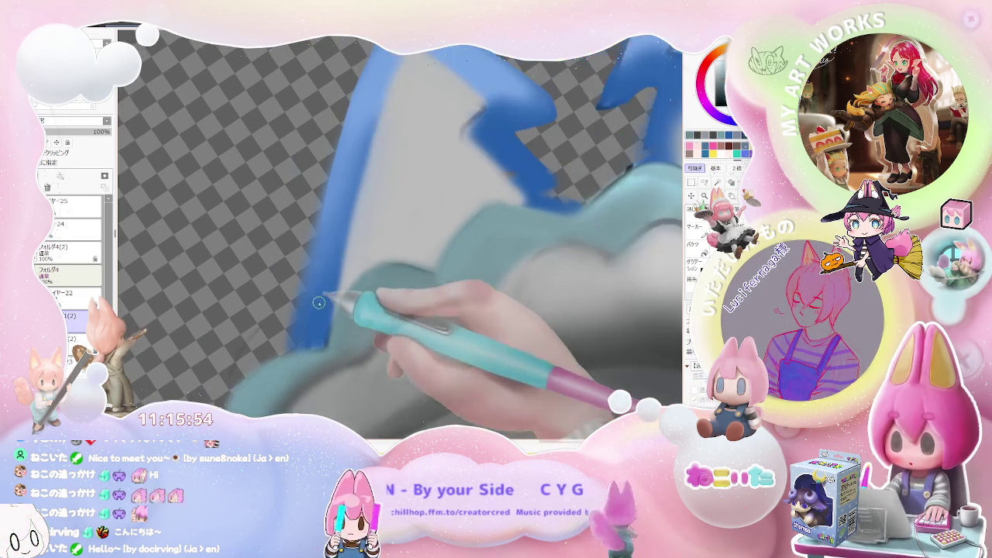
pyautogui.scroll(-1, 322, 310)
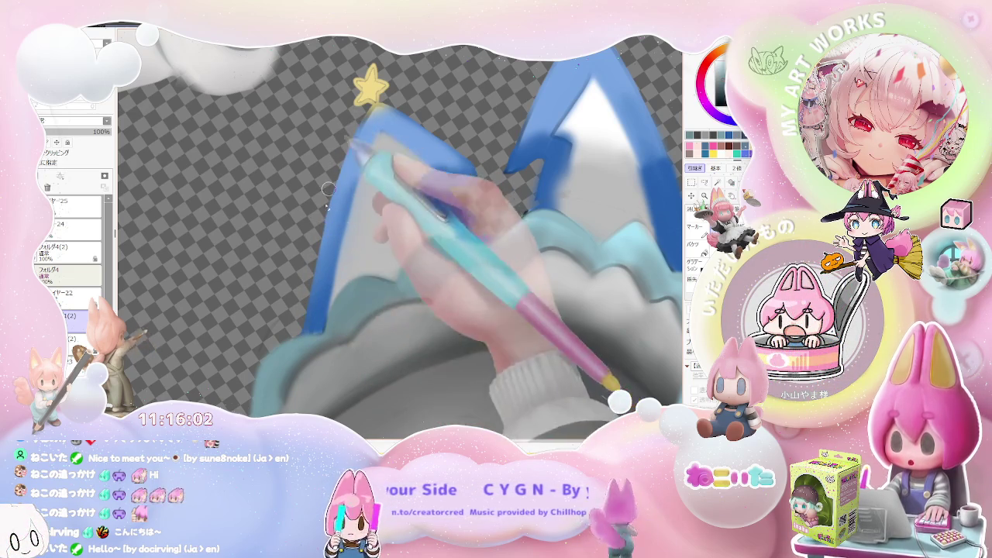
pyautogui.scroll(-1, 350, 148)
pyautogui.scroll(-2, 349, 148)
pyautogui.scroll(-2, 349, 148)
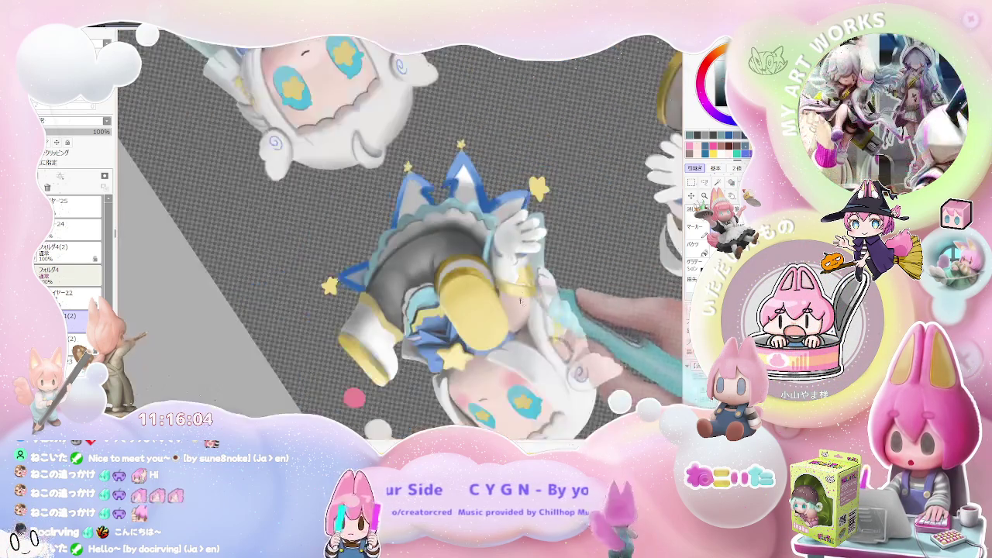
pyautogui.scroll(-1, 570, 309)
# Reset the rotation and refine the collar points tipped with yellow dangling stars.
pyautogui.press('Delete')
pyautogui.press('Delete')
pyautogui.press('Delete')
pyautogui.press('Delete')
pyautogui.press('Delete')
pyautogui.scroll(-3, 550, 326)
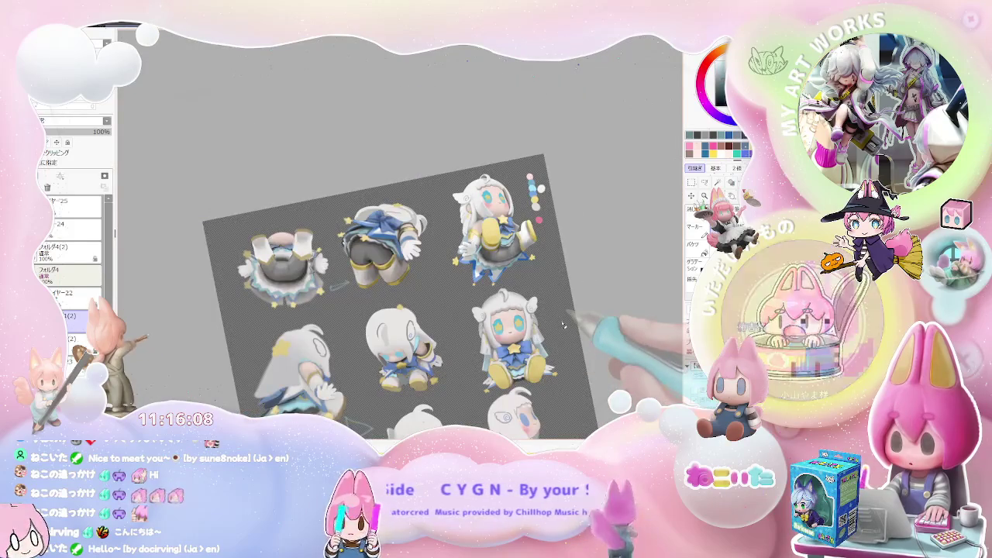
pyautogui.scroll(2, 564, 325)
pyautogui.scroll(1, 563, 325)
pyautogui.scroll(2, 535, 325)
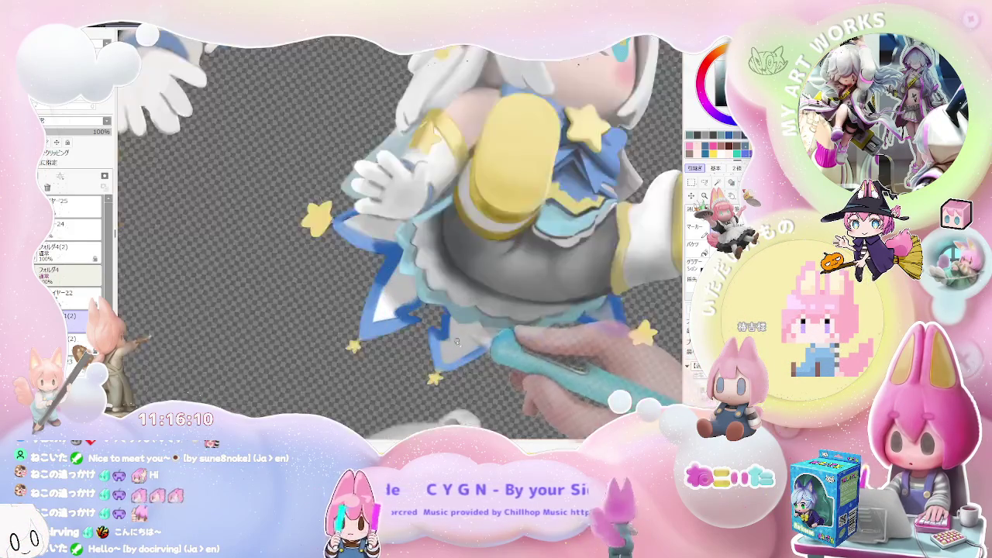
pyautogui.scroll(2, 481, 333)
pyautogui.scroll(2, 434, 338)
pyautogui.scroll(1, 434, 264)
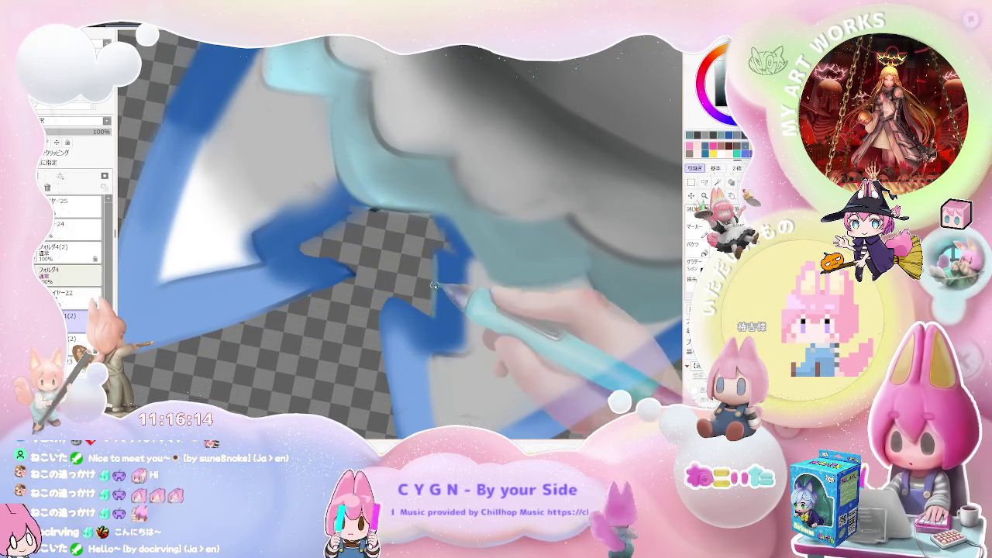
pyautogui.scroll(-1, 446, 242)
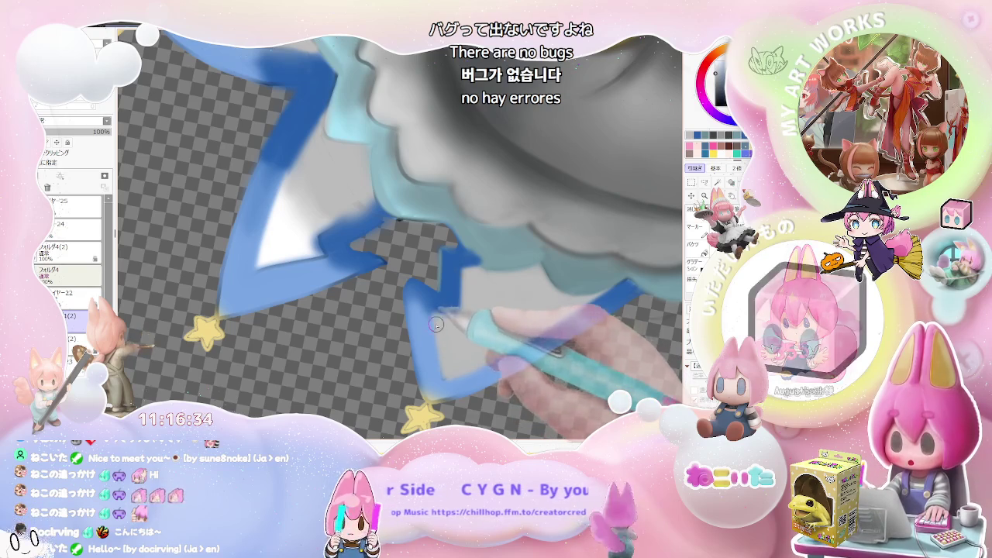
pyautogui.scroll(-1, 456, 370)
pyautogui.scroll(-1, 465, 364)
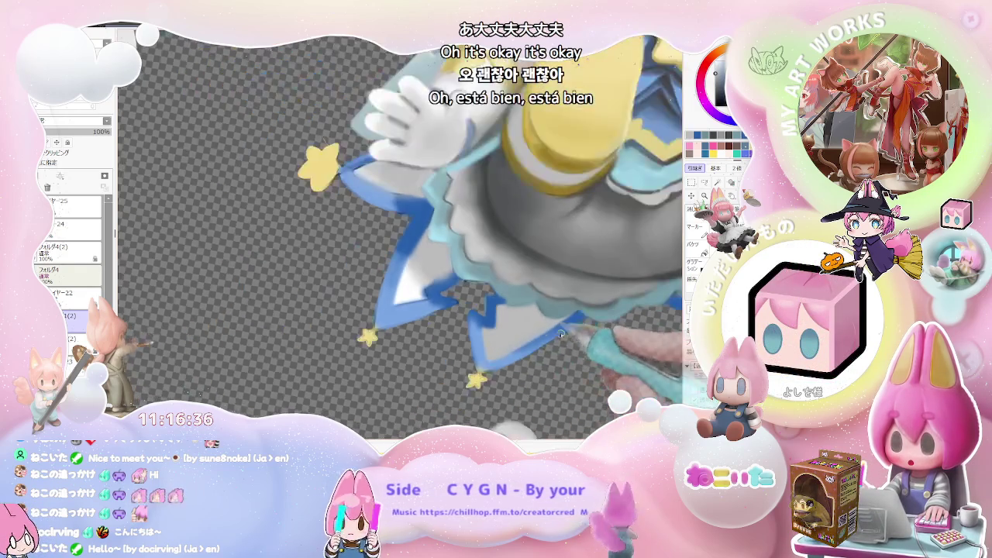
pyautogui.scroll(-1, 481, 353)
pyautogui.scroll(-1, 505, 339)
pyautogui.scroll(1, 504, 339)
pyautogui.scroll(2, 465, 329)
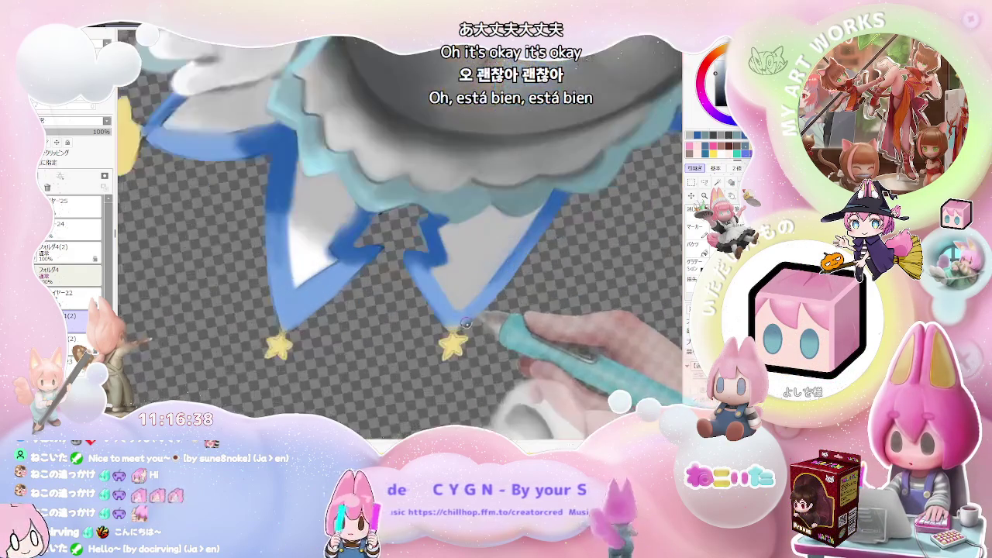
# Reshape the right-hand dangling yellow star into a fuller five-pointed star.
pyautogui.scroll(1, 442, 324)
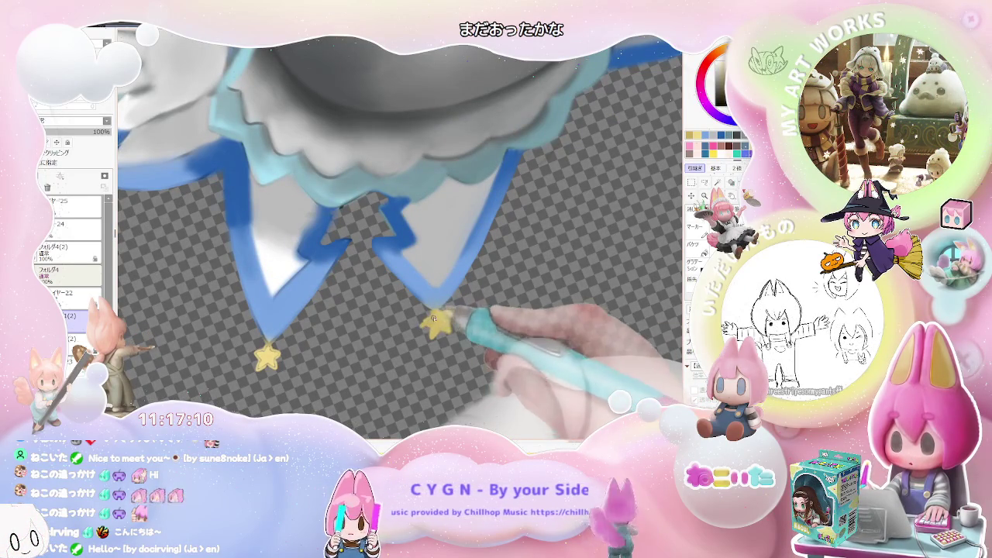
pyautogui.moveTo(428, 335); pyautogui.dragTo(441, 341)
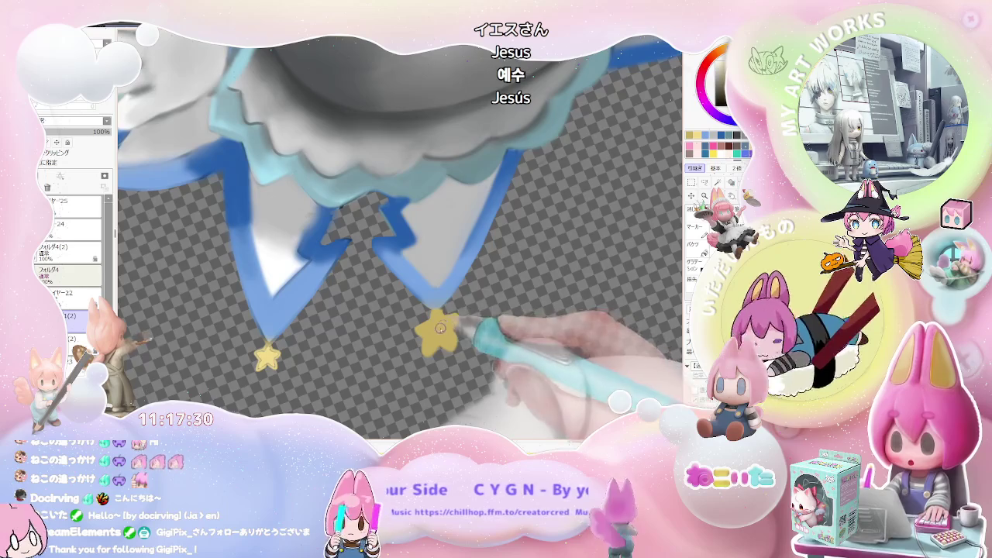
pyautogui.scroll(-3, 465, 320)
pyautogui.press('Delete')
# Paint a blue zigzag stroke along the tilted figure's star-shaped skirt edge.
pyautogui.scroll(2, 498, 318)
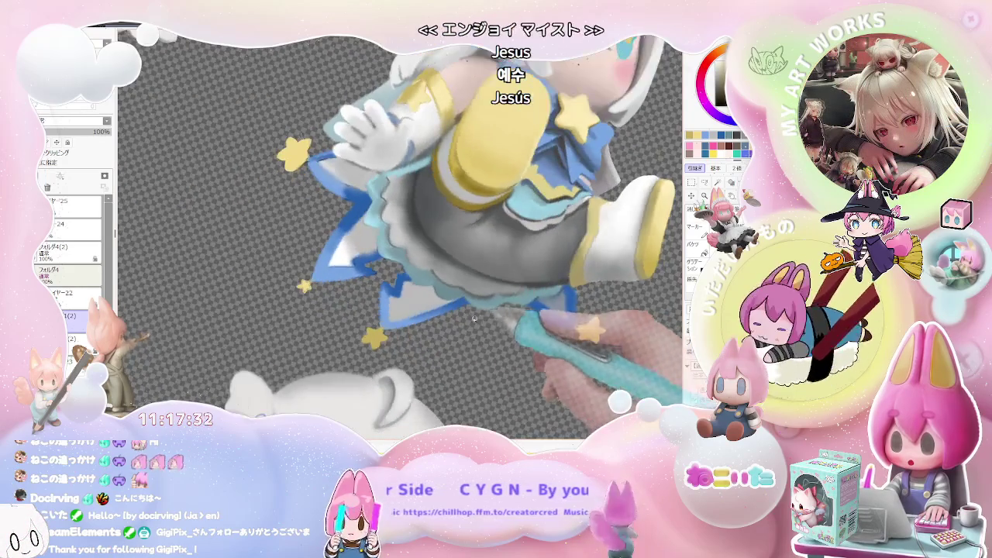
pyautogui.scroll(2, 465, 326)
pyautogui.scroll(2, 403, 341)
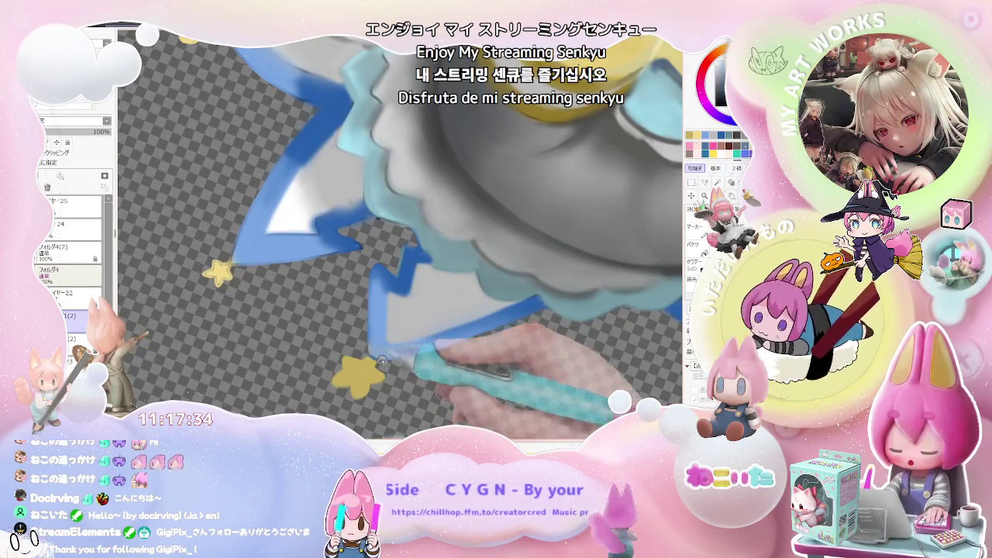
pyautogui.scroll(-2, 370, 350)
pyautogui.scroll(-2, 446, 332)
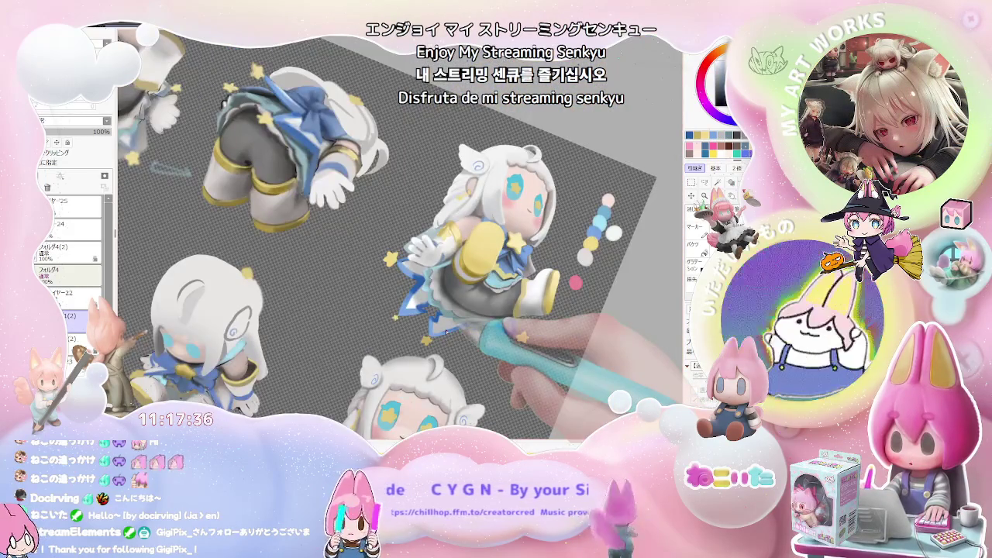
pyautogui.scroll(2, 446, 332)
pyautogui.scroll(2, 403, 341)
pyautogui.scroll(2, 364, 352)
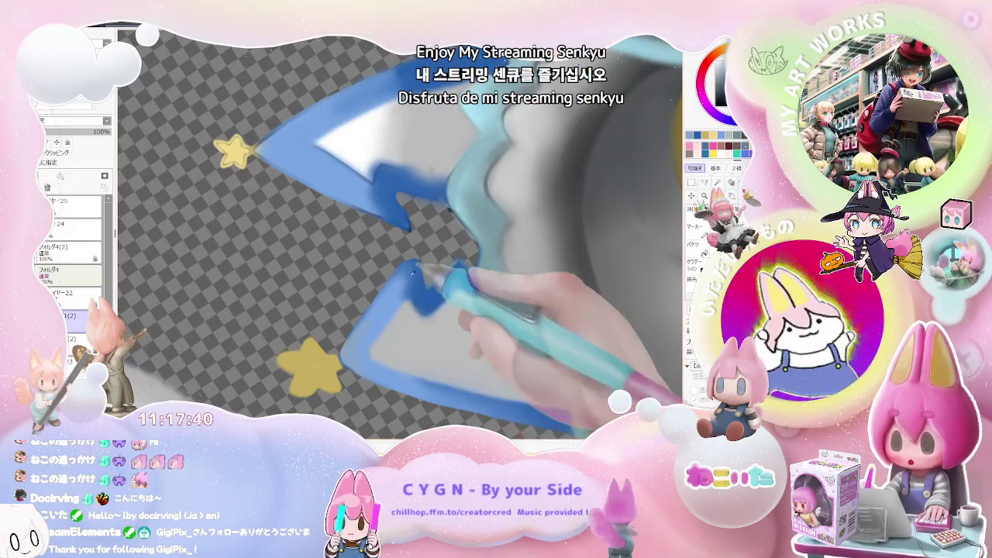
pyautogui.moveTo(412, 275); pyautogui.dragTo(343, 359)
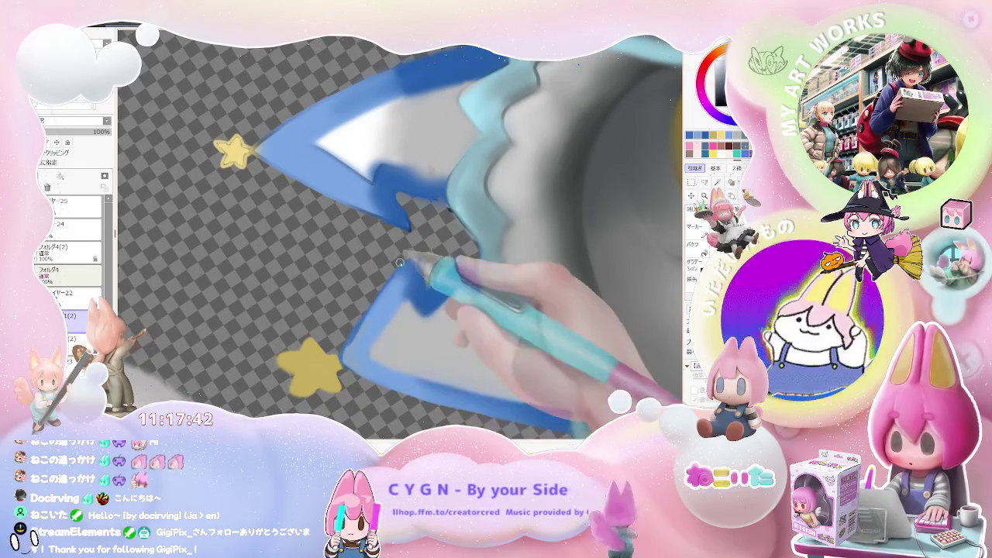
# Zoom out and back in to check the star-tipped blue frill.
pyautogui.scroll(-2, 400, 264)
pyautogui.scroll(-2, 442, 276)
pyautogui.scroll(-2, 496, 290)
pyautogui.scroll(-2, 567, 310)
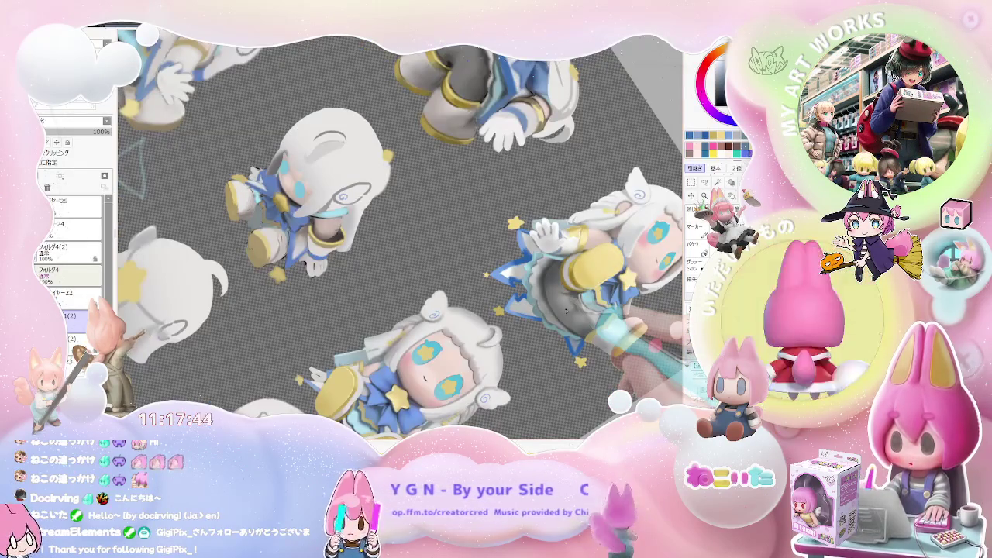
pyautogui.scroll(2, 535, 308)
pyautogui.scroll(2, 450, 307)
pyautogui.scroll(2, 349, 305)
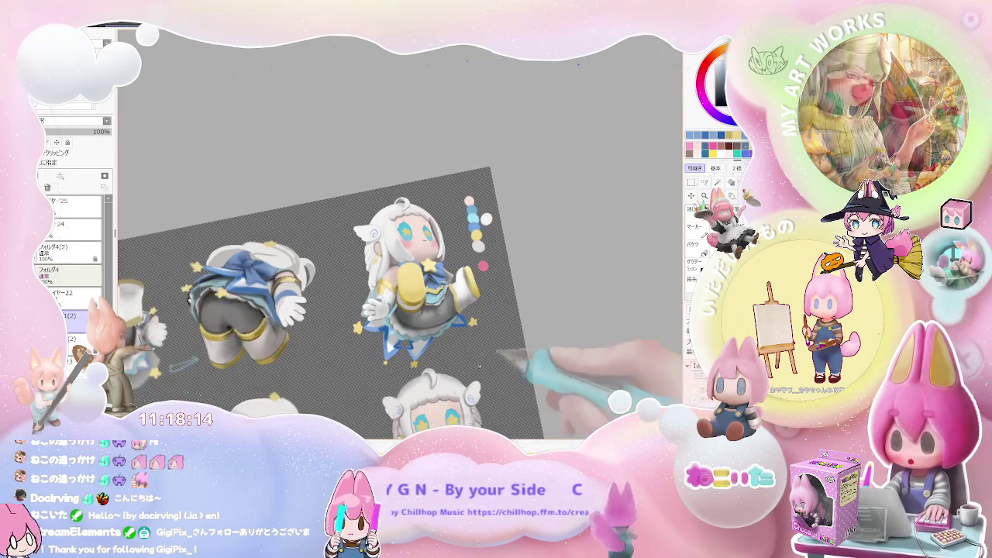
# Rotate and zoom the view around the glove, leg and skirt of the tilted figure.
pyautogui.moveTo(569, 338); pyautogui.dragTo(372, 341)
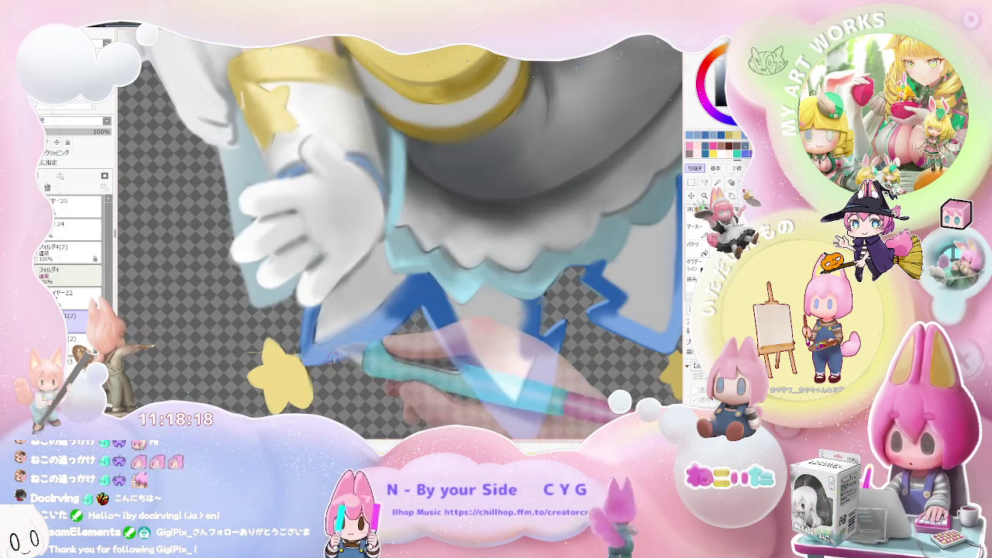
pyautogui.moveTo(318, 361)
pyautogui.mouseDown()
pyautogui.moveTo(547, 318)
pyautogui.moveTo(427, 304)
pyautogui.mouseUp()
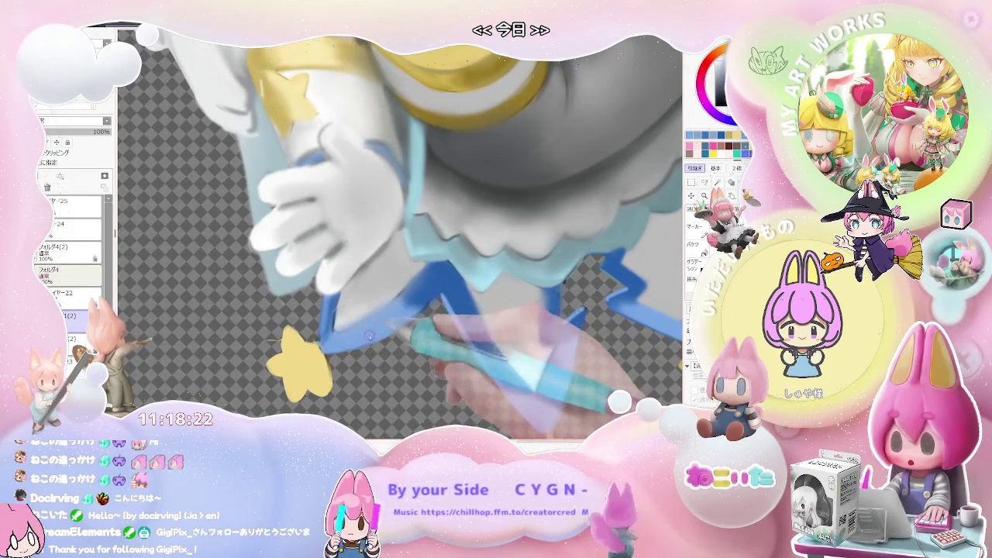
pyautogui.moveTo(377, 330)
pyautogui.mouseDown()
pyautogui.moveTo(504, 308)
pyautogui.moveTo(535, 244)
pyautogui.moveTo(396, 283)
pyautogui.mouseUp()
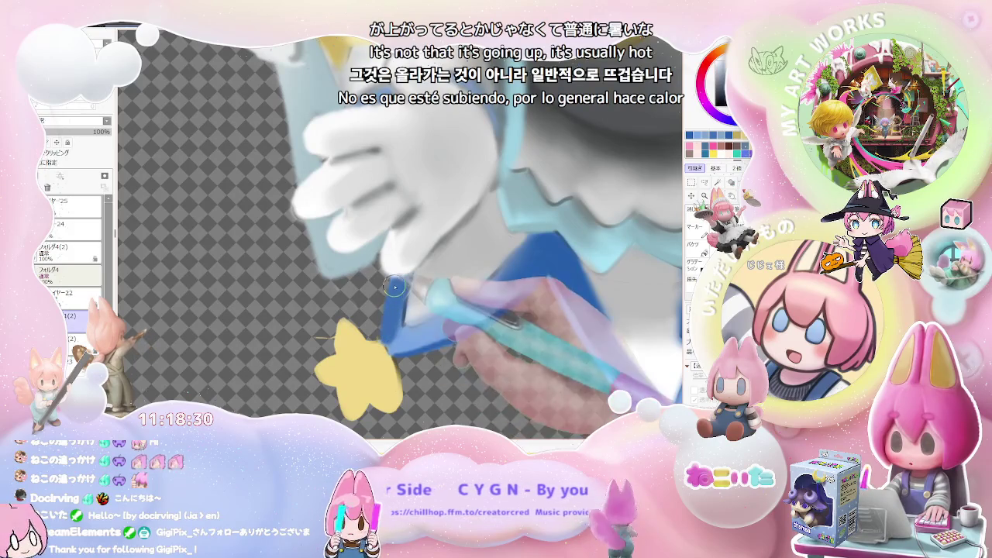
pyautogui.moveTo(403, 283)
pyautogui.mouseDown()
pyautogui.moveTo(533, 314)
pyautogui.moveTo(438, 314)
pyautogui.mouseUp()
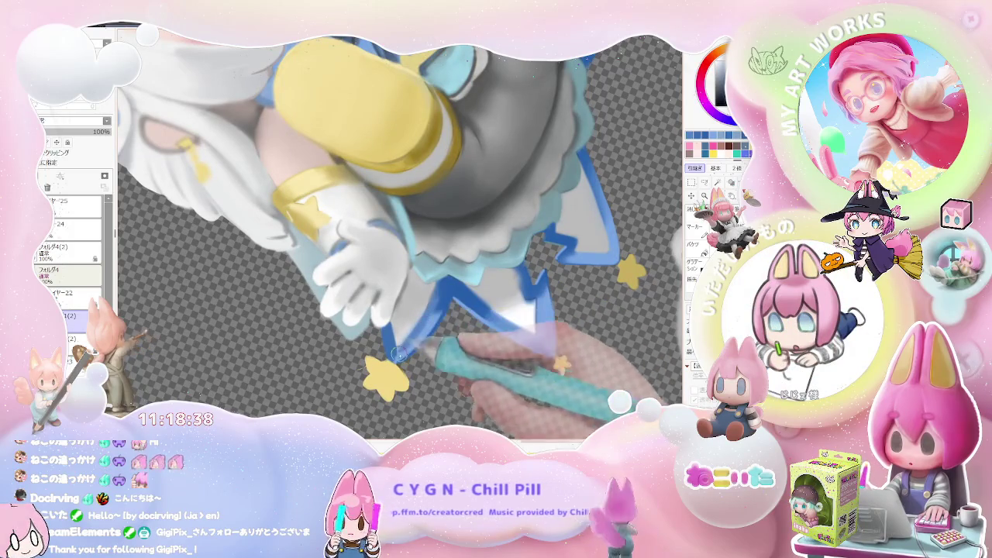
# Enlarge the brush for touching up the star-tipped skirt edge.
pyautogui.moveTo(417, 348)
pyautogui.mouseDown()
pyautogui.moveTo(443, 294)
pyautogui.moveTo(420, 343)
pyautogui.mouseUp()
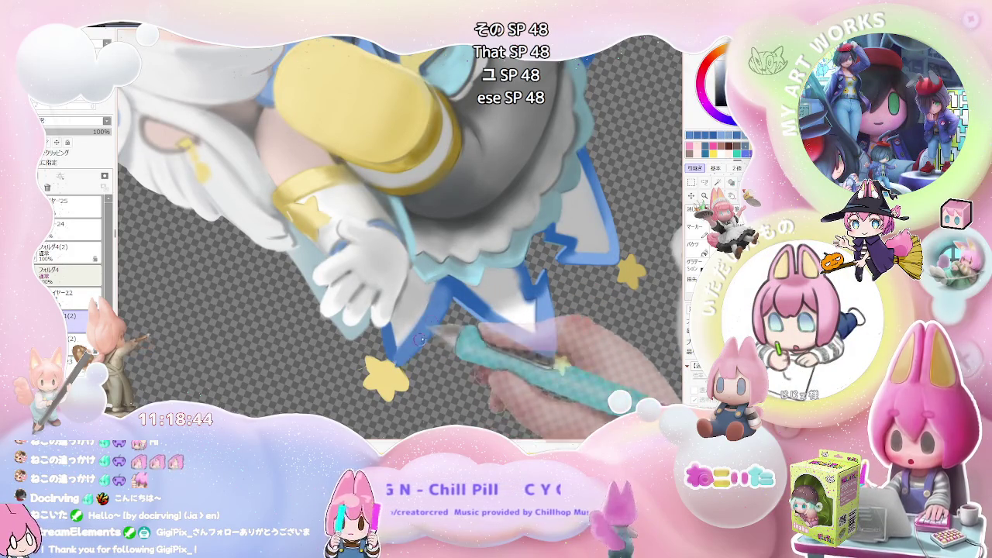
pyautogui.scroll(-2, 401, 362)
pyautogui.scroll(-2, 401, 362)
pyautogui.scroll(-1, 401, 362)
pyautogui.press('Delete')
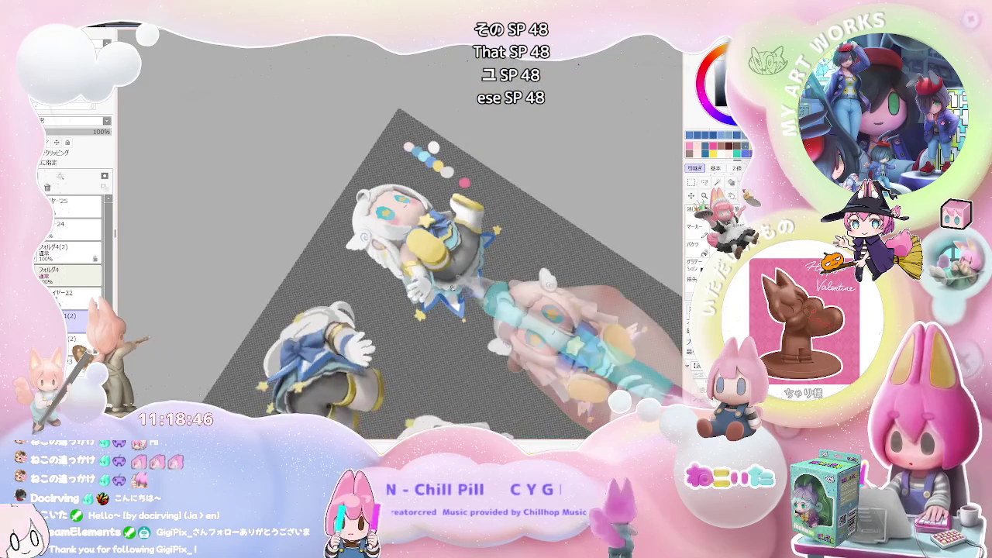
# Erase the small yellow star at the blue skirt tip, including its leftover fragment.
pyautogui.press('Delete')
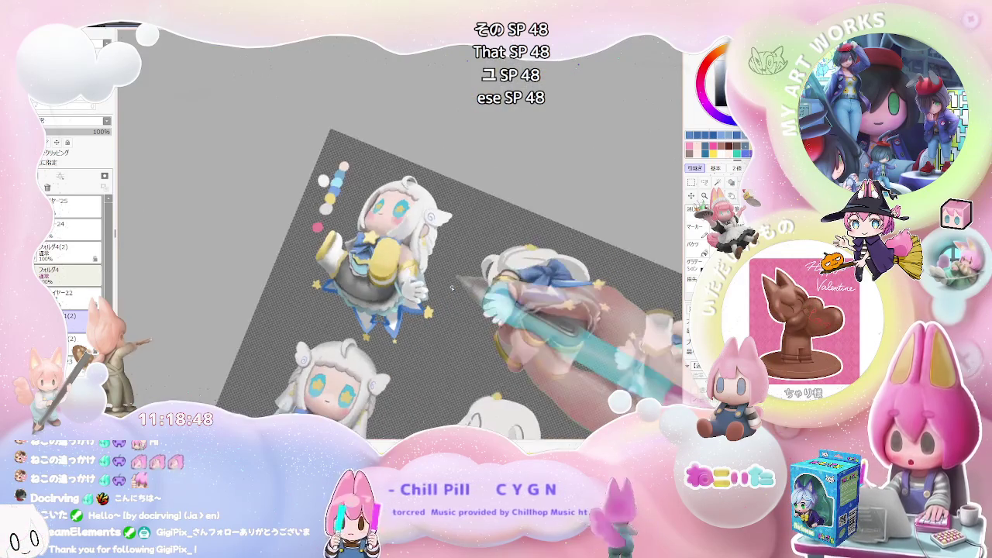
pyautogui.press('Delete')
pyautogui.press('Delete')
pyautogui.scroll(2, 388, 295)
pyautogui.scroll(2, 352, 296)
pyautogui.scroll(2, 352, 296)
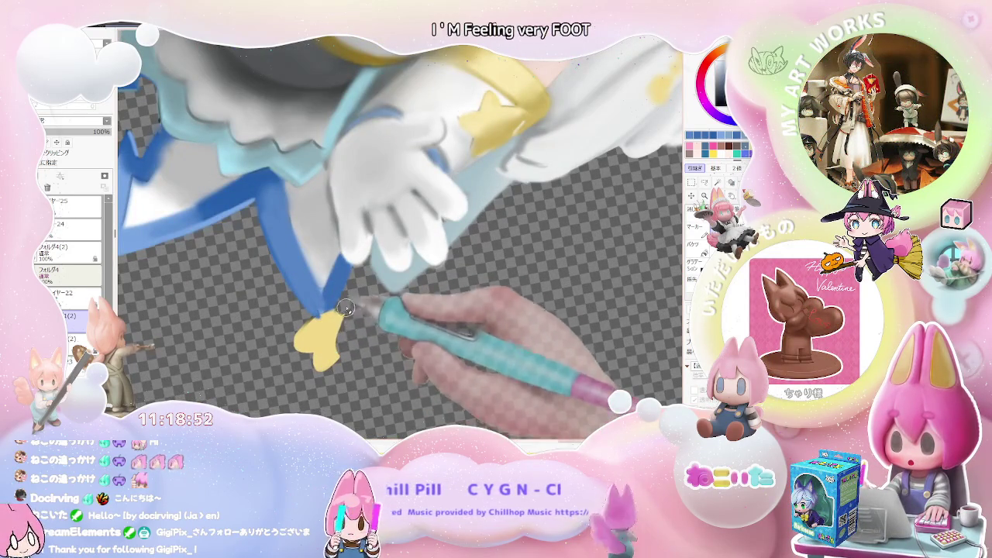
pyautogui.moveTo(338, 322); pyautogui.dragTo(312, 342)
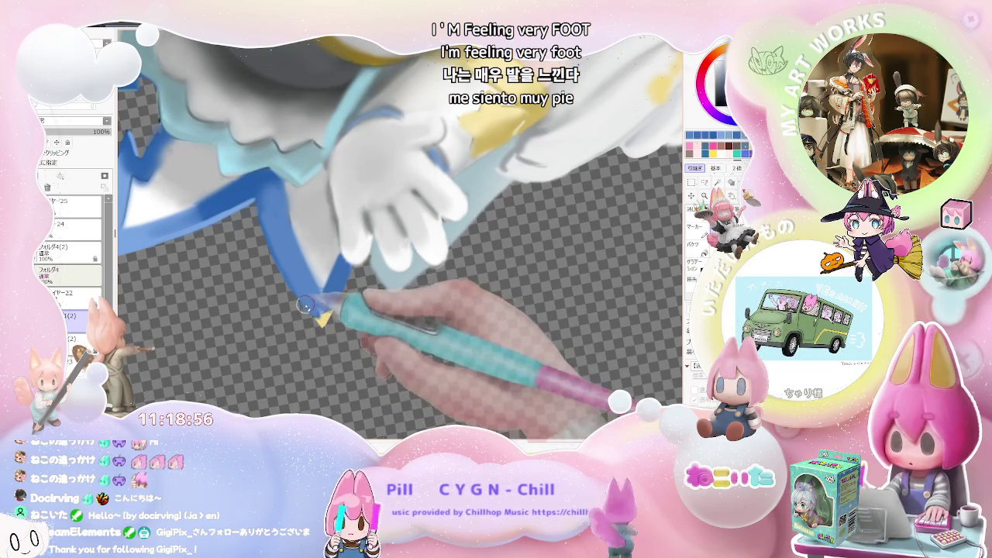
pyautogui.moveTo(311, 308); pyautogui.dragTo(333, 303)
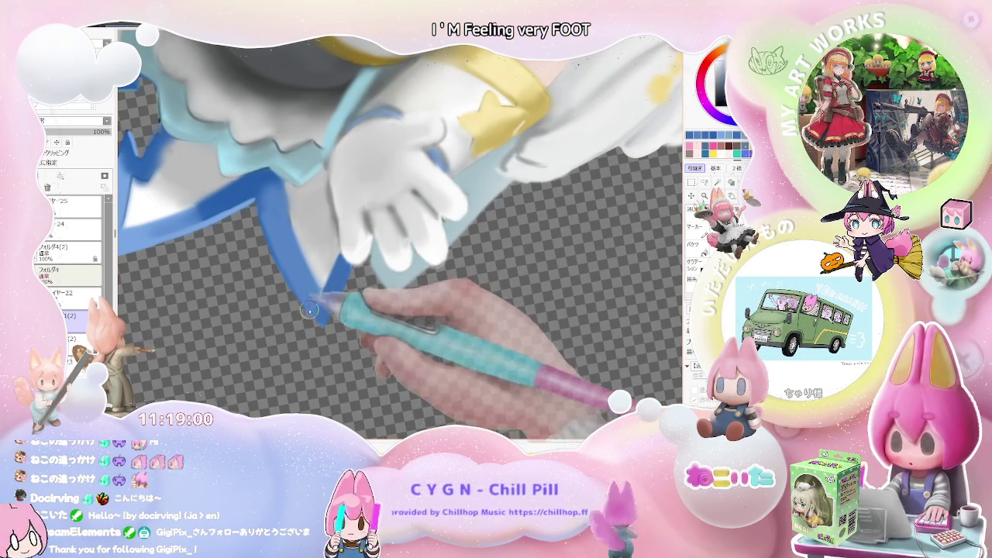
# Zoom out over the tilted canvas, then back in on the blue collar and glove.
pyautogui.hotkey('ctrl', '-')
pyautogui.hotkey('ctrl', '-')
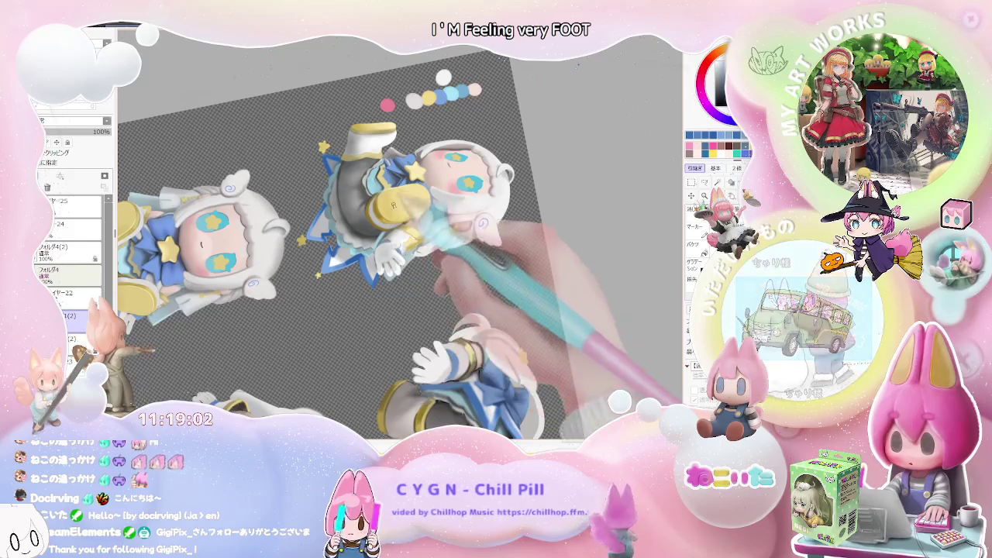
pyautogui.hotkey('ctrl', '+')
pyautogui.hotkey('ctrl', '+')
pyautogui.hotkey('ctrl', '+')
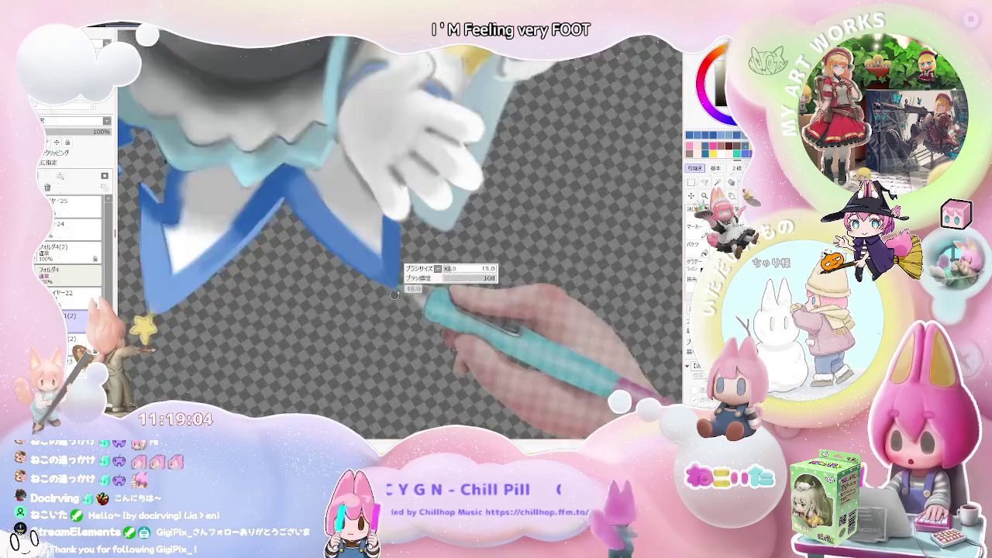
pyautogui.hotkey('ctrl', '-')
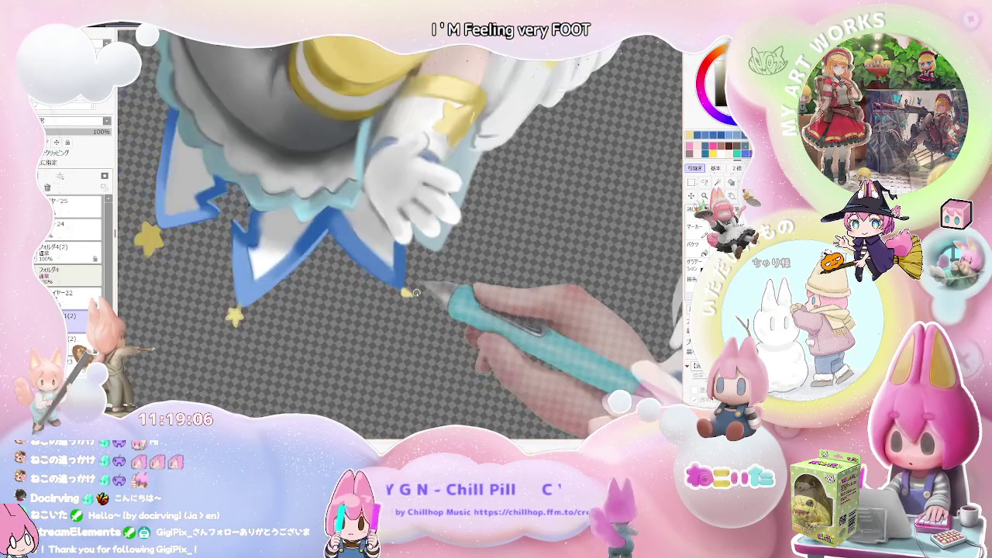
pyautogui.hotkey('ctrl', '-')
pyautogui.hotkey('ctrl', '-')
pyautogui.hotkey('ctrl', '+')
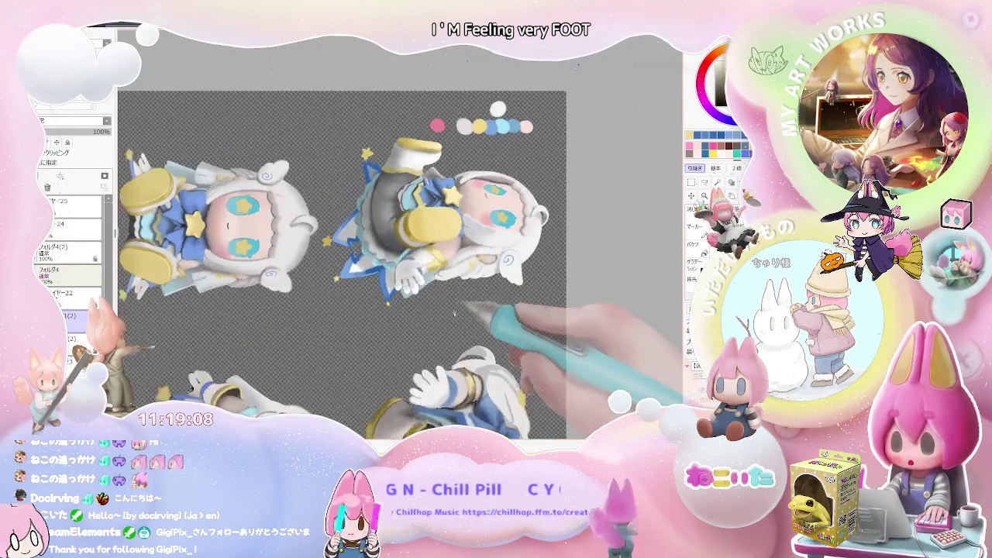
pyautogui.hotkey('ctrl', '+')
pyautogui.hotkey('ctrl', '+')
pyautogui.hotkey('ctrl', '+')
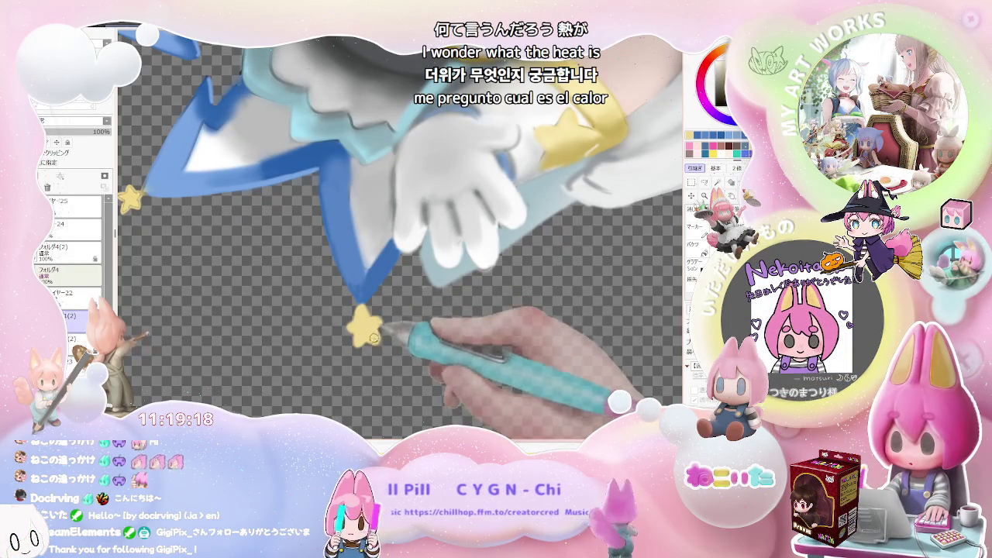
pyautogui.moveTo(373, 334); pyautogui.dragTo(373, 324)
pyautogui.scroll(-2, 382, 322)
pyautogui.scroll(-2, 382, 322)
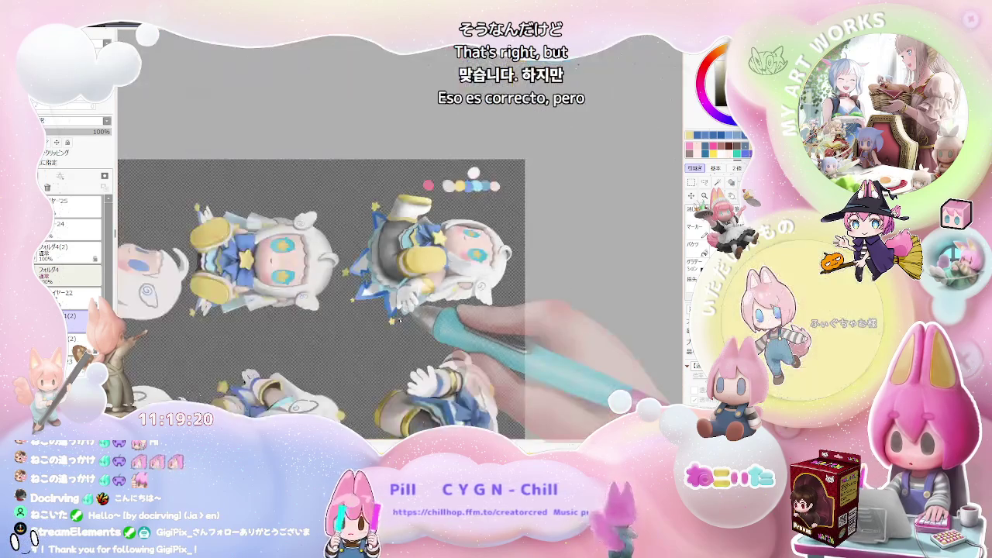
pyautogui.scroll(-1, 392, 321)
pyautogui.press('End')
pyautogui.press('End')
pyautogui.press('End')
pyautogui.press('End')
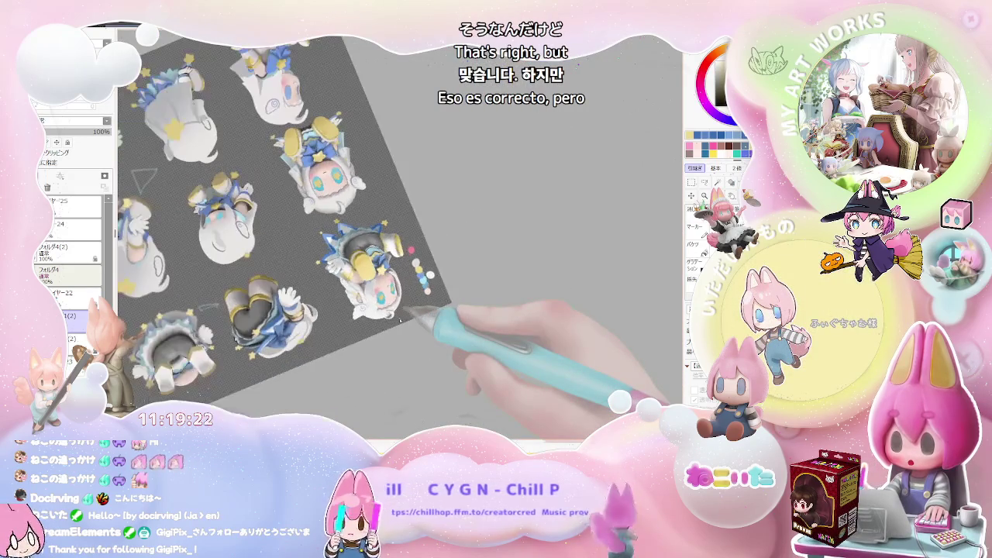
pyautogui.press('End')
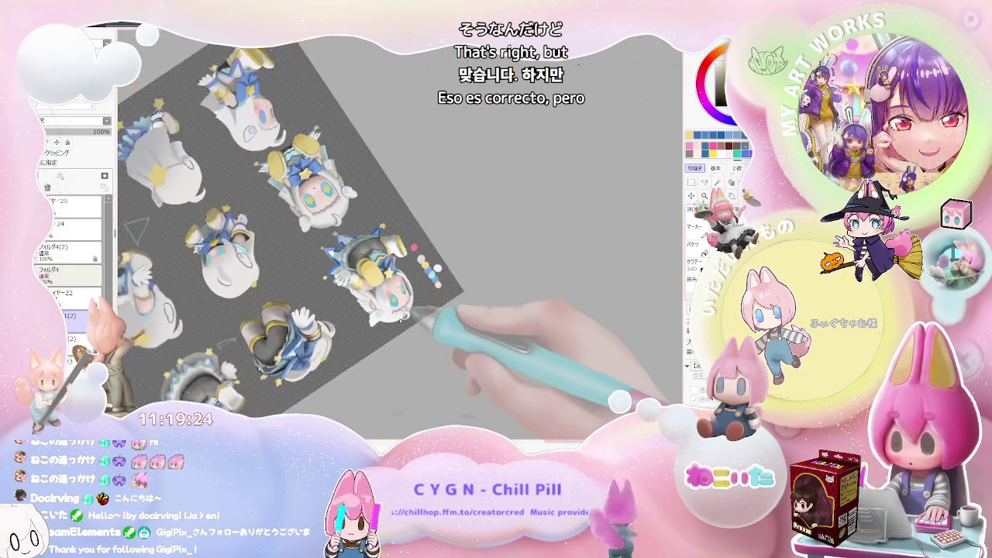
pyautogui.press('End')
pyautogui.scroll(2, 403, 319)
pyautogui.scroll(2, 403, 317)
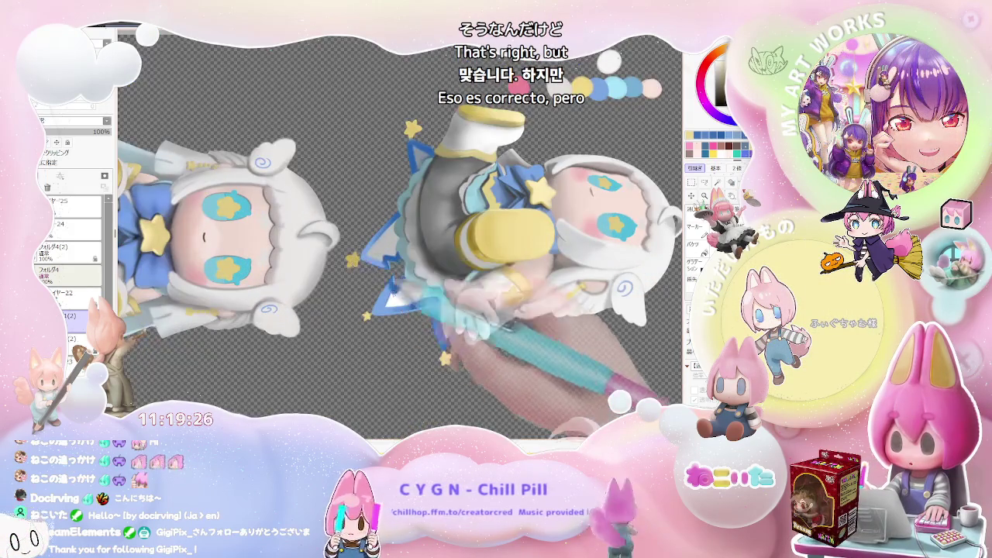
pyautogui.scroll(-2, 403, 316)
pyautogui.press('Delete')
pyautogui.scroll(1, 498, 318)
pyautogui.press('Delete')
pyautogui.scroll(1, 488, 271)
pyautogui.scroll(1, 457, 256)
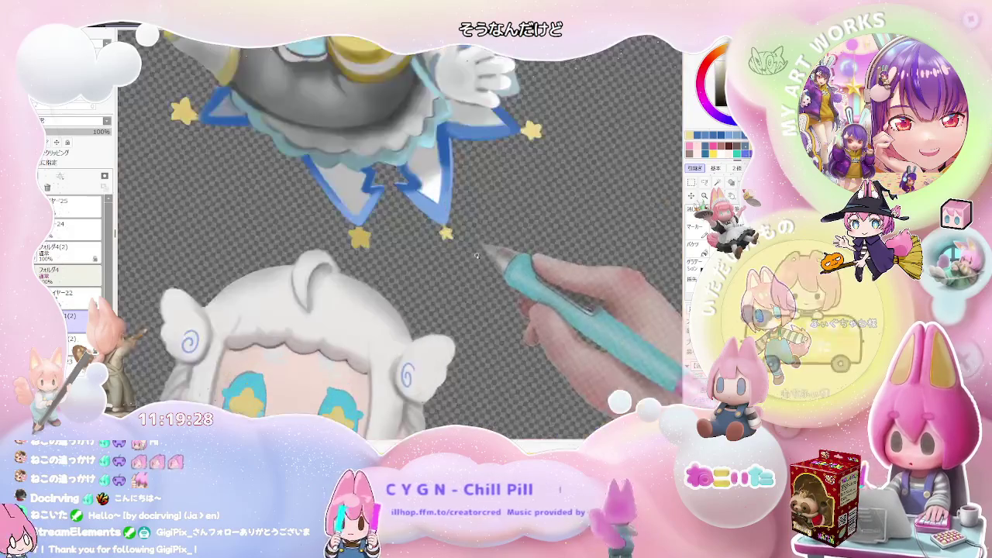
pyautogui.scroll(1, 442, 233)
pyautogui.scroll(1, 434, 221)
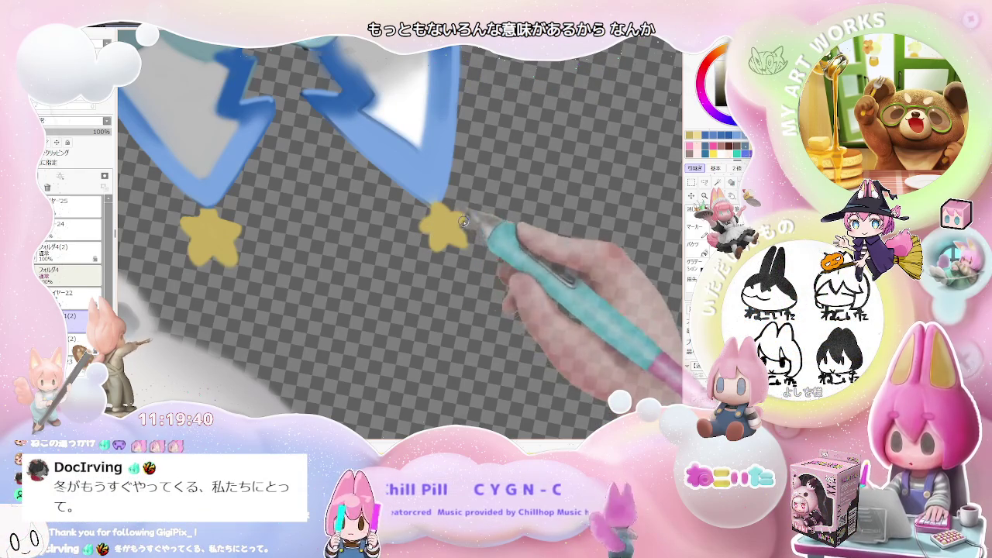
pyautogui.scroll(-1, 459, 221)
pyautogui.scroll(-1, 465, 220)
pyautogui.scroll(-1, 481, 223)
pyautogui.scroll(-1, 504, 225)
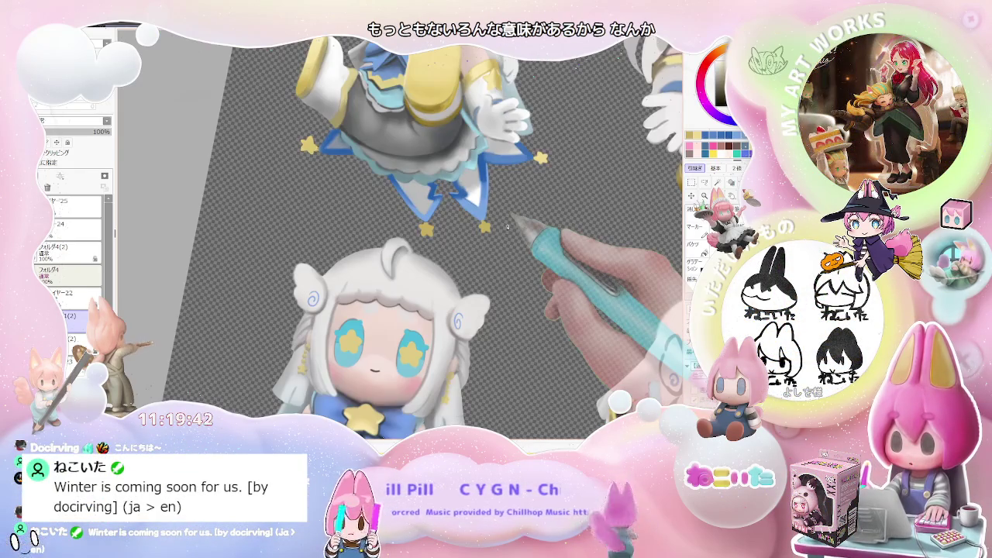
pyautogui.moveTo(563, 270); pyautogui.dragTo(547, 309)
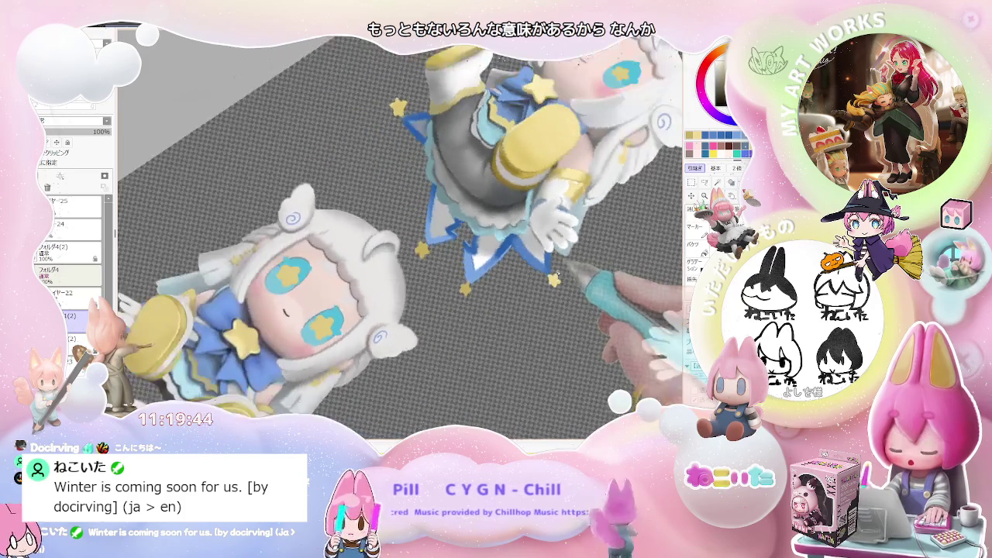
pyautogui.scroll(1, 547, 309)
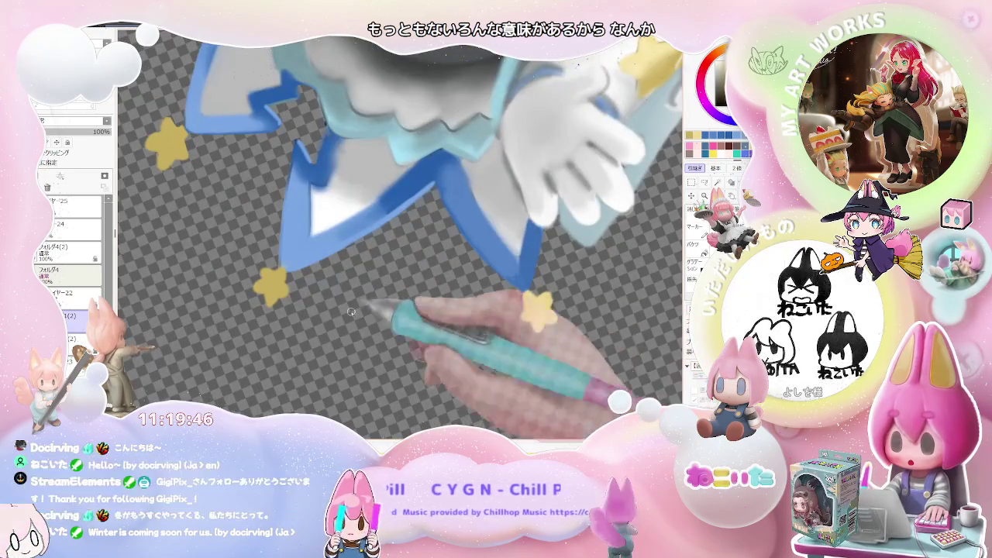
pyautogui.scroll(2, 277, 222)
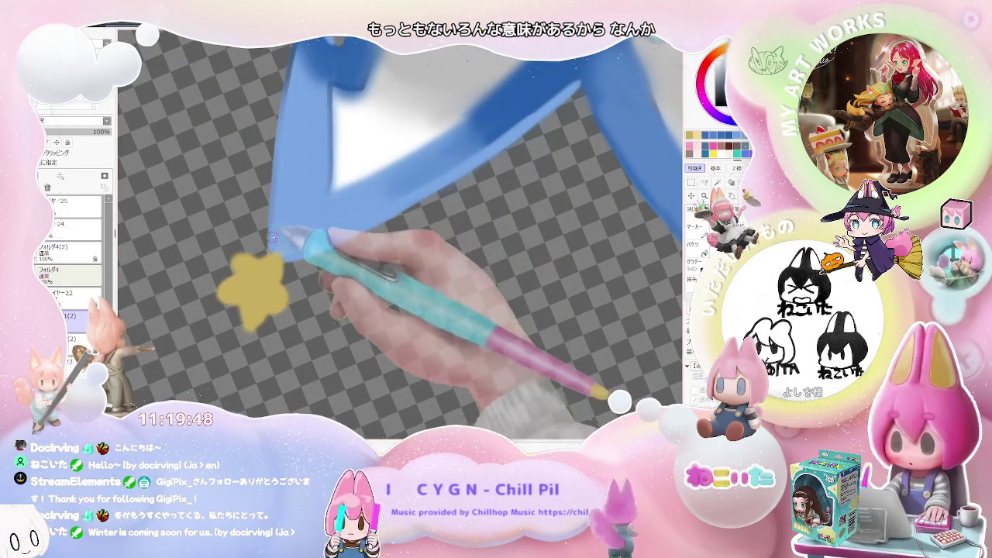
pyautogui.scroll(-1, 295, 100)
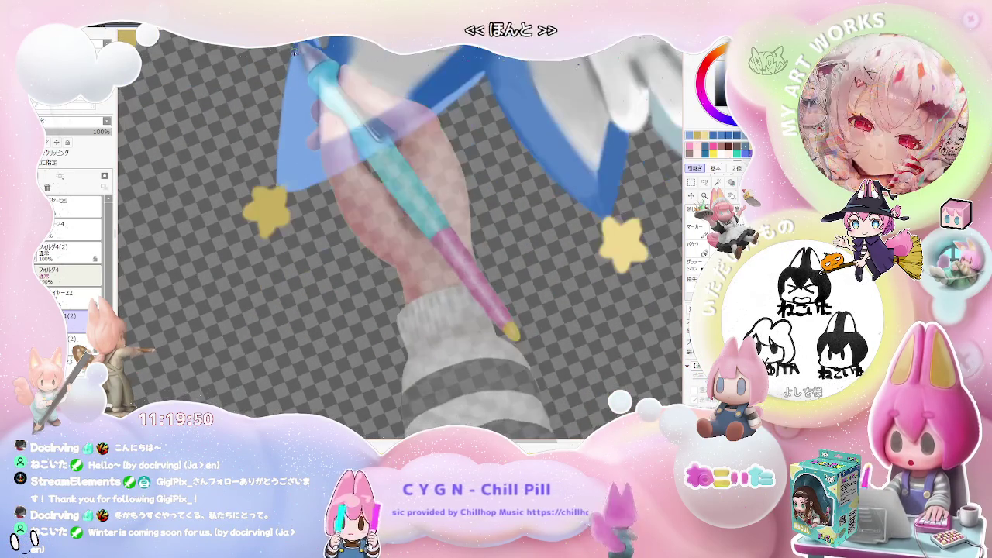
pyautogui.scroll(-2, 334, 132)
pyautogui.scroll(-1, 388, 232)
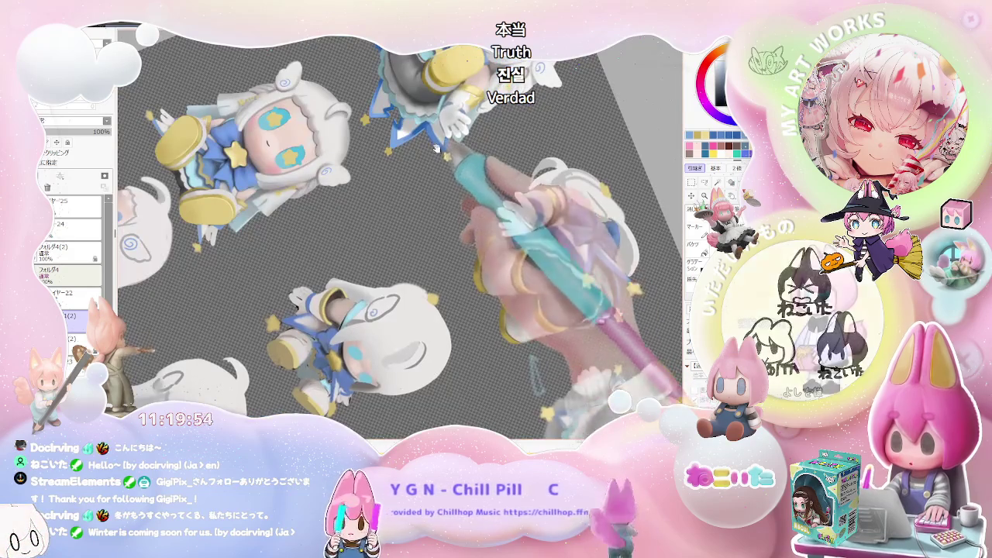
pyautogui.press('Home')
pyautogui.scroll(1, 403, 278)
pyautogui.scroll(2, 341, 280)
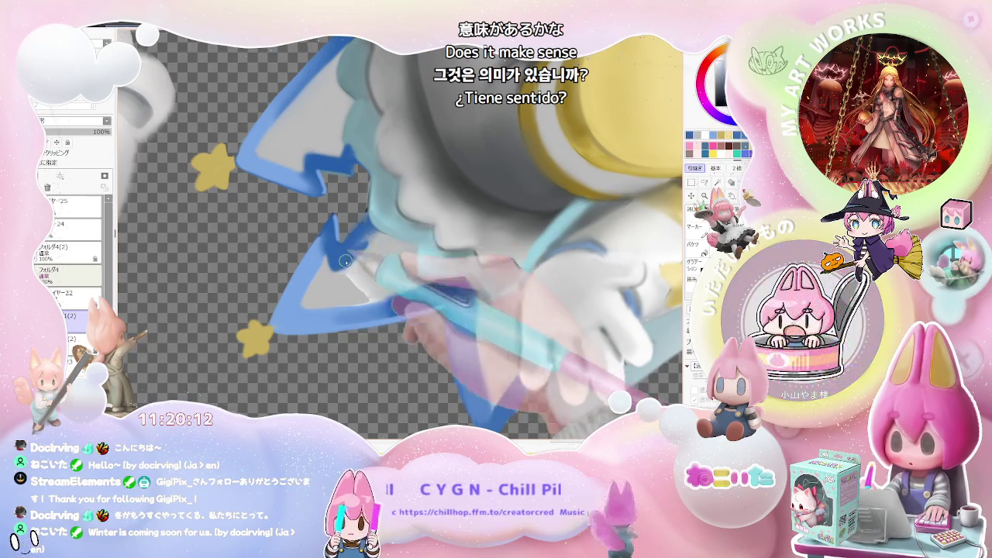
pyautogui.scroll(-2, 372, 237)
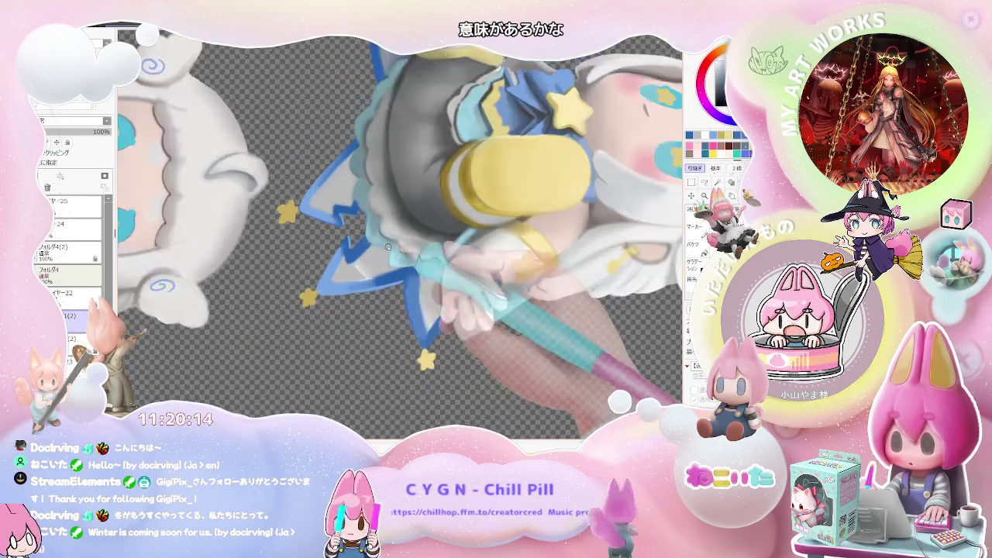
pyautogui.scroll(-2, 372, 237)
pyautogui.scroll(-1, 372, 237)
pyautogui.moveTo(422, 264); pyautogui.dragTo(326, 255)
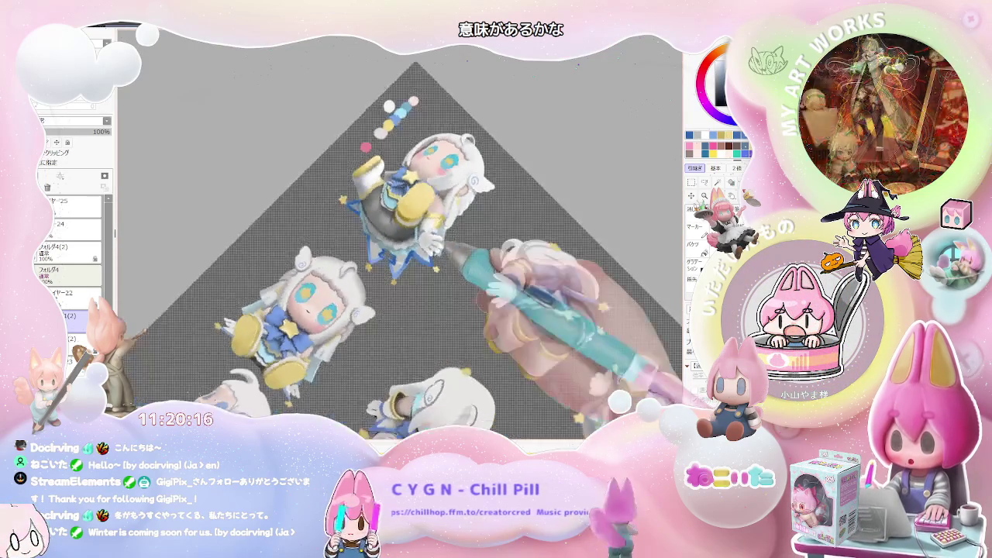
pyautogui.scroll(4, 386, 259)
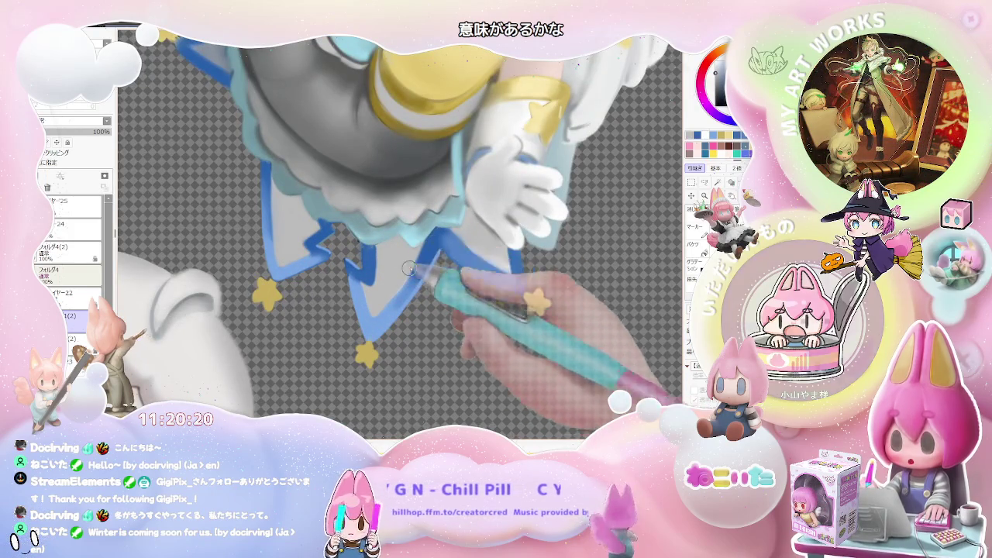
pyautogui.scroll(-1, 415, 254)
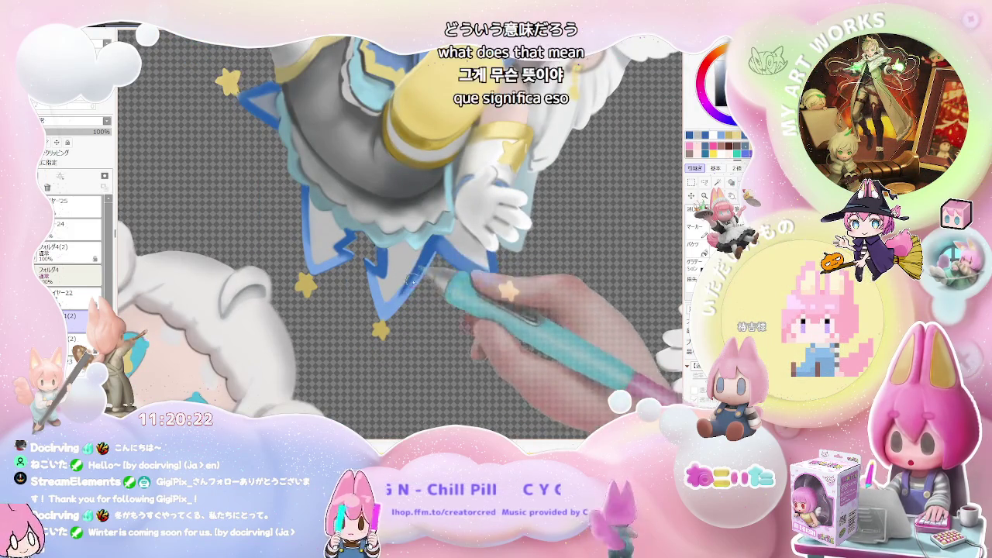
pyautogui.scroll(-1, 421, 268)
pyautogui.scroll(-1, 421, 268)
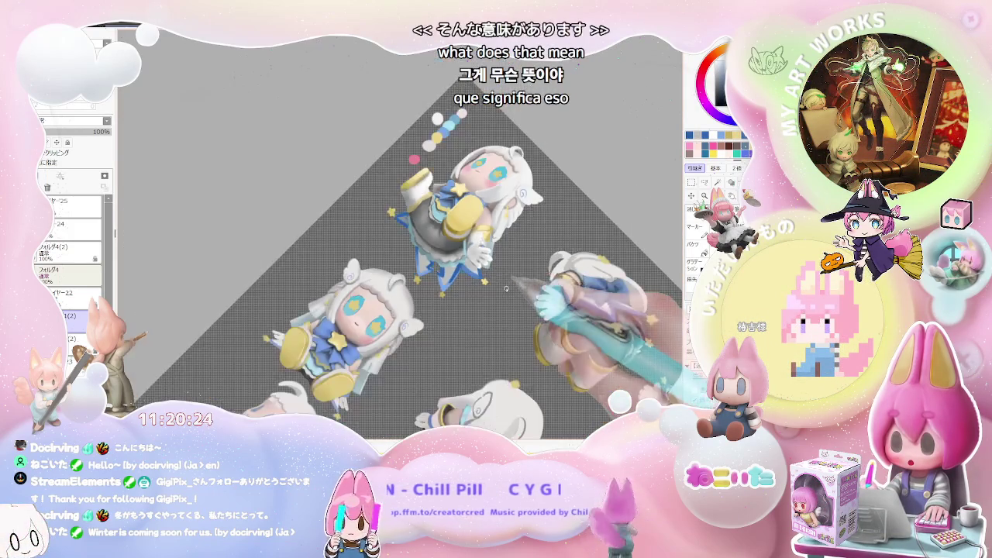
pyautogui.scroll(-1, 465, 283)
pyautogui.moveTo(508, 295); pyautogui.dragTo(465, 310)
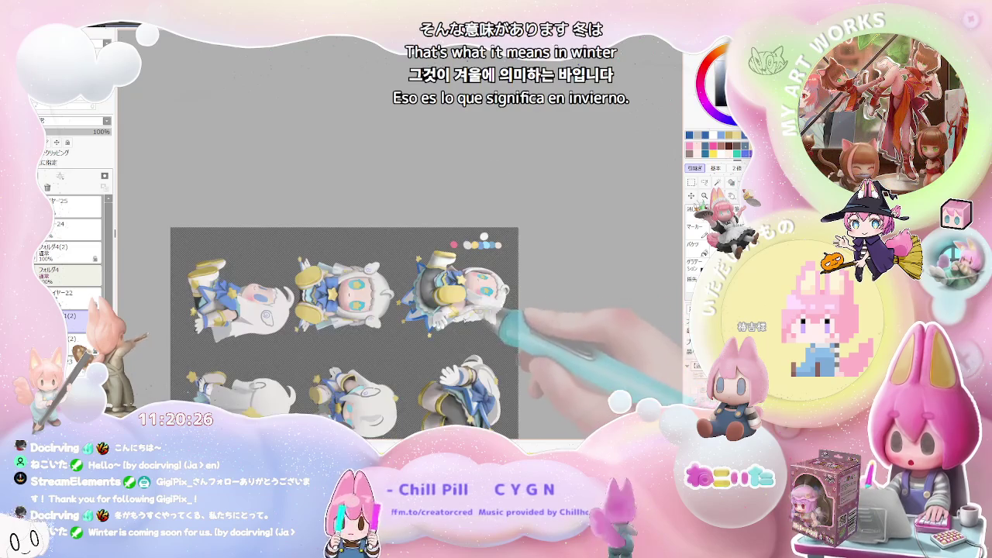
pyautogui.scroll(2, 403, 302)
pyautogui.scroll(2, 369, 298)
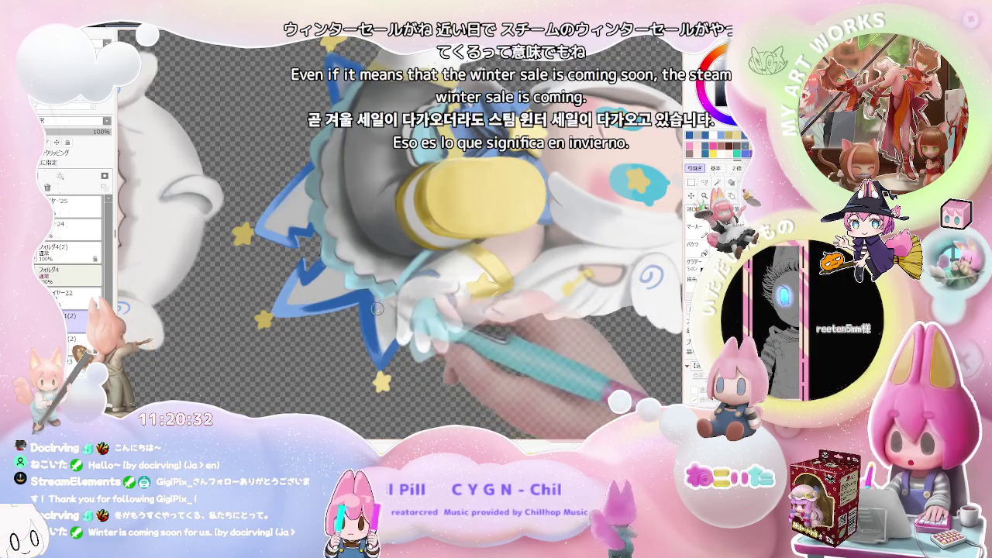
pyautogui.scroll(1, 375, 300)
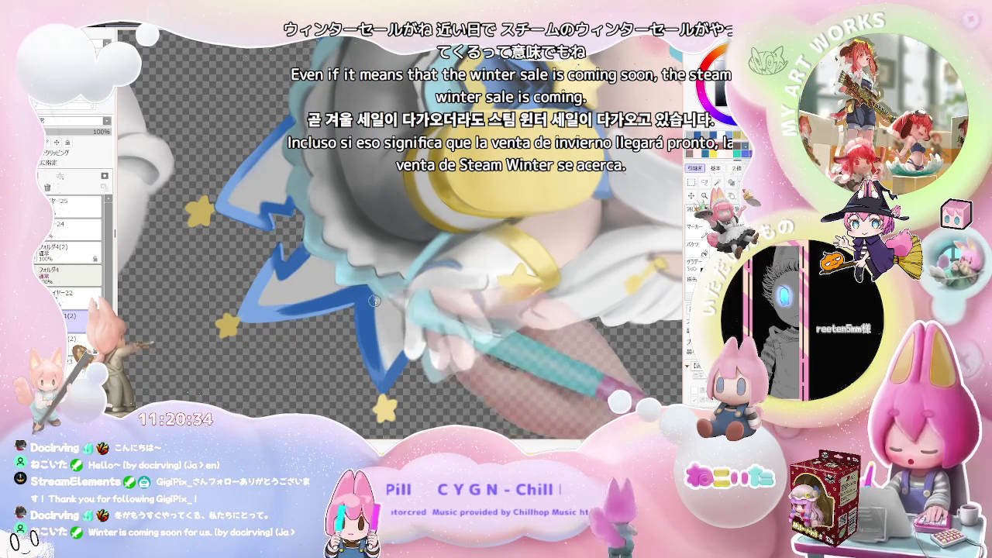
pyautogui.scroll(-1, 387, 353)
pyautogui.scroll(-2, 387, 353)
pyautogui.scroll(-1, 386, 353)
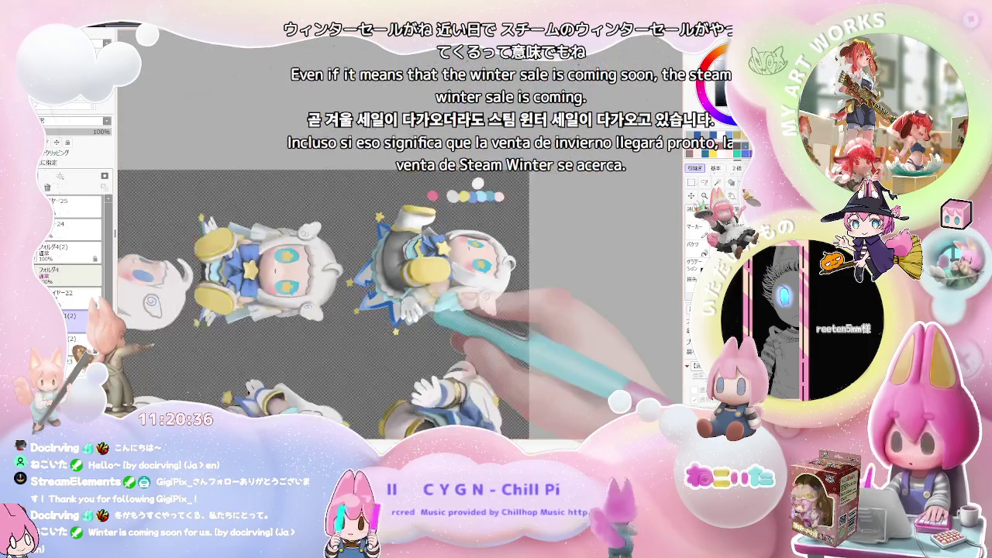
pyautogui.scroll(-1, 387, 353)
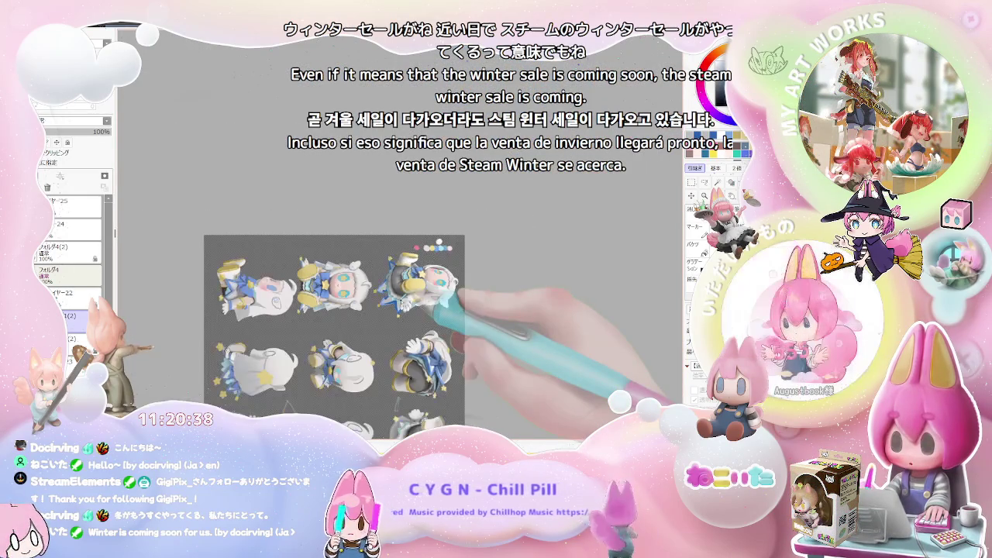
pyautogui.scroll(1, 380, 302)
pyautogui.scroll(2, 379, 302)
pyautogui.scroll(1, 328, 300)
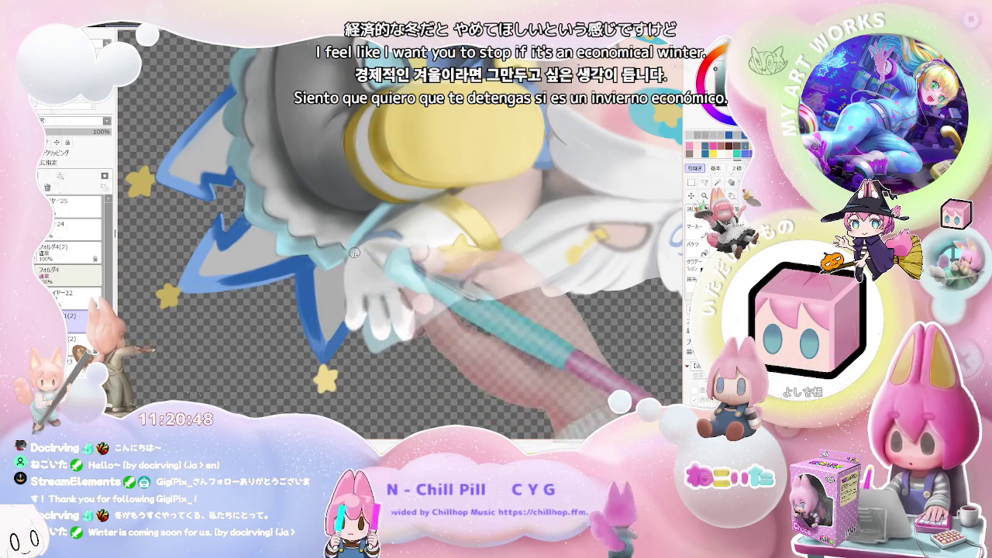
pyautogui.scroll(-2, 351, 293)
pyautogui.scroll(-2, 387, 298)
pyautogui.scroll(-2, 465, 310)
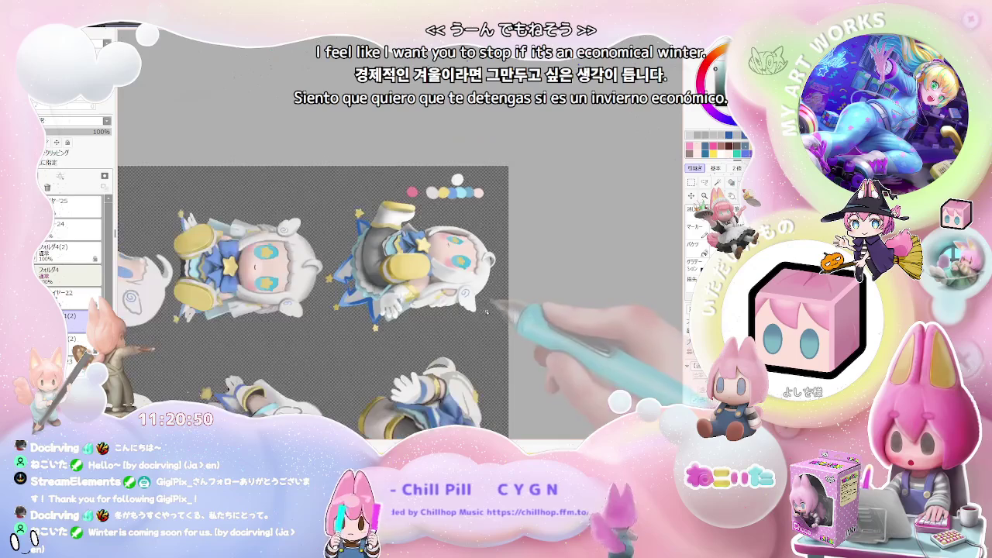
pyautogui.press('^')
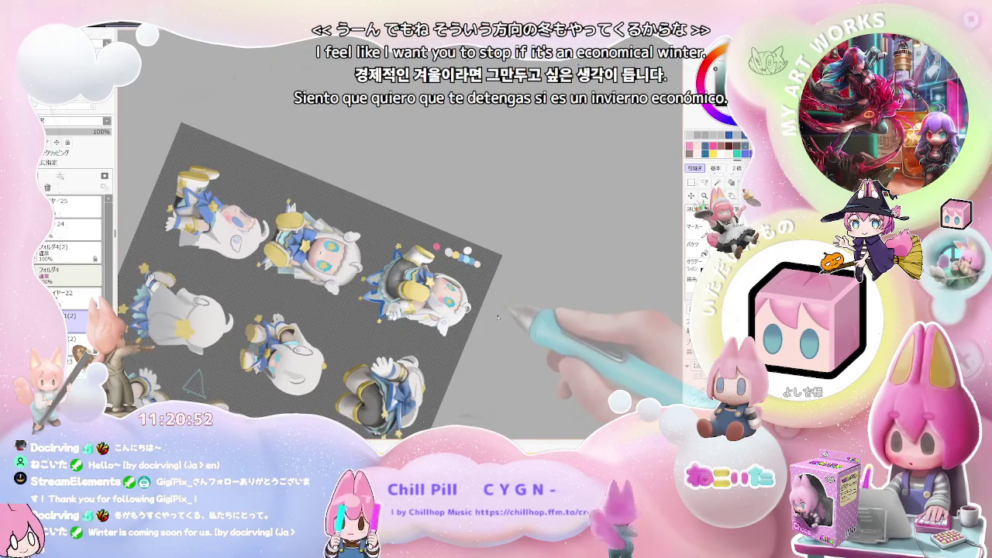
pyautogui.scroll(2, 465, 314)
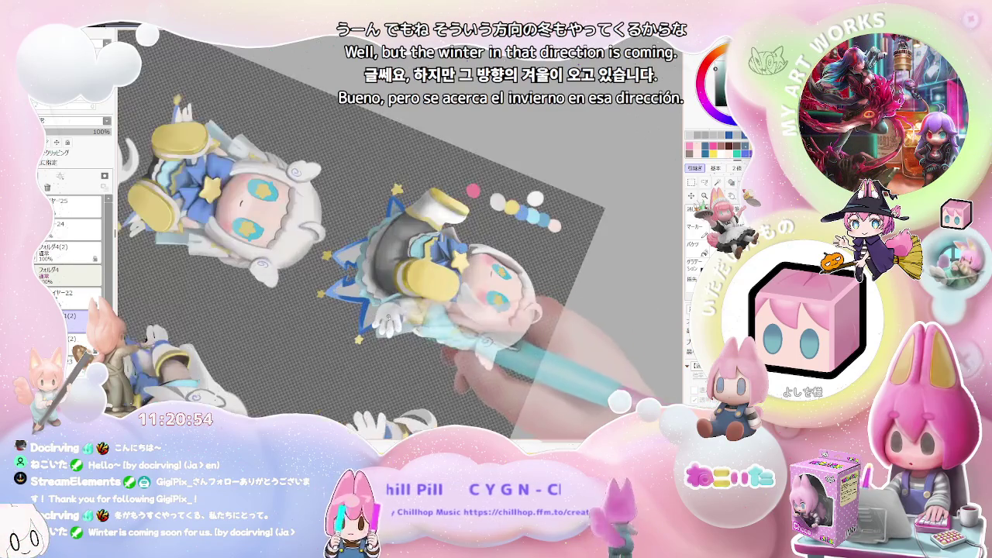
pyautogui.scroll(2, 418, 319)
pyautogui.scroll(2, 377, 327)
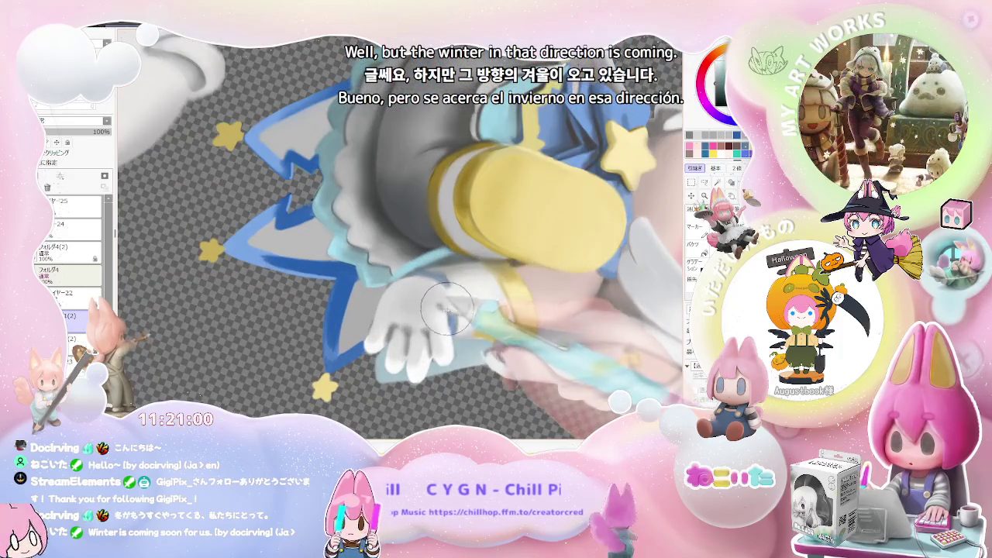
pyautogui.scroll(-5, 443, 307)
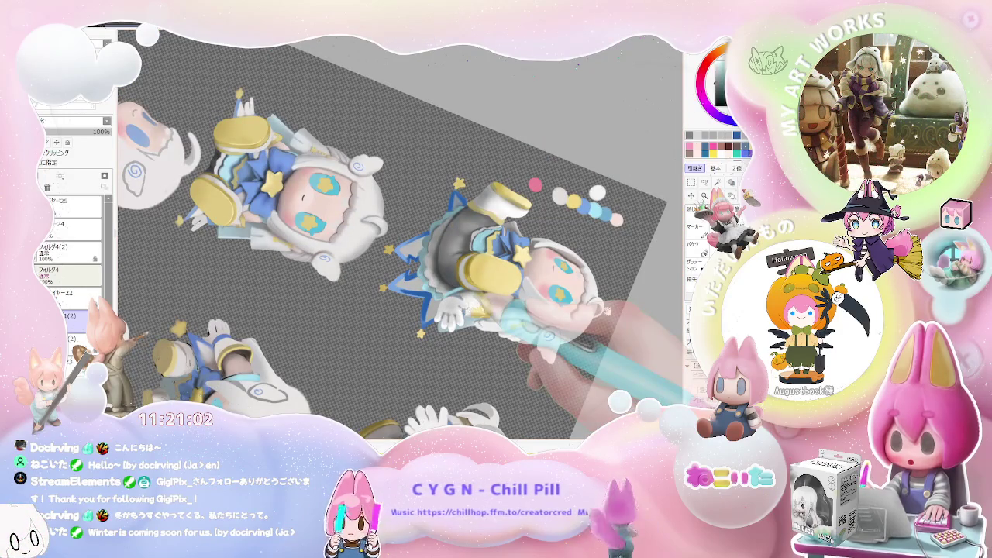
pyautogui.moveTo(467, 307); pyautogui.dragTo(555, 324)
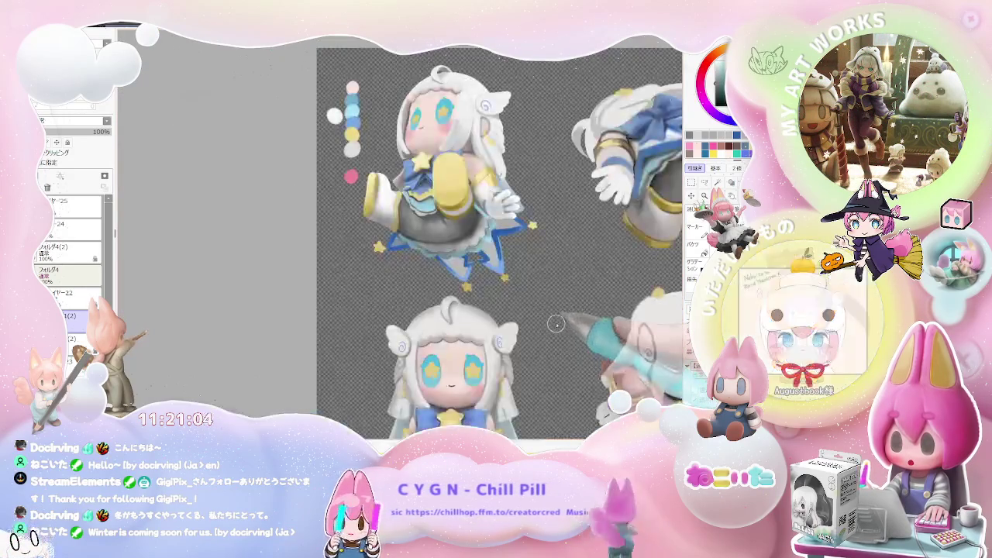
pyautogui.press('Delete')
pyautogui.press('h')
pyautogui.press('End')
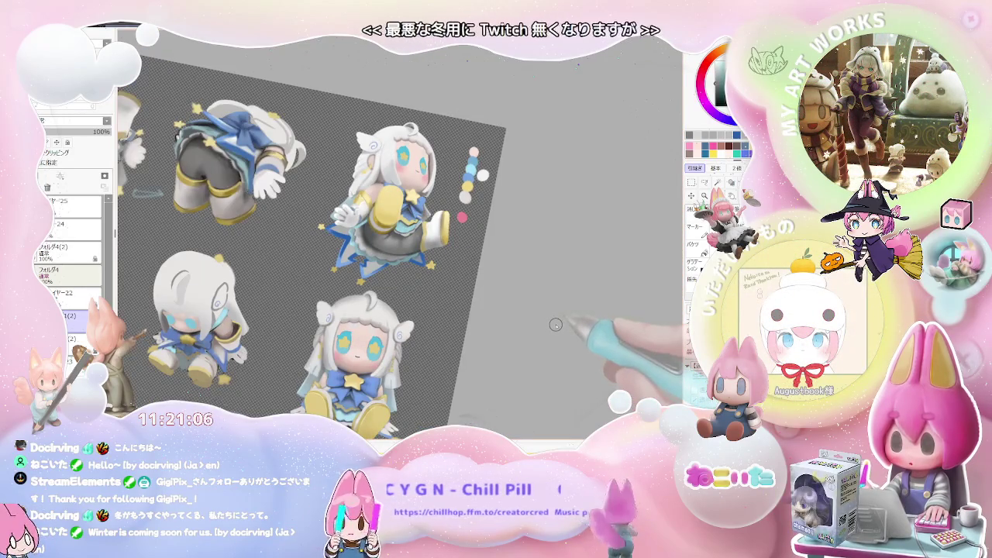
pyautogui.press('End')
pyautogui.press('End')
pyautogui.scroll(2, 454, 267)
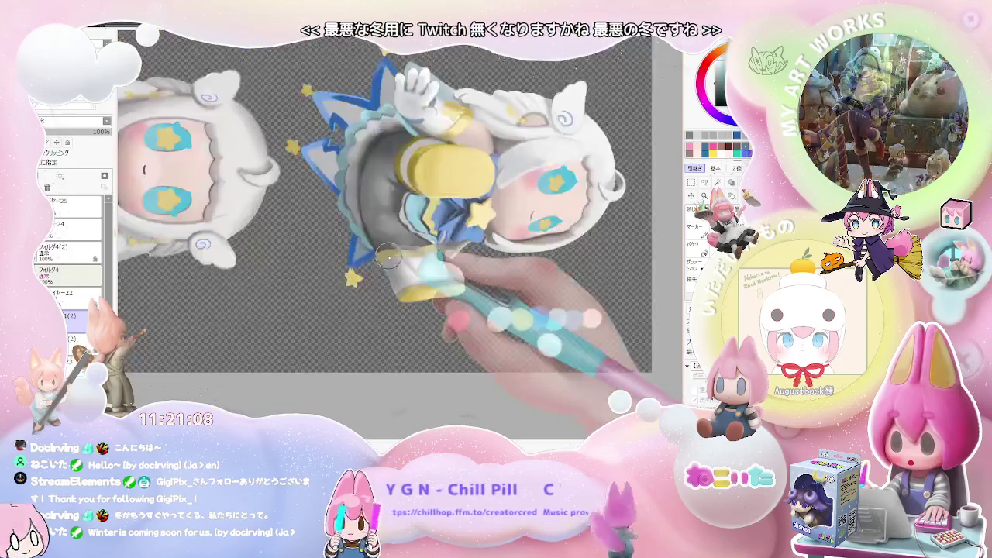
pyautogui.scroll(3, 419, 268)
pyautogui.scroll(1, 387, 268)
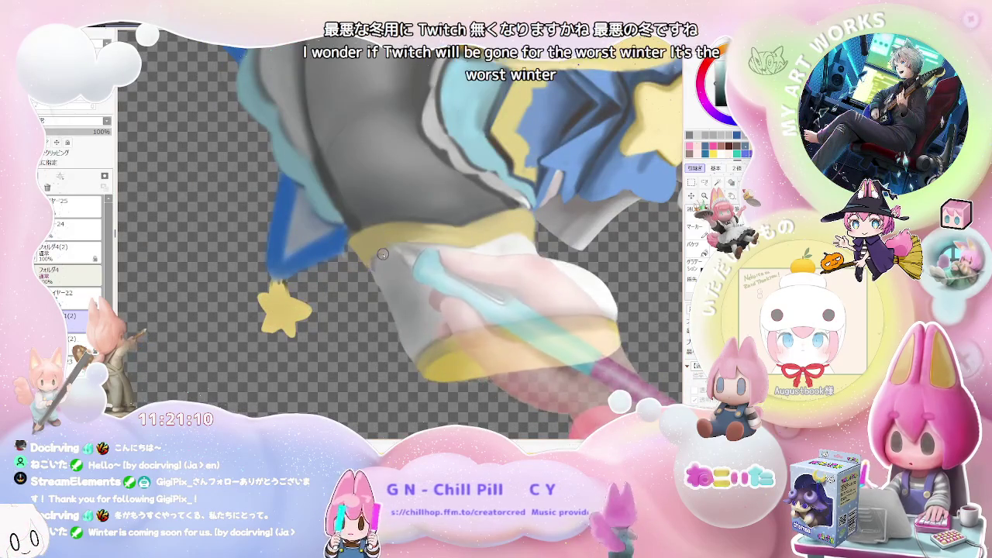
pyautogui.scroll(-1, 372, 268)
pyautogui.scroll(-2, 465, 273)
pyautogui.scroll(-2, 576, 281)
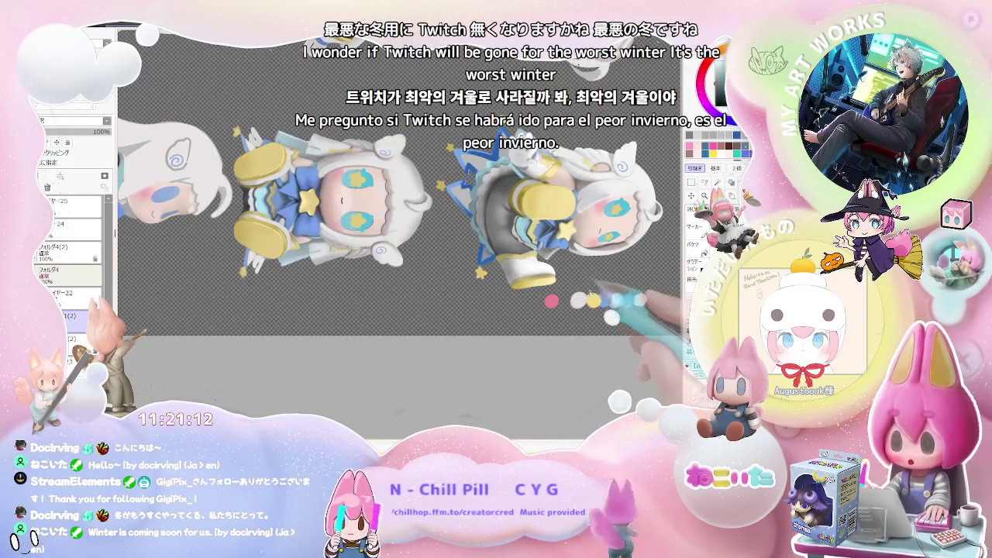
pyautogui.scroll(-1, 576, 279)
pyautogui.scroll(-1, 565, 295)
pyautogui.scroll(-1, 544, 337)
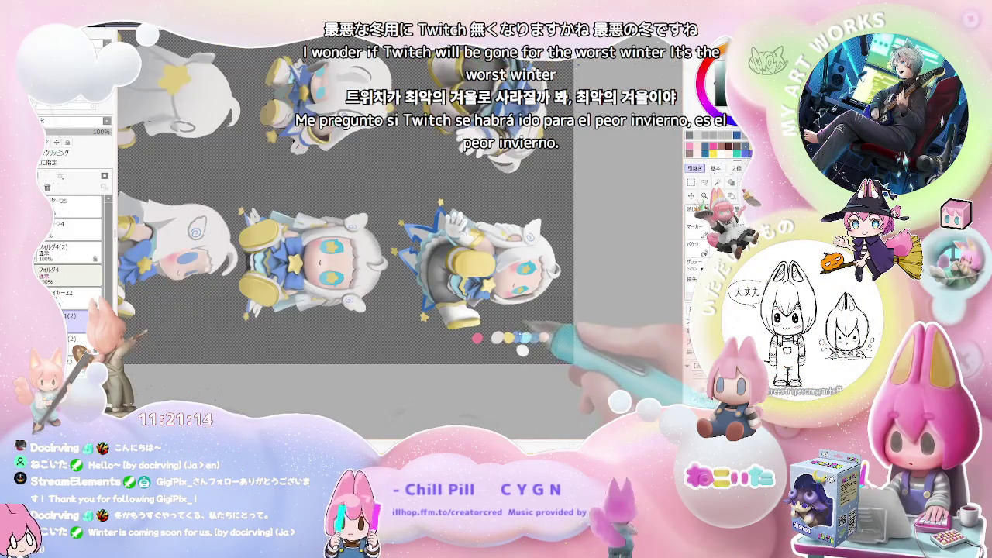
pyautogui.scroll(-1, 544, 336)
pyautogui.scroll(3, 496, 341)
pyautogui.scroll(2, 428, 306)
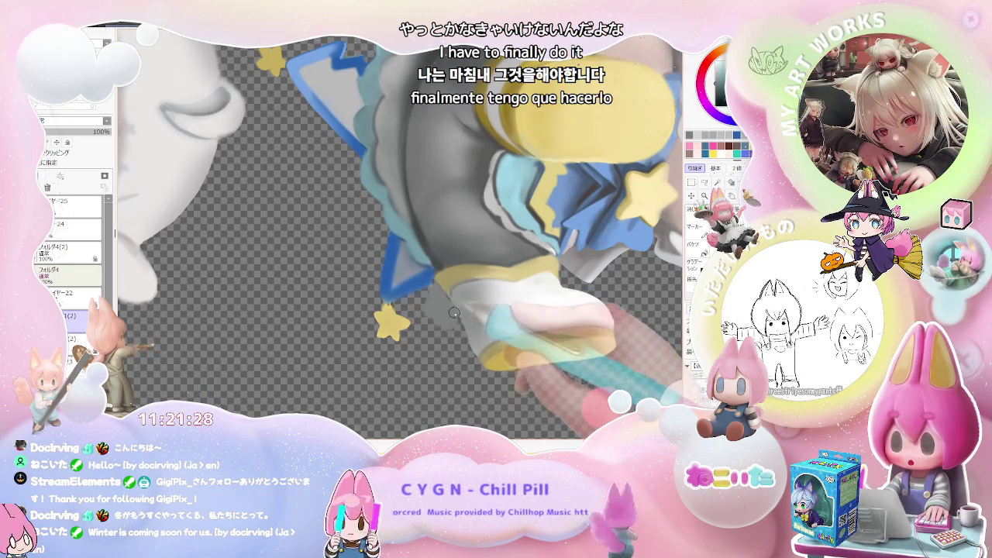
pyautogui.scroll(-3, 448, 306)
pyautogui.scroll(-3, 465, 305)
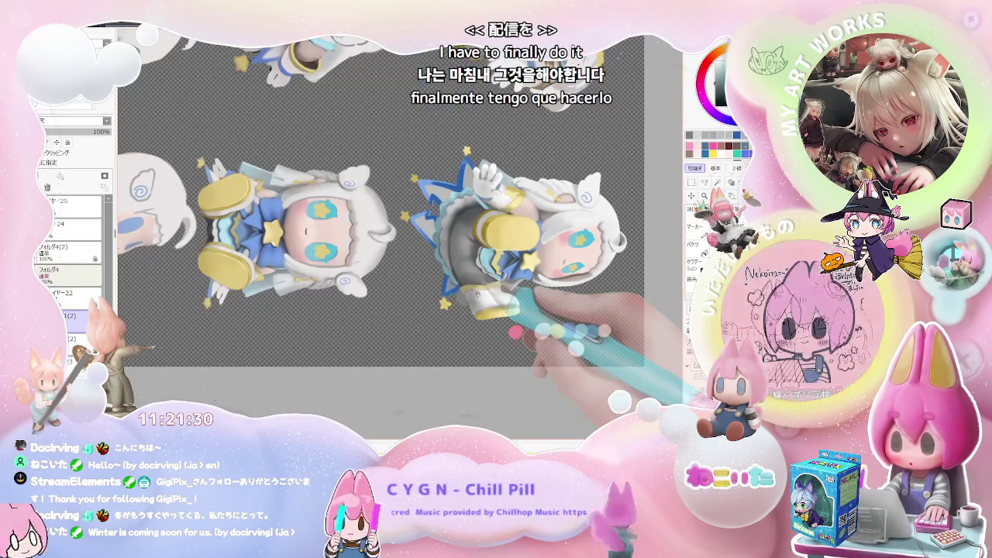
# Extend the white scalloped lace stroke under the yellow-trimmed sleeve, above the dangling star.
pyautogui.moveTo(561, 293); pyautogui.dragTo(498, 320)
pyautogui.scroll(2, 456, 292)
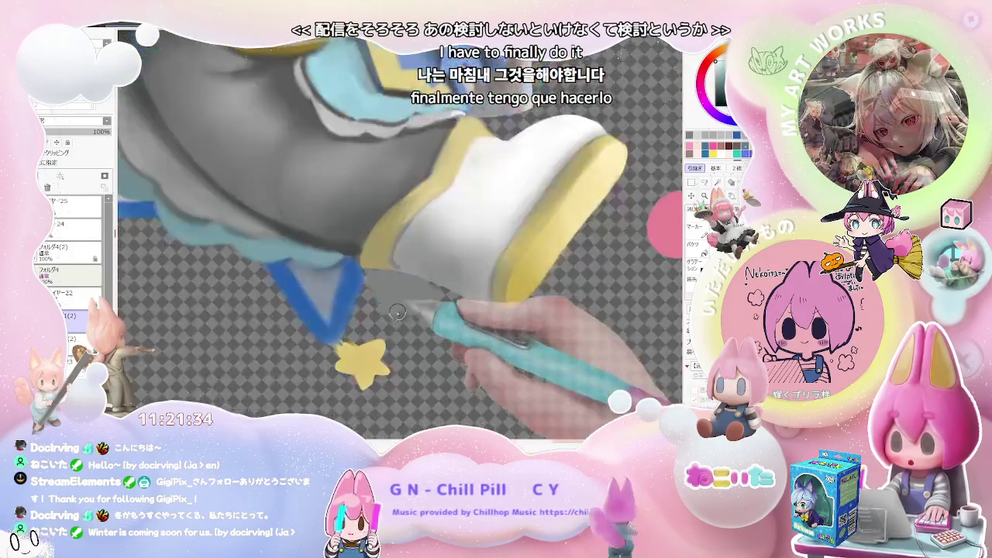
pyautogui.scroll(2, 435, 303)
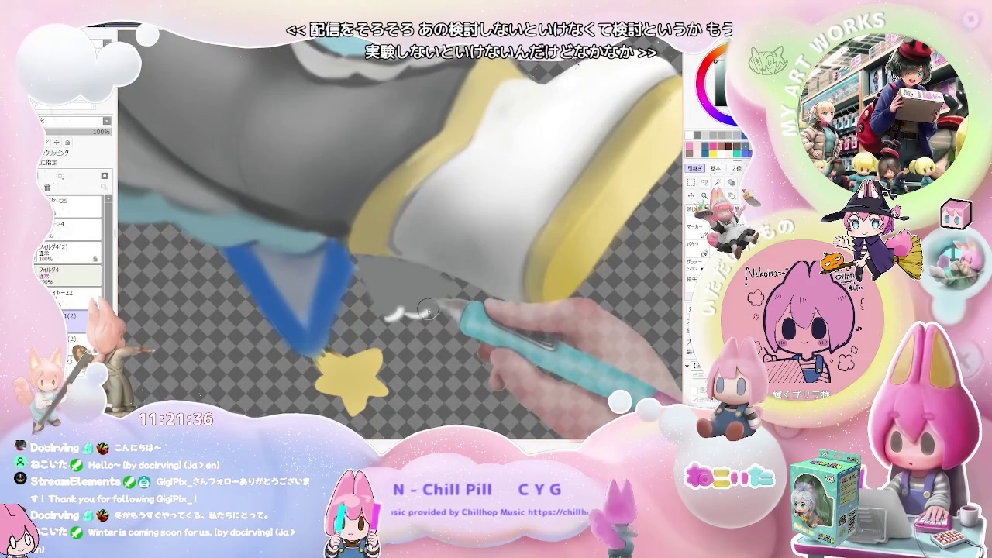
pyautogui.moveTo(432, 308); pyautogui.dragTo(445, 297)
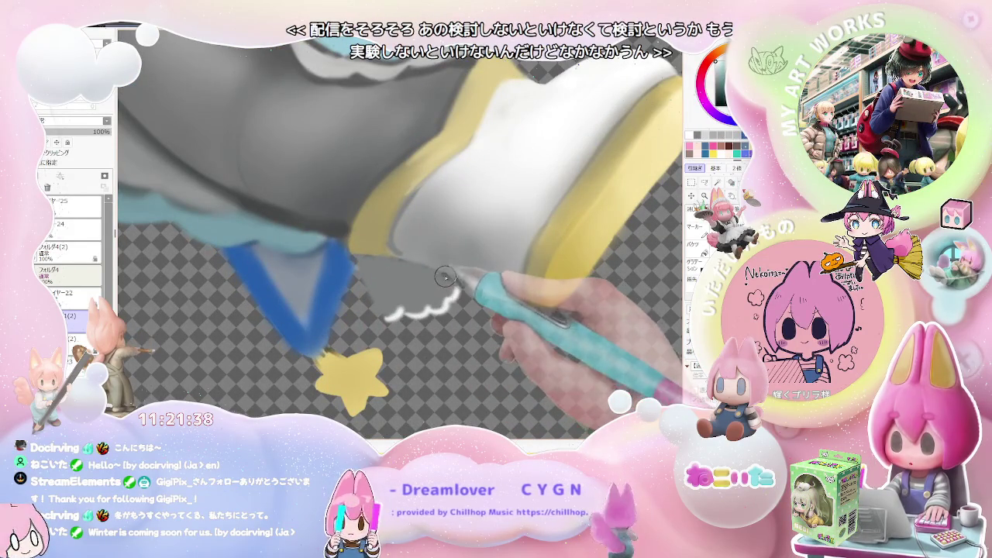
# Turn the view to a shallower angle and zoom in on the star-pupil eye.
pyautogui.scroll(-1, 445, 277)
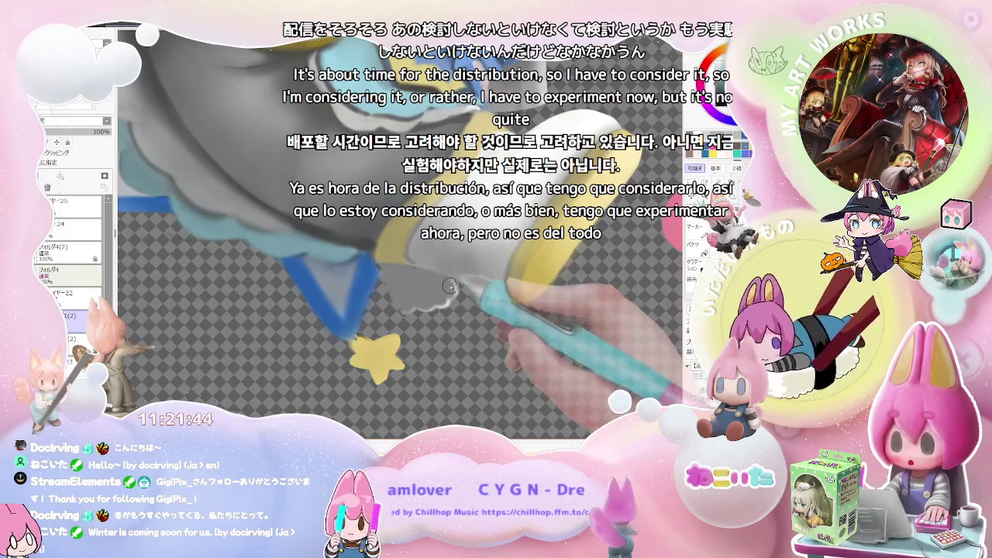
pyautogui.scroll(-2, 448, 284)
pyautogui.scroll(-2, 457, 289)
pyautogui.scroll(-2, 465, 291)
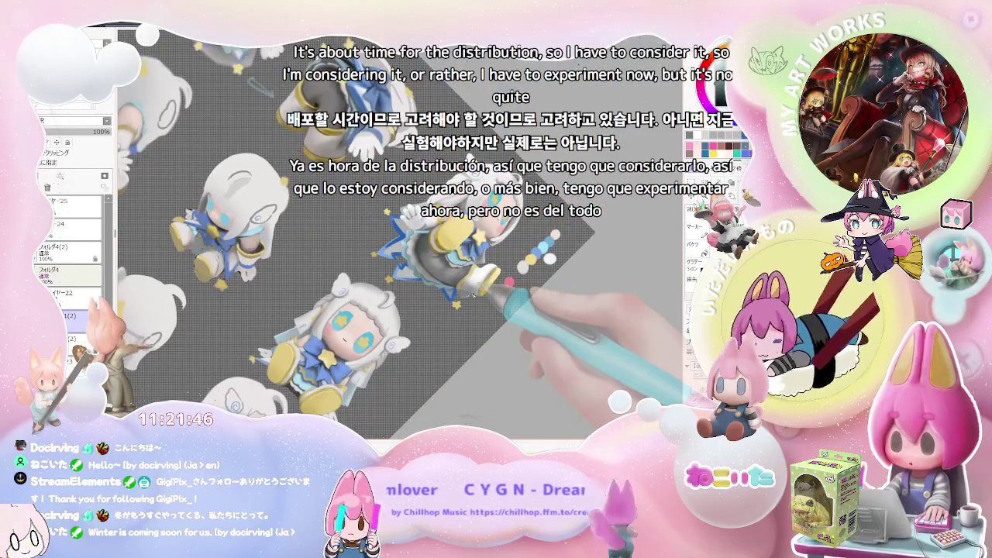
pyautogui.scroll(-2, 474, 296)
pyautogui.scroll(-2, 473, 295)
pyautogui.press('Delete')
pyautogui.scroll(-1, 475, 296)
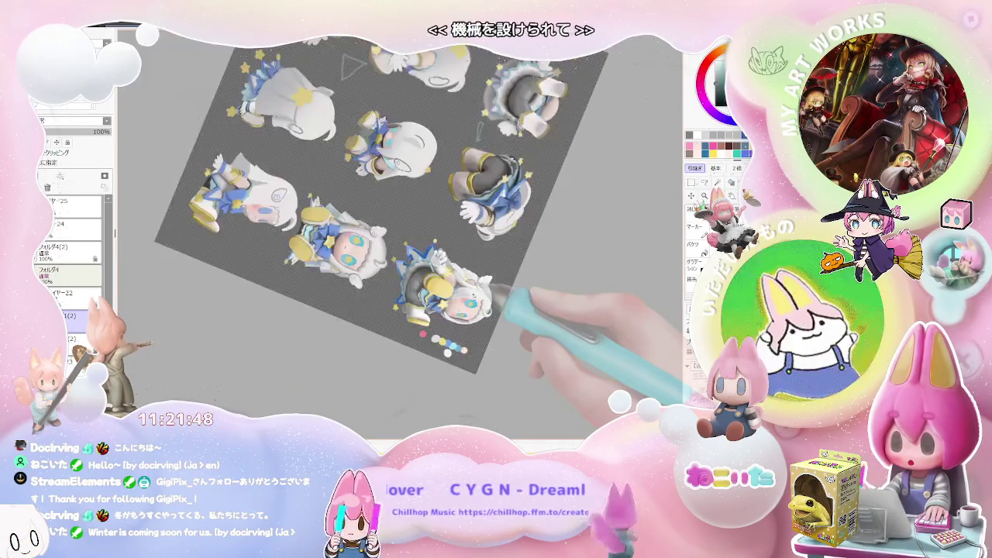
pyautogui.press('Delete')
pyautogui.scroll(-1, 487, 297)
pyautogui.scroll(2, 487, 301)
pyautogui.scroll(2, 487, 306)
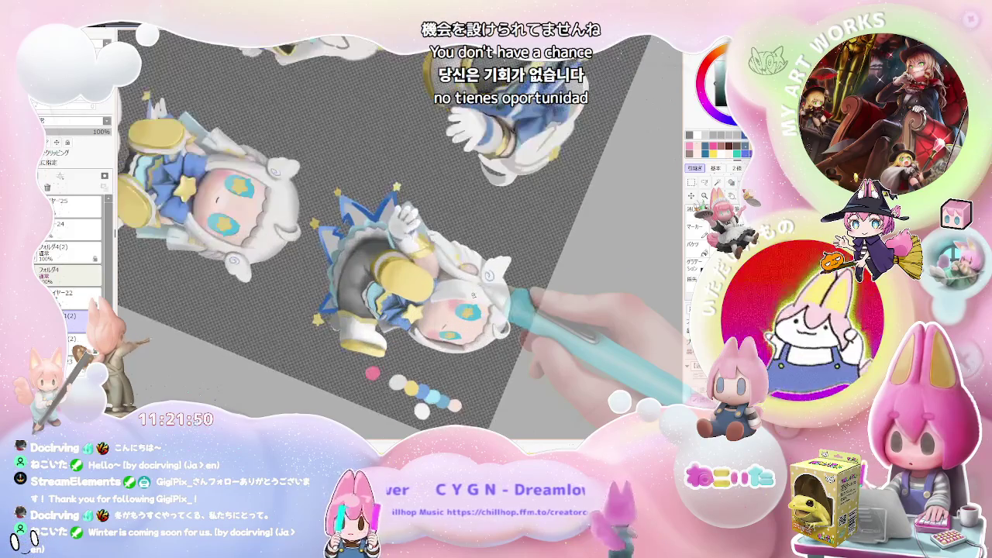
pyautogui.scroll(2, 487, 311)
pyautogui.scroll(2, 487, 316)
pyautogui.scroll(2, 487, 316)
pyautogui.scroll(2, 492, 306)
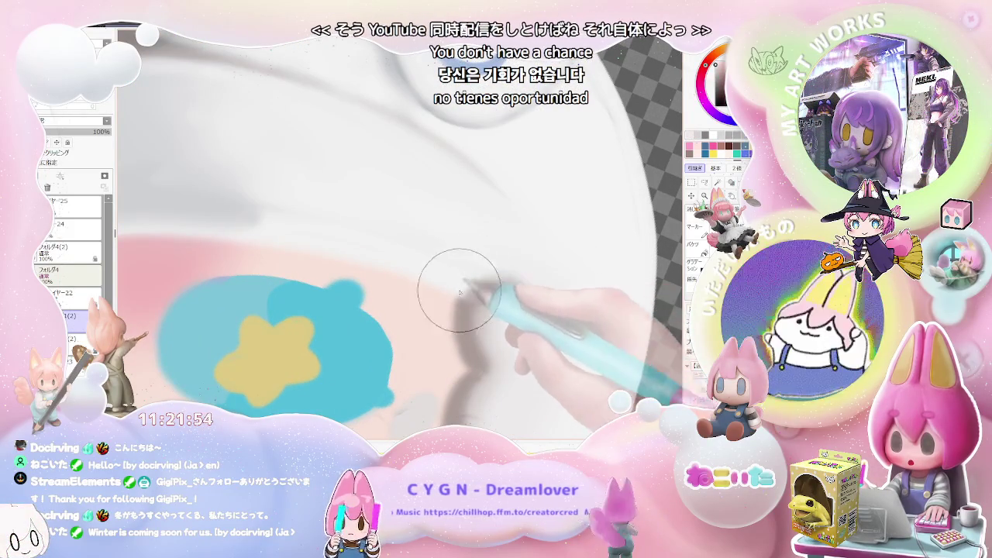
pyautogui.scroll(-2, 476, 277)
pyautogui.scroll(-2, 489, 273)
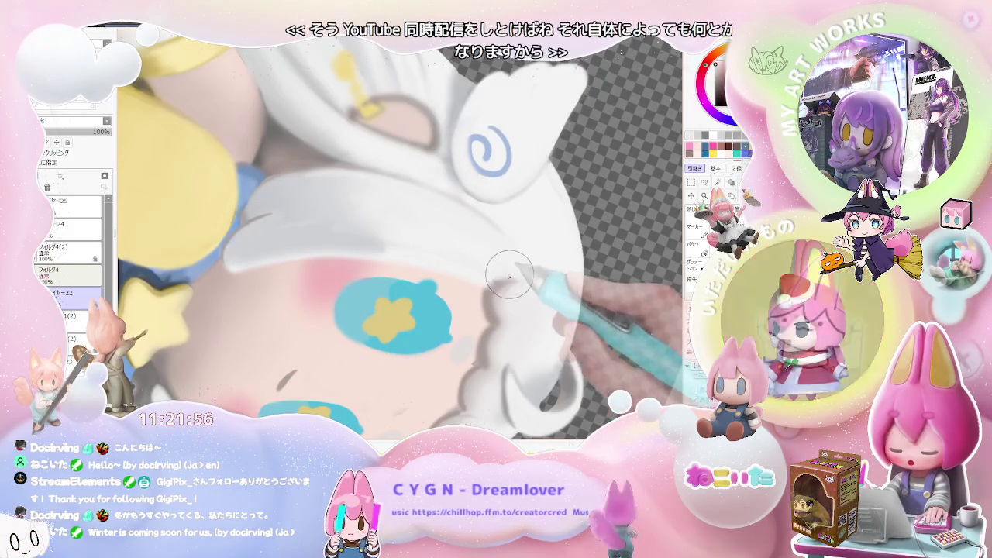
pyautogui.scroll(-2, 504, 281)
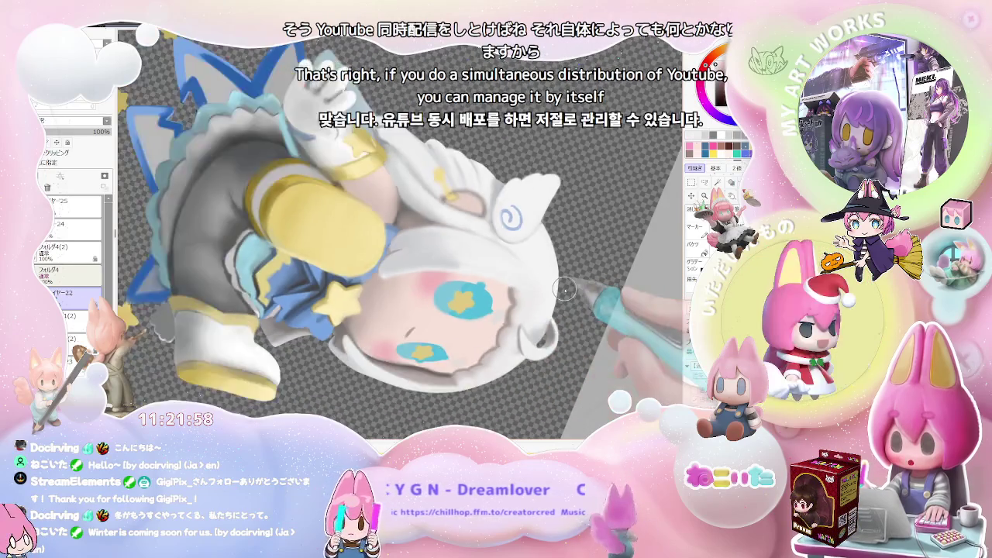
pyautogui.scroll(-1, 535, 286)
pyautogui.scroll(-1, 564, 288)
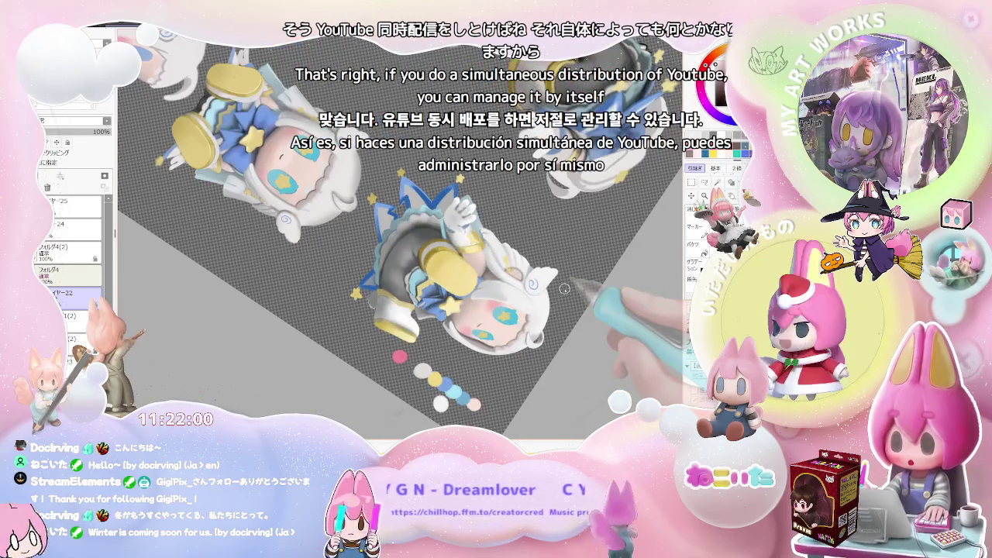
pyautogui.moveTo(565, 288); pyautogui.dragTo(393, 344)
pyautogui.scroll(2, 393, 345)
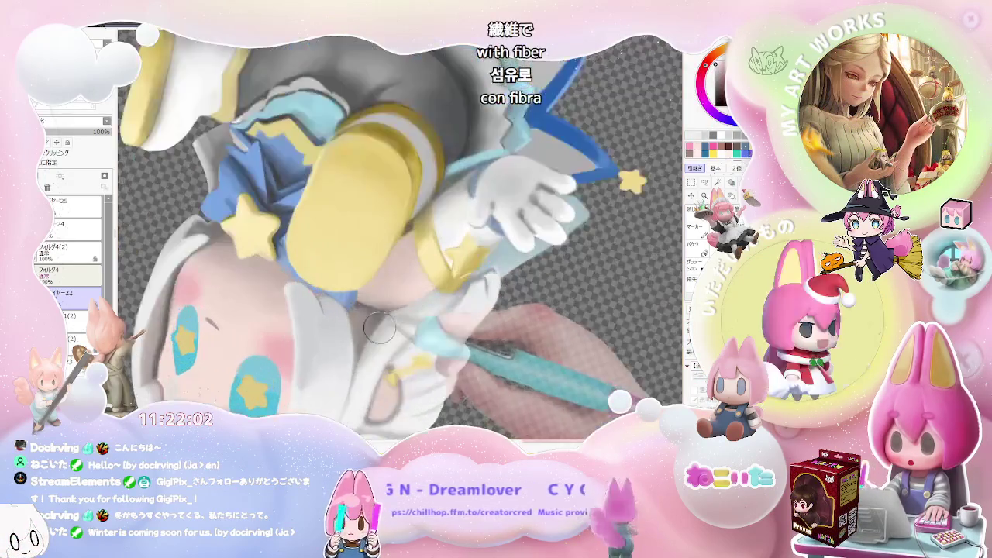
pyautogui.scroll(1, 368, 313)
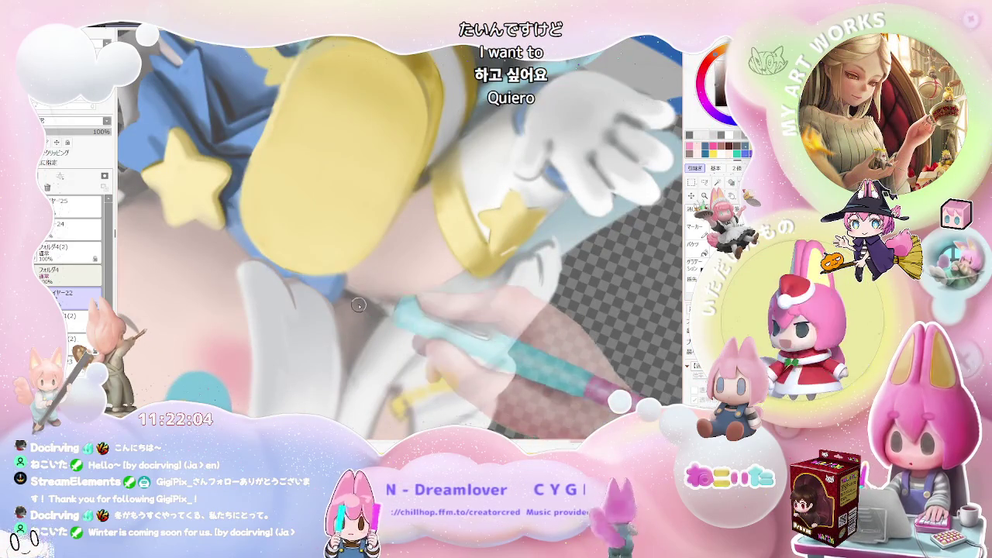
pyautogui.scroll(-1, 369, 336)
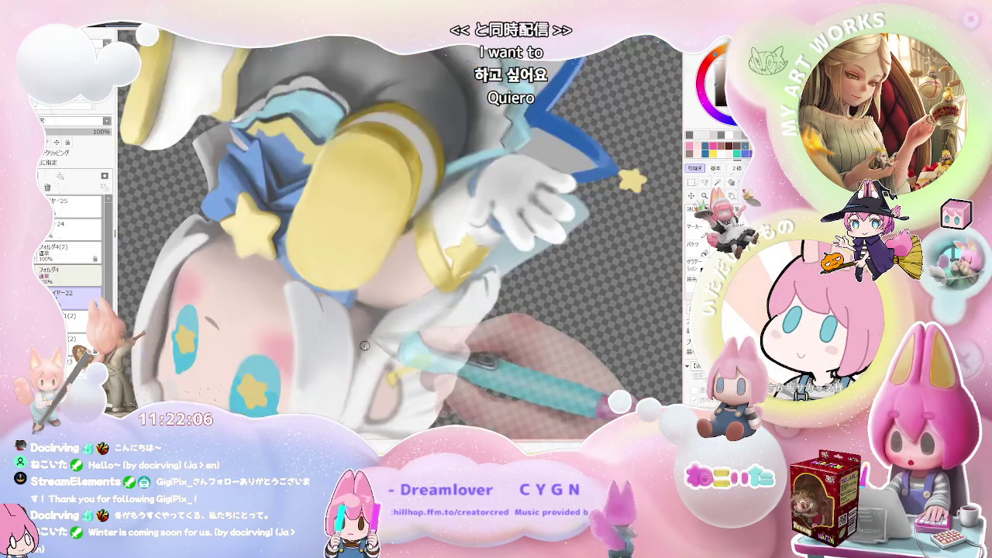
pyautogui.scroll(-2, 388, 341)
pyautogui.scroll(-1, 410, 349)
pyautogui.scroll(-1, 440, 362)
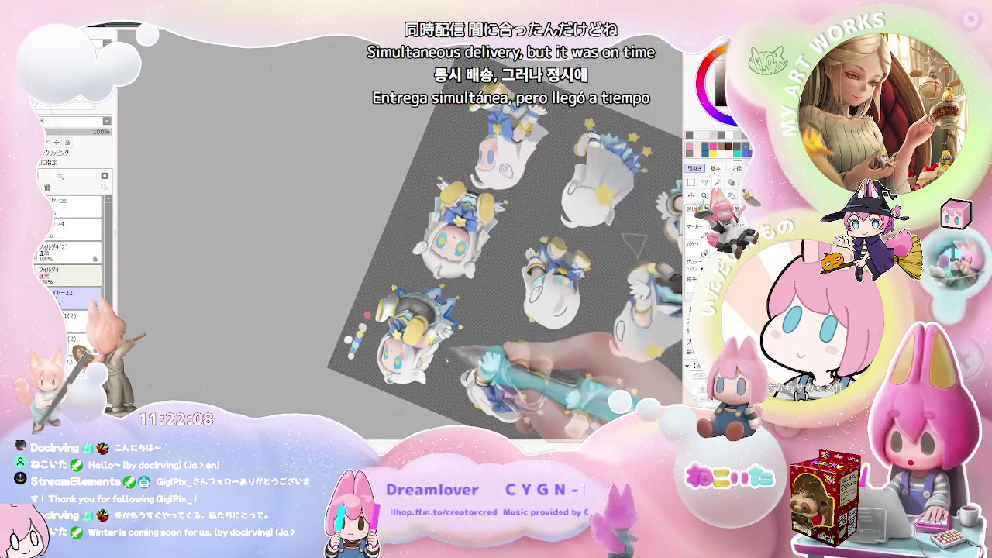
pyautogui.scroll(1, 426, 333)
pyautogui.scroll(2, 411, 295)
pyautogui.scroll(1, 401, 268)
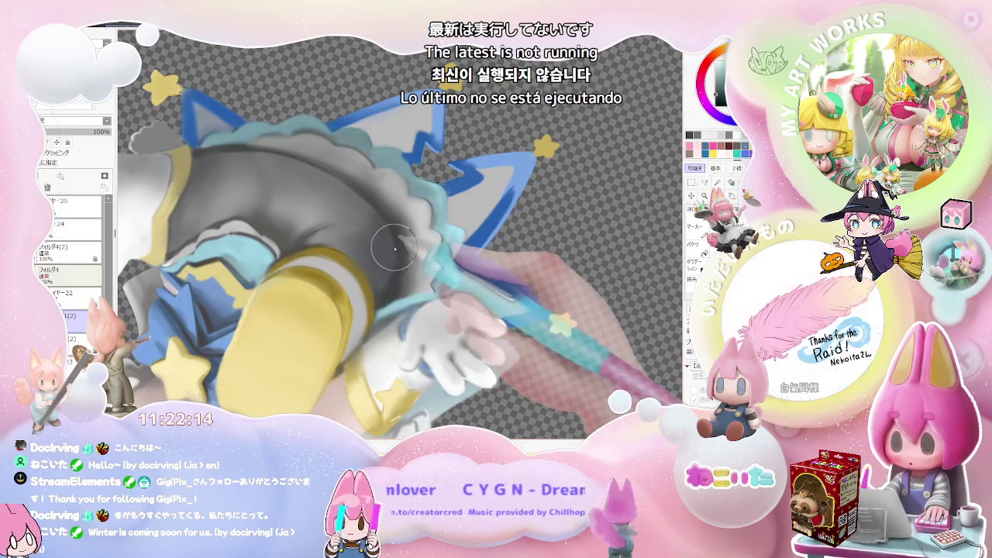
pyautogui.scroll(-3, 394, 296)
pyautogui.scroll(-2, 434, 294)
pyautogui.scroll(-1, 480, 293)
pyautogui.scroll(2, 518, 291)
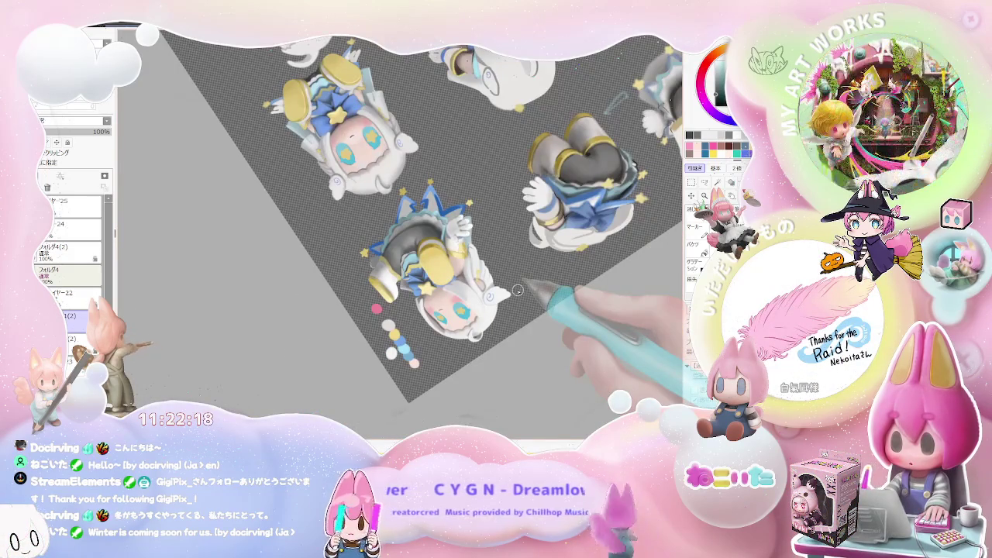
pyautogui.scroll(1, 518, 291)
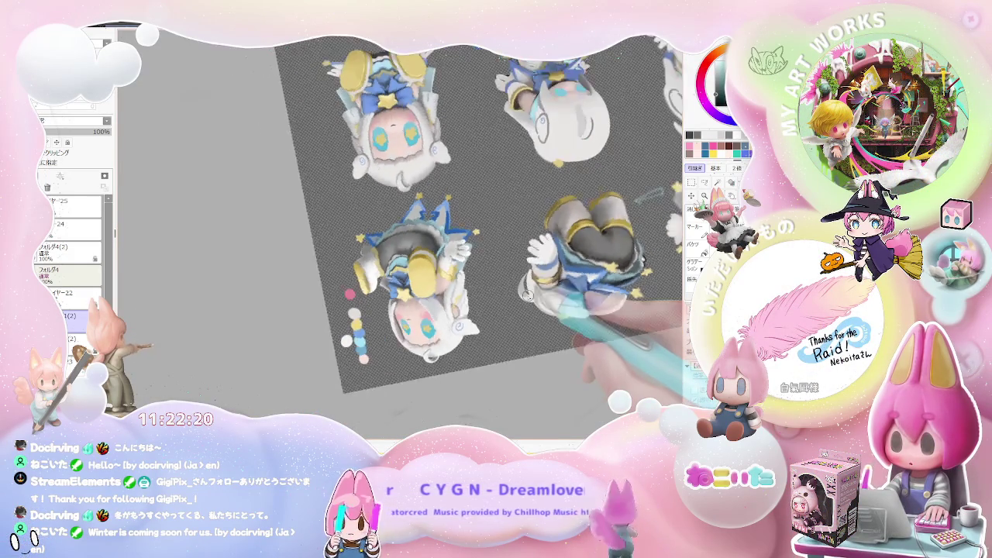
pyautogui.scroll(2, 465, 288)
pyautogui.scroll(2, 403, 287)
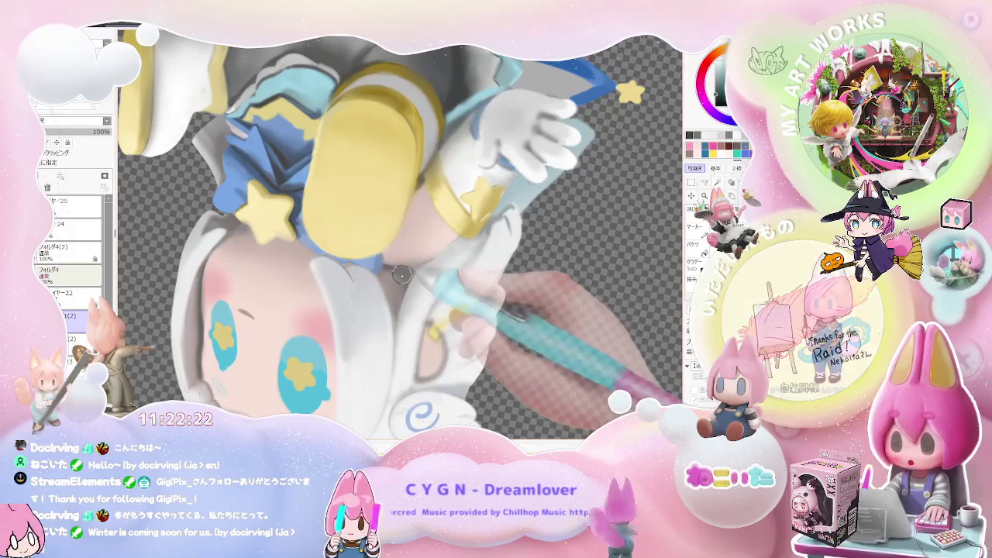
pyautogui.scroll(-1, 372, 255)
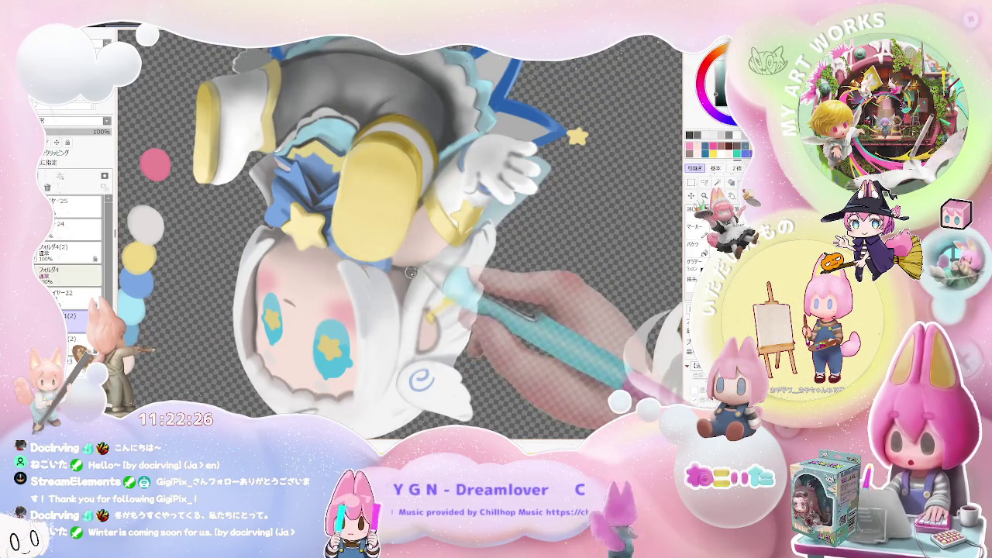
pyautogui.scroll(-2, 434, 273)
pyautogui.scroll(-2, 510, 266)
pyautogui.scroll(-2, 519, 266)
pyautogui.scroll(-1, 519, 267)
pyautogui.scroll(-1, 527, 279)
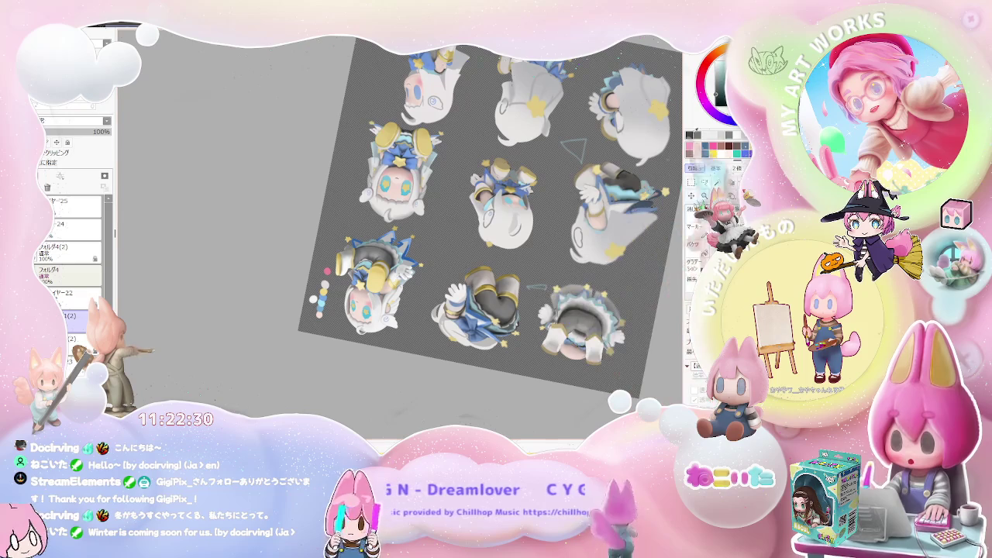
pyautogui.scroll(2, 465, 256)
pyautogui.scroll(2, 434, 264)
pyautogui.scroll(2, 366, 284)
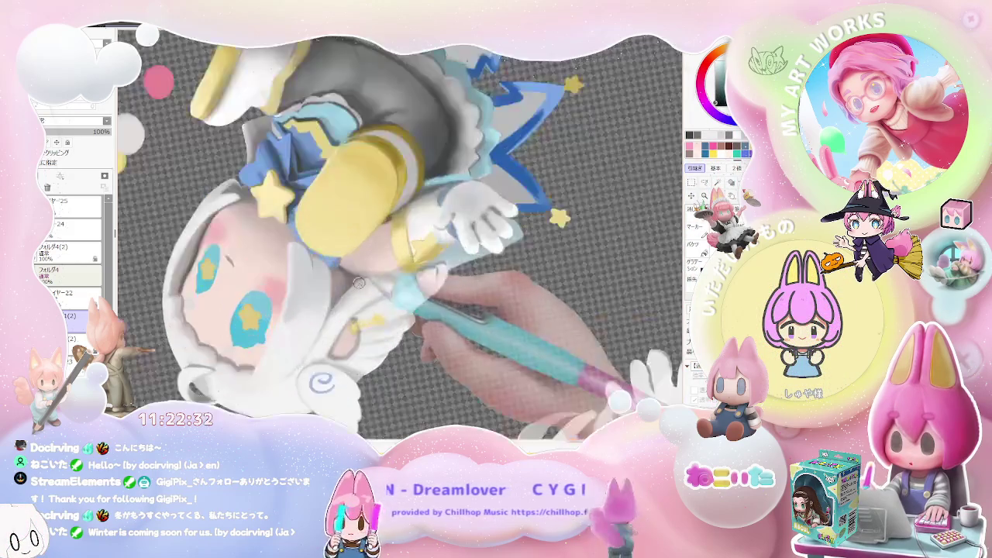
pyautogui.scroll(2, 352, 275)
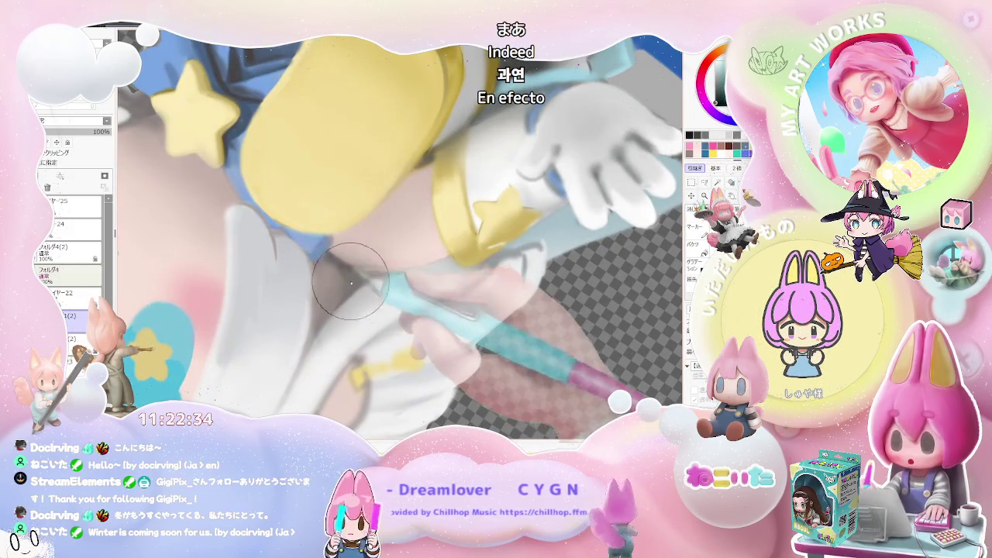
pyautogui.hotkey('ctrl', 'Up')
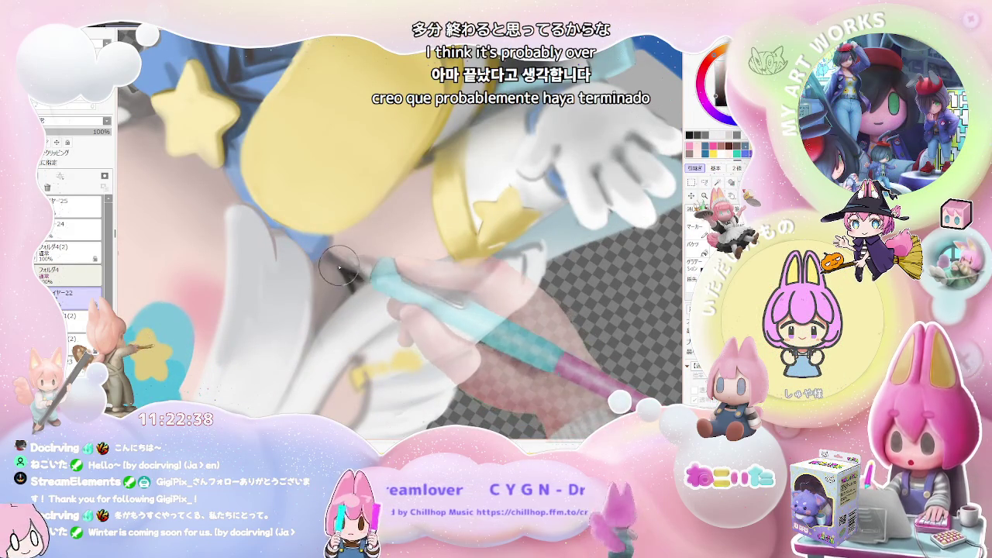
pyautogui.scroll(-1, 360, 282)
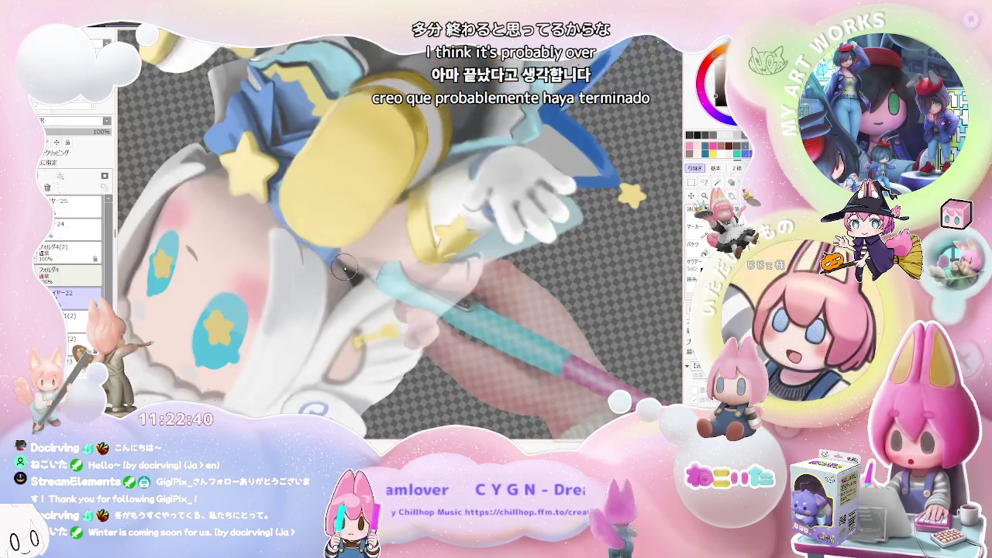
pyautogui.scroll(-1, 366, 279)
pyautogui.scroll(-1, 372, 276)
pyautogui.scroll(-1, 388, 285)
pyautogui.scroll(-1, 415, 302)
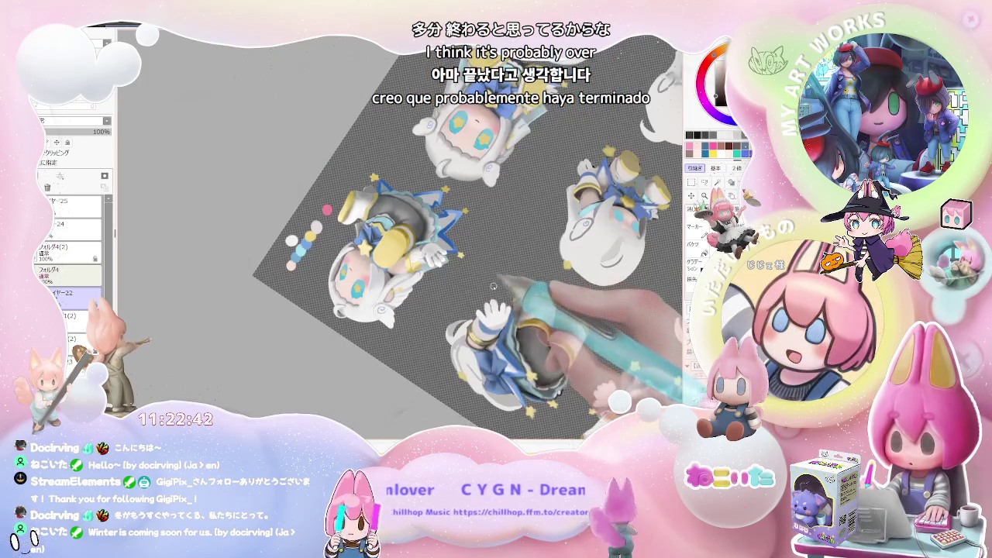
pyautogui.press('Delete')
pyautogui.press('Delete')
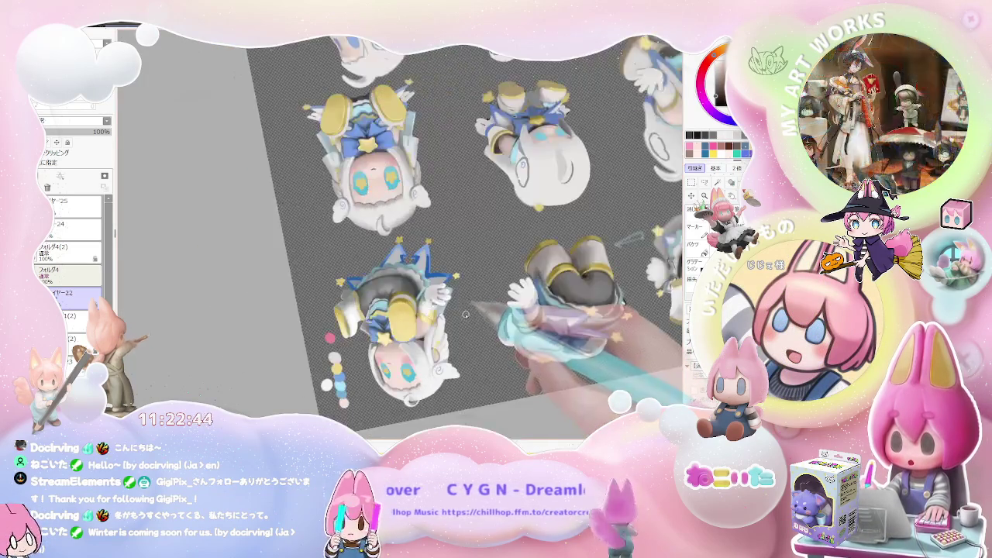
pyautogui.press('Delete')
pyautogui.scroll(1, 445, 320)
pyautogui.scroll(1, 445, 319)
pyautogui.scroll(1, 377, 307)
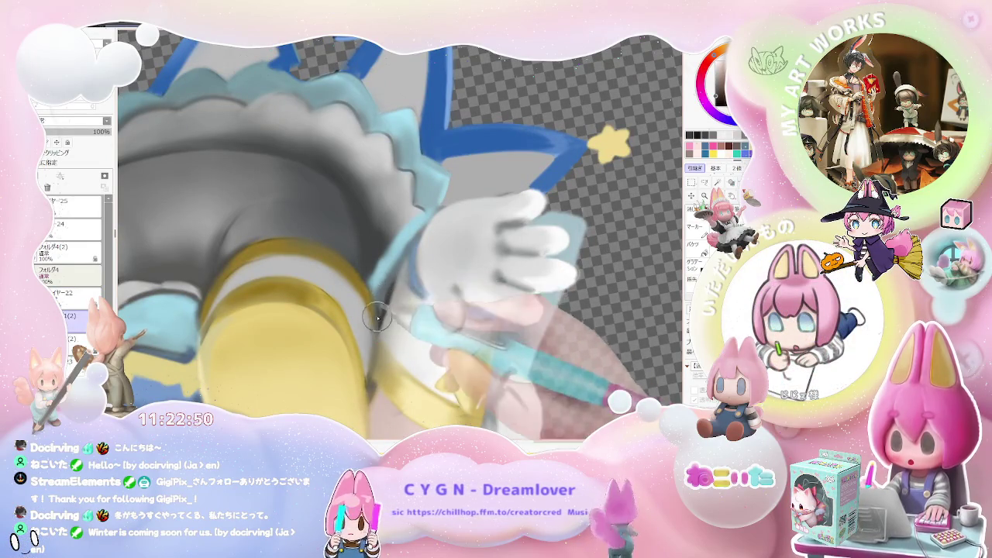
pyautogui.scroll(-1, 402, 262)
pyautogui.scroll(-1, 399, 279)
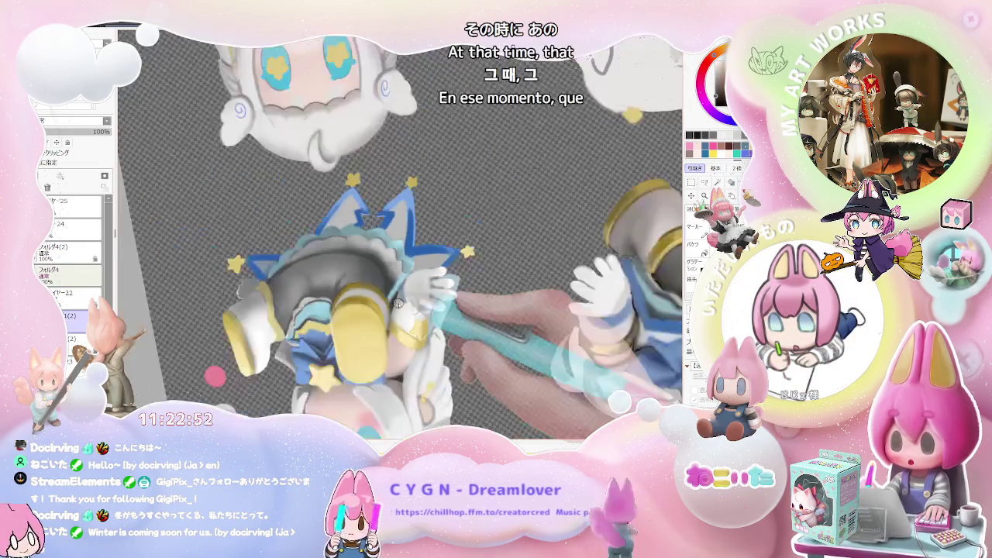
pyautogui.scroll(-1, 397, 299)
pyautogui.scroll(1, 395, 304)
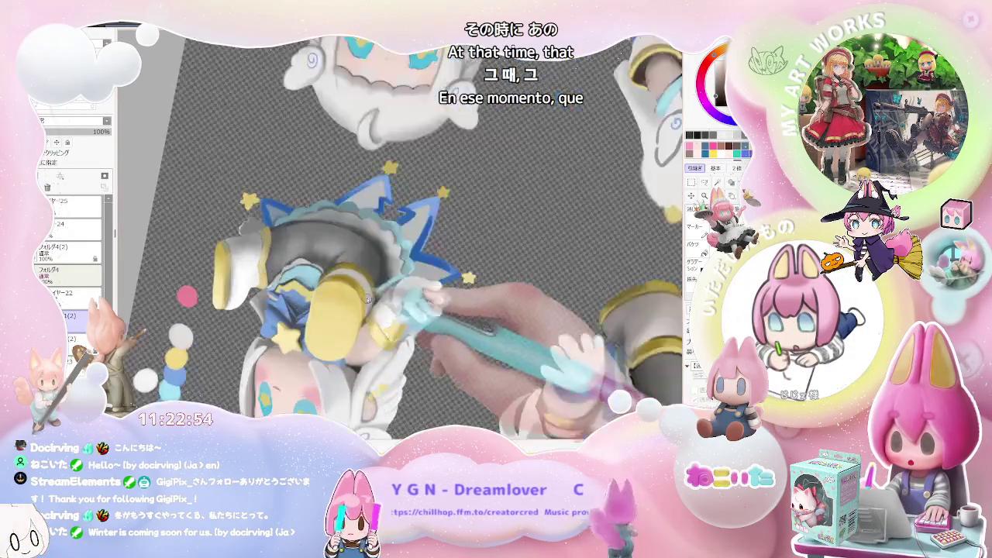
pyautogui.scroll(1, 387, 305)
pyautogui.scroll(1, 380, 304)
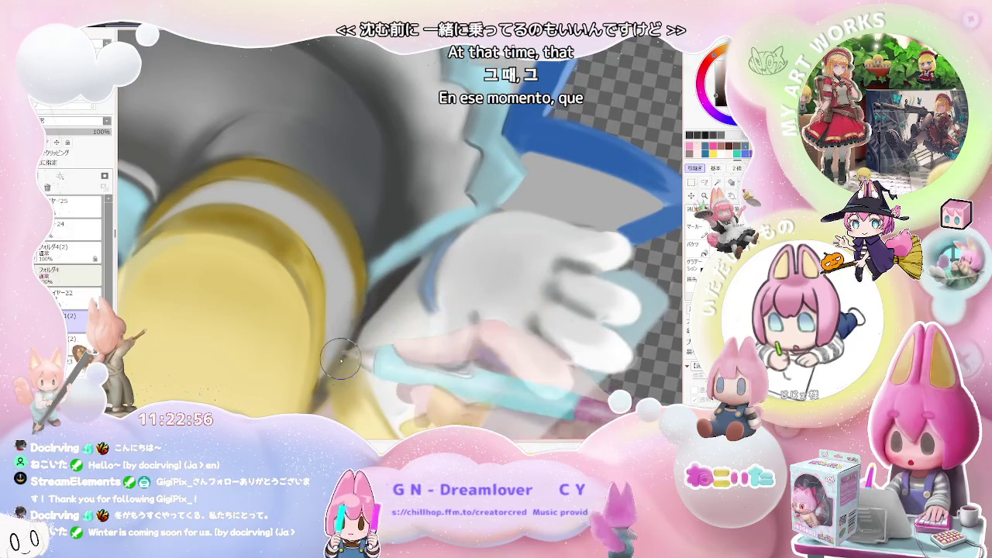
pyautogui.scroll(-2, 466, 310)
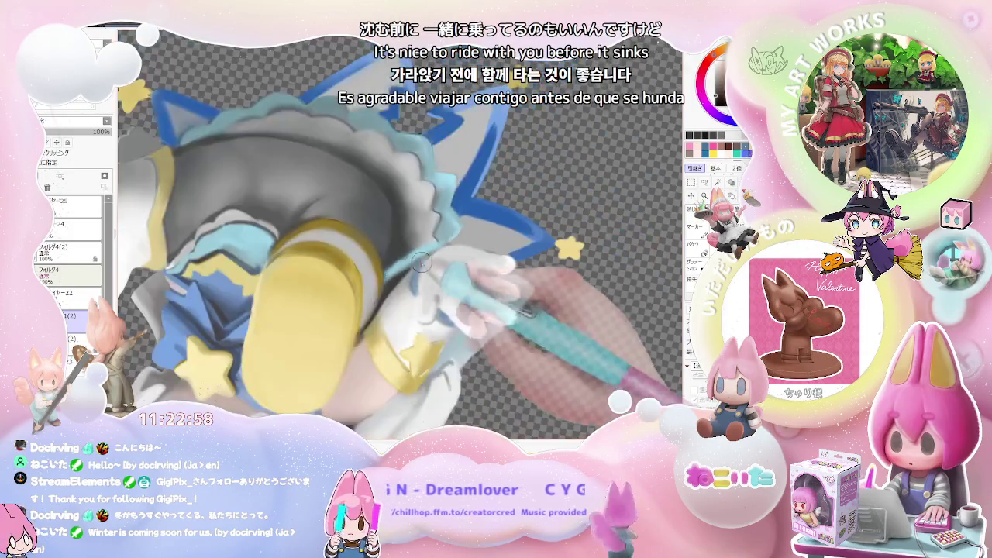
pyautogui.scroll(-1, 490, 299)
pyautogui.scroll(-2, 489, 299)
pyautogui.press('End')
pyautogui.press('End')
pyautogui.press('End')
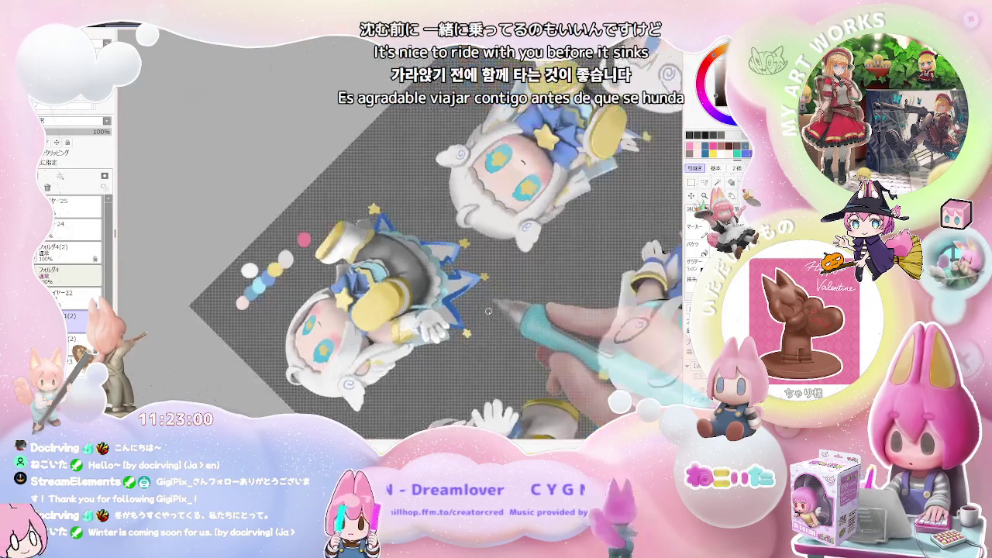
pyautogui.press('End')
pyautogui.scroll(2, 474, 309)
pyautogui.scroll(2, 372, 248)
pyautogui.scroll(1, 275, 191)
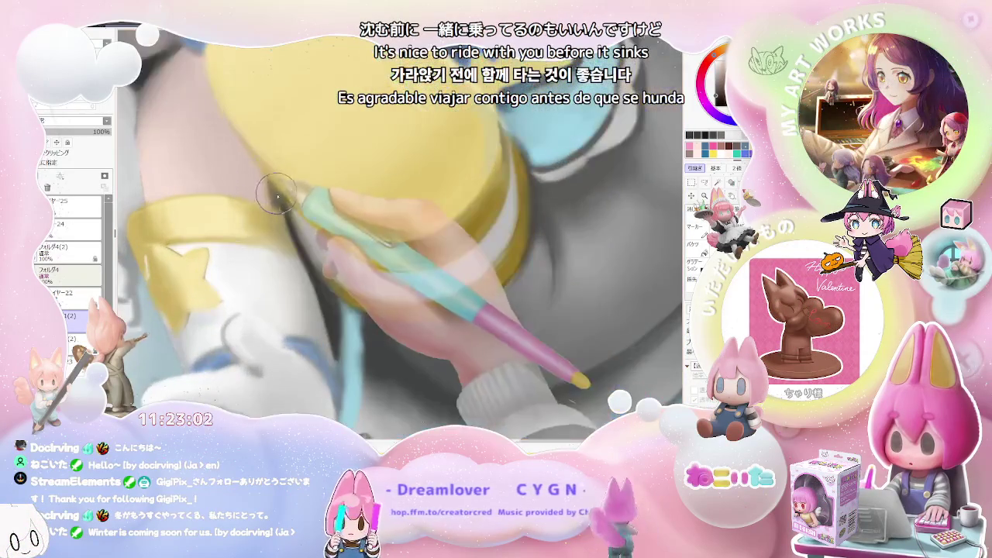
pyautogui.scroll(-1, 282, 208)
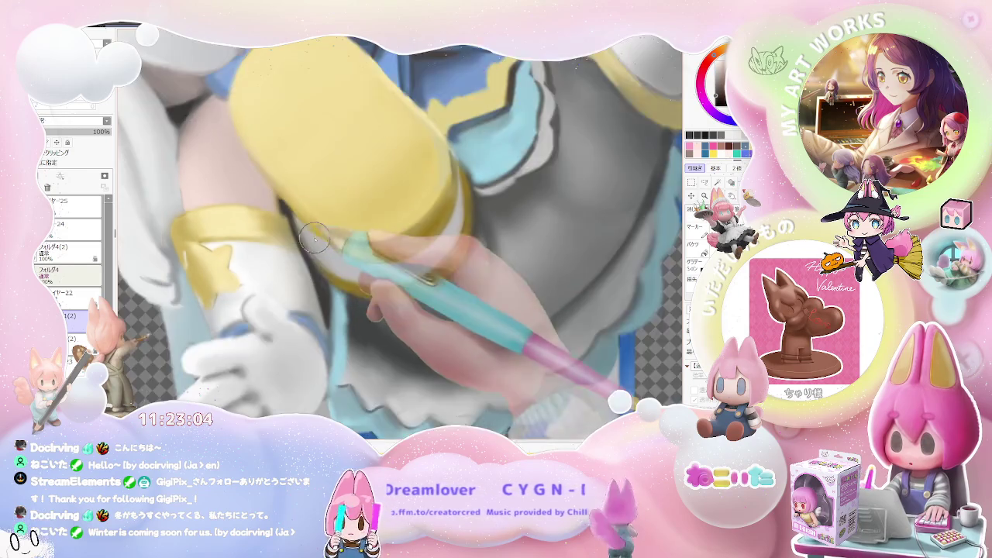
pyautogui.scroll(-1, 387, 256)
pyautogui.scroll(-1, 496, 299)
pyautogui.press('End')
pyautogui.press('End')
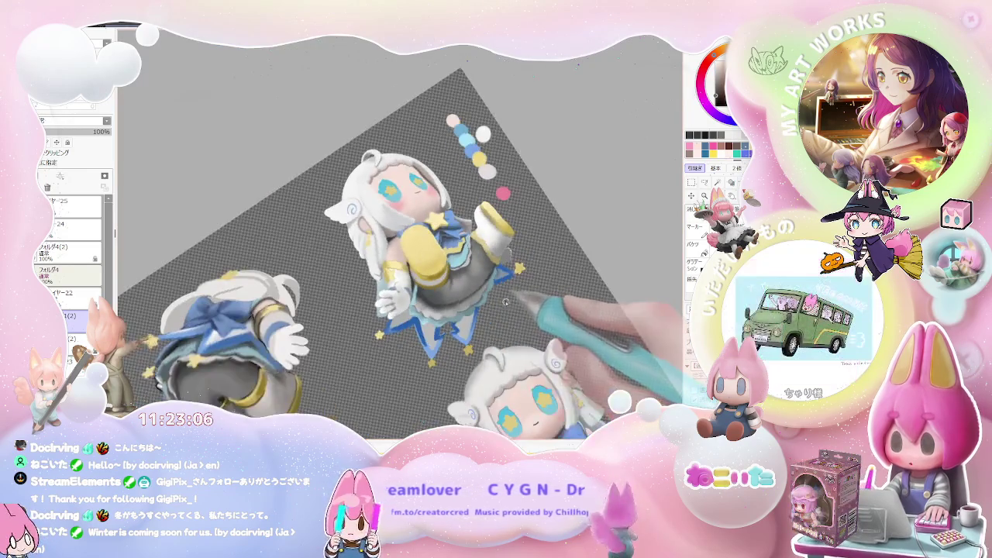
pyautogui.press('End')
pyautogui.press('End')
pyautogui.scroll(2, 505, 301)
pyautogui.press('Delete')
pyautogui.press('Delete')
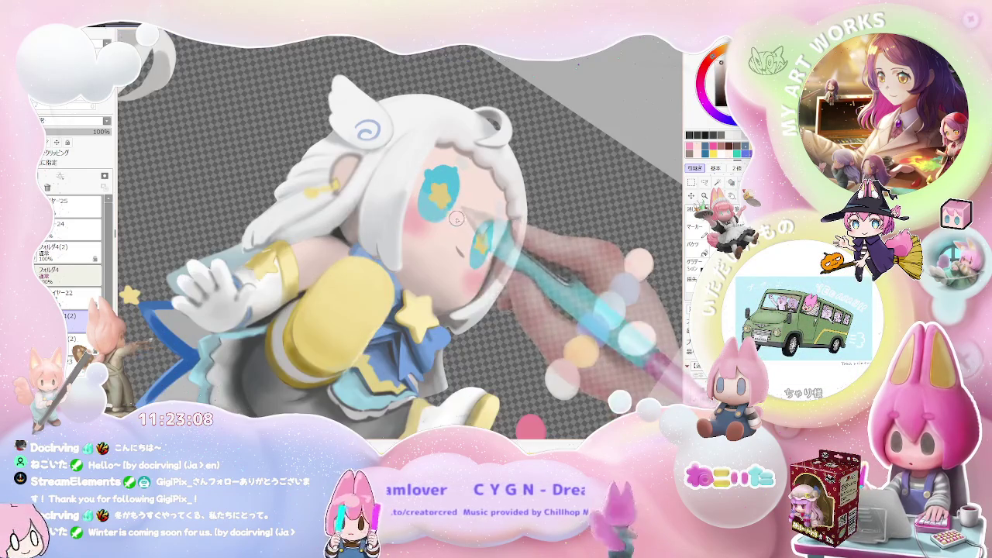
pyautogui.press('Delete')
pyautogui.scroll(1, 326, 288)
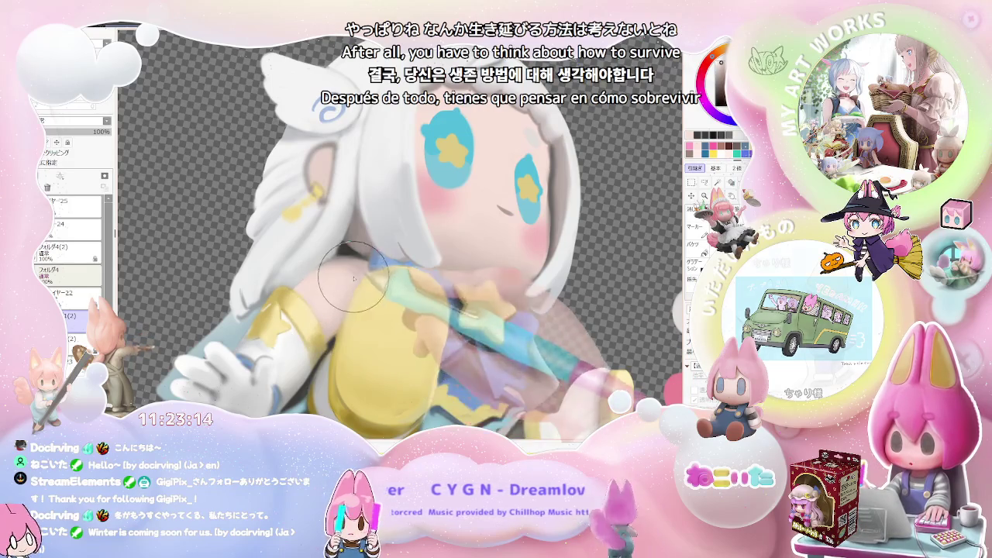
pyautogui.scroll(-3, 542, 302)
pyautogui.press('End')
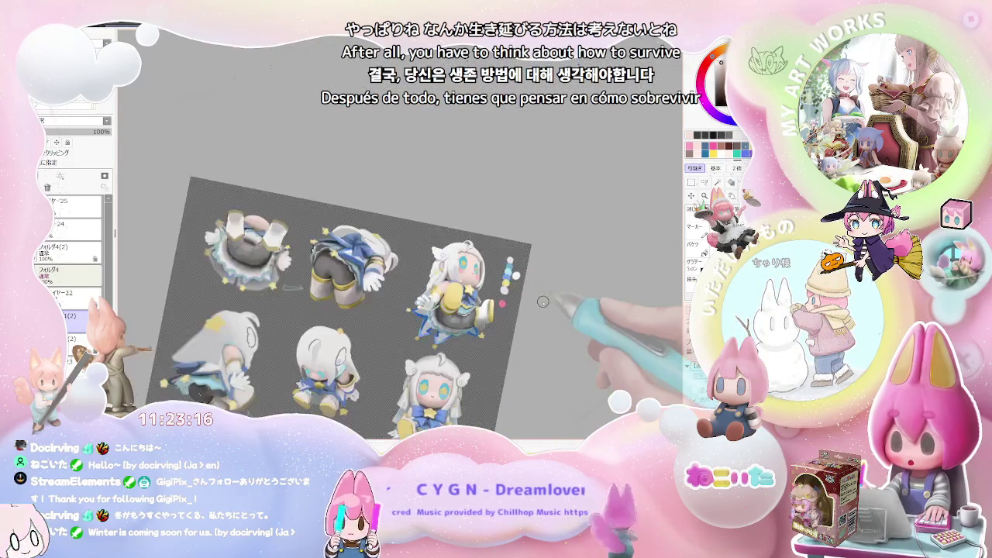
pyautogui.scroll(1, 543, 301)
pyautogui.scroll(2, 543, 302)
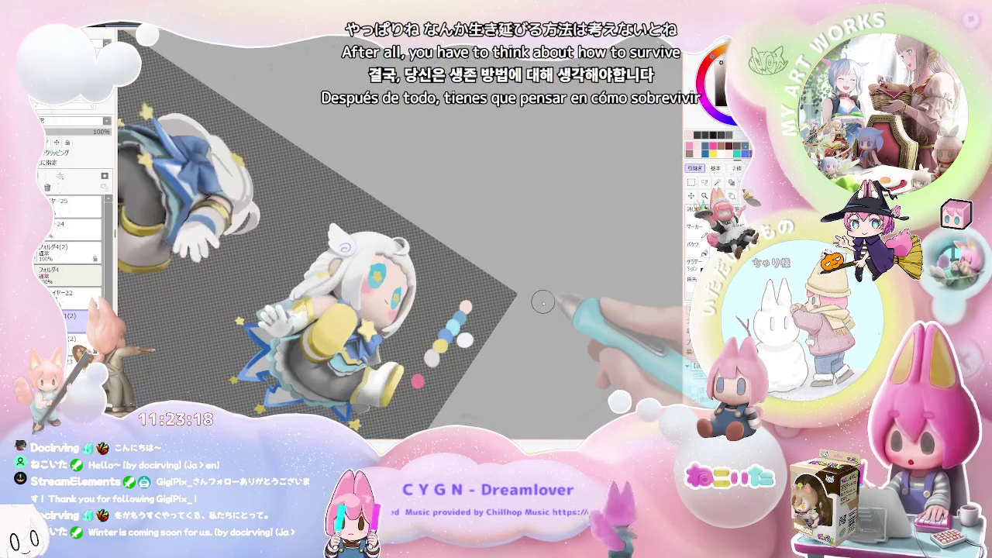
pyautogui.scroll(1, 542, 302)
pyautogui.scroll(-1, 543, 302)
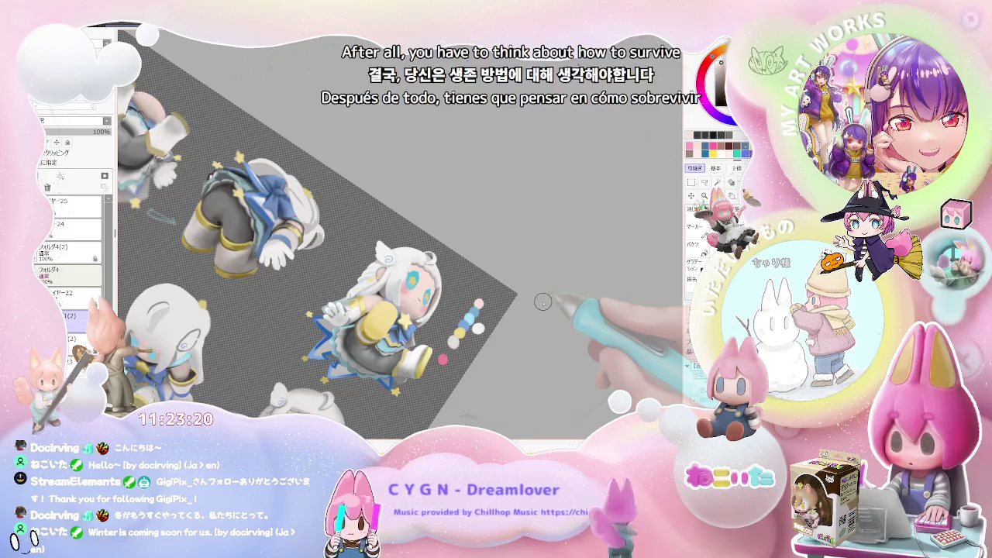
pyautogui.scroll(1, 543, 302)
pyautogui.scroll(2, 434, 308)
pyautogui.scroll(2, 349, 315)
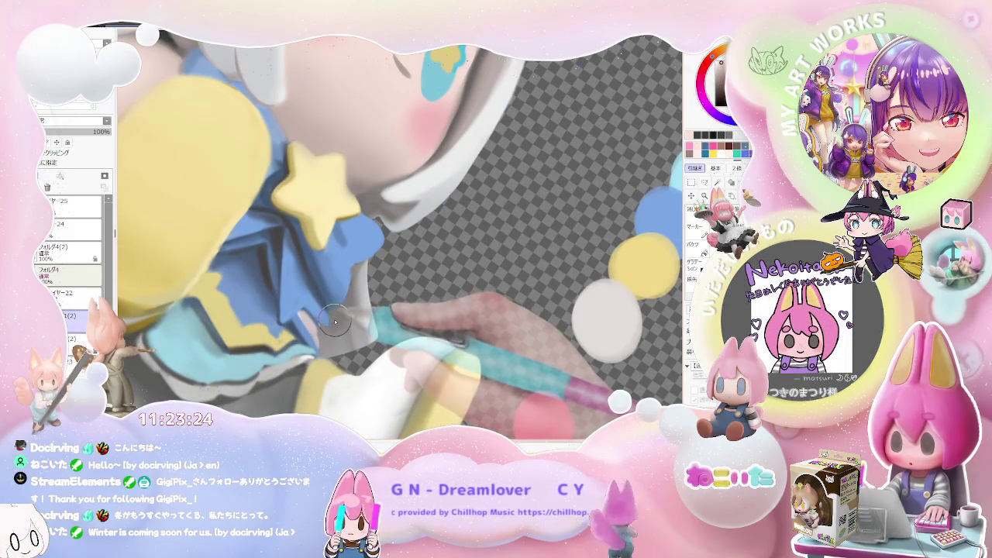
pyautogui.scroll(-1, 341, 325)
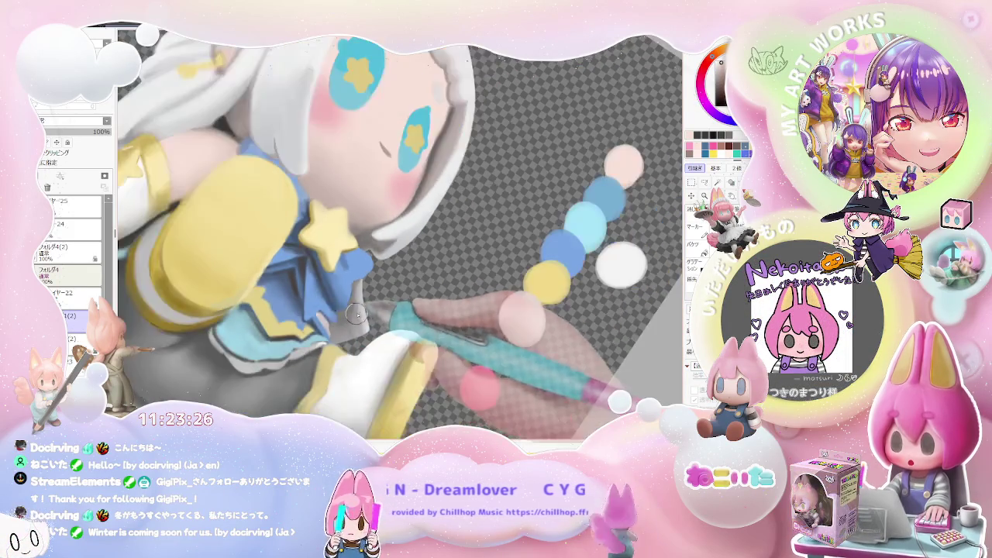
pyautogui.scroll(-2, 380, 314)
pyautogui.scroll(-2, 424, 298)
pyautogui.press('Home')
pyautogui.scroll(-1, 425, 298)
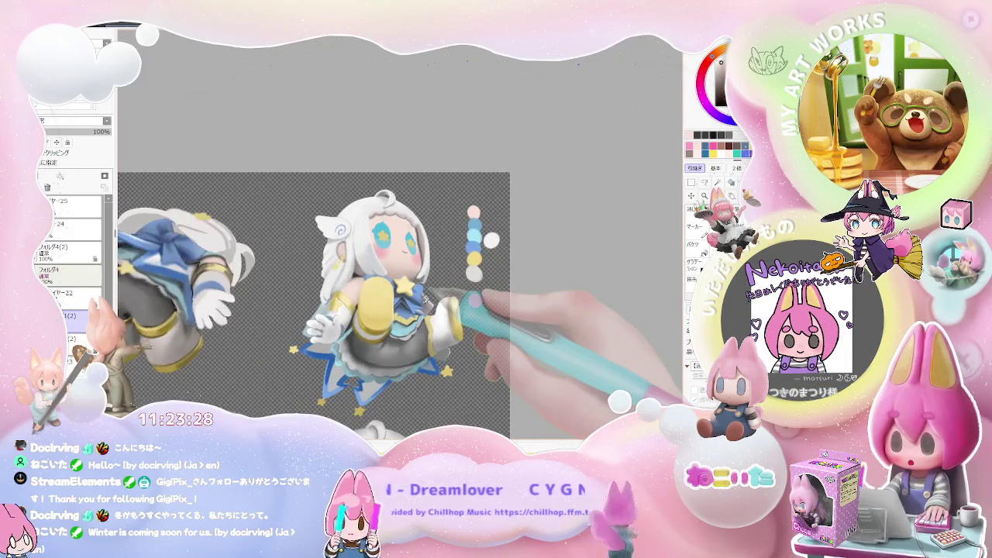
pyautogui.scroll(2, 425, 299)
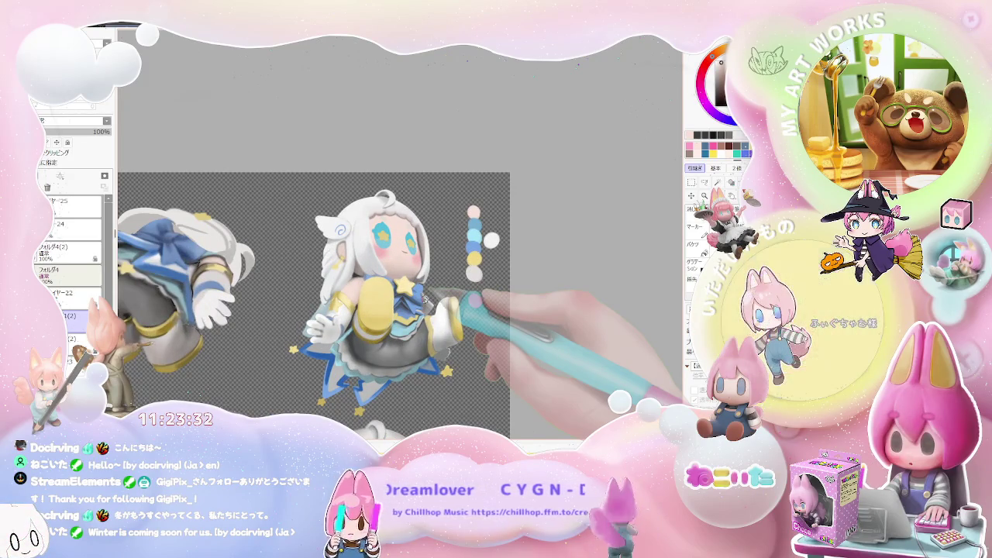
pyautogui.scroll(2, 423, 302)
pyautogui.scroll(1, 424, 301)
pyautogui.scroll(-1, 481, 341)
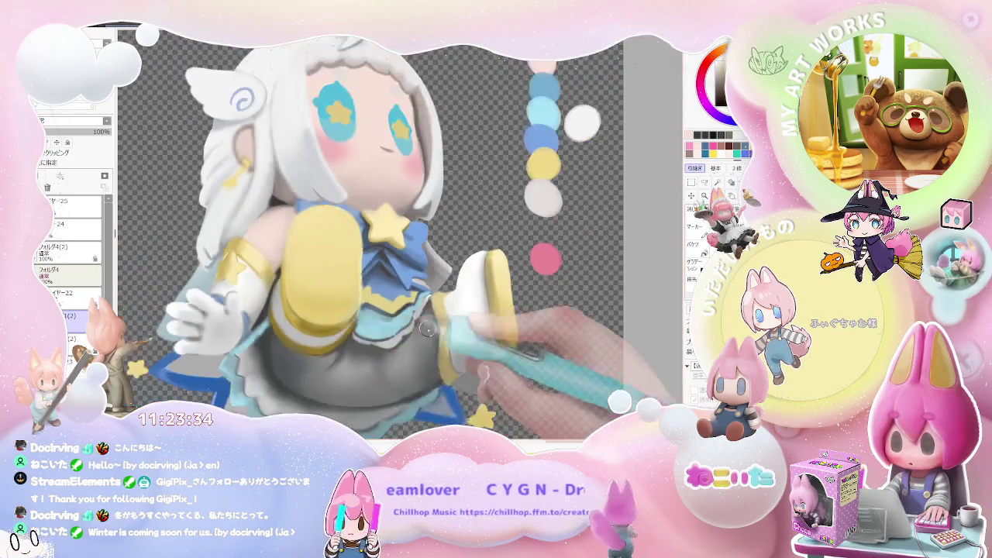
pyautogui.scroll(-1, 500, 358)
pyautogui.scroll(1, 501, 358)
pyautogui.scroll(2, 403, 318)
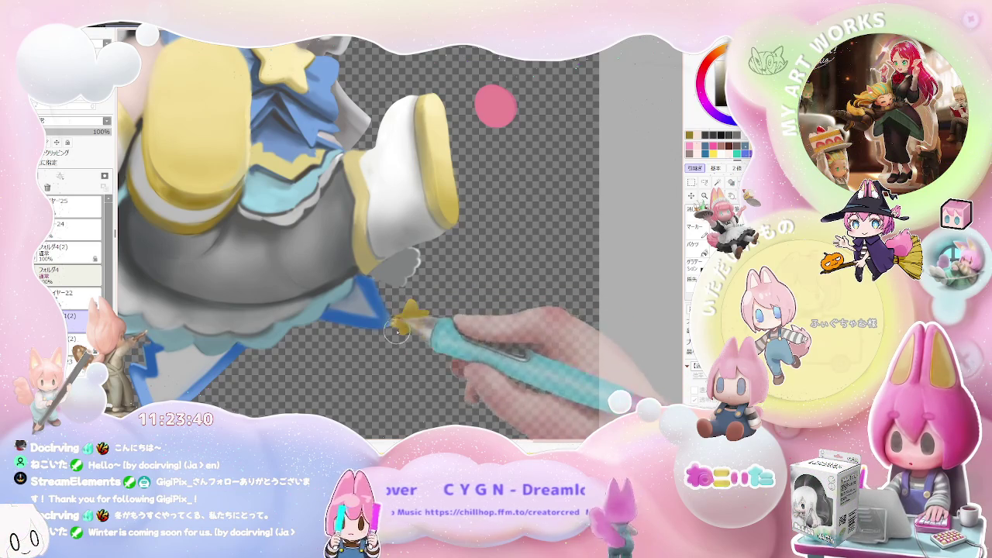
pyautogui.scroll(-2, 465, 319)
pyautogui.scroll(-1, 513, 325)
pyautogui.scroll(1, 521, 320)
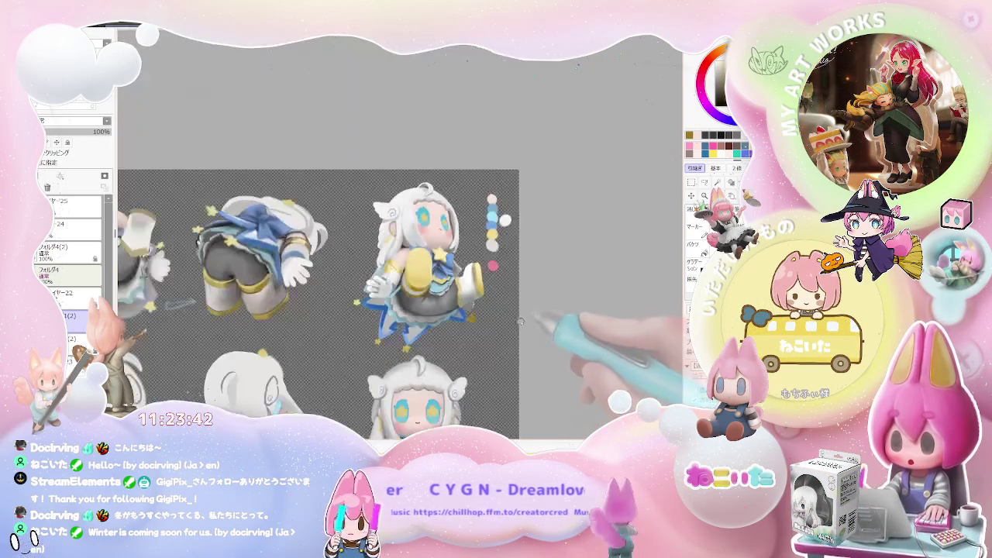
pyautogui.scroll(2, 465, 330)
pyautogui.scroll(1, 425, 338)
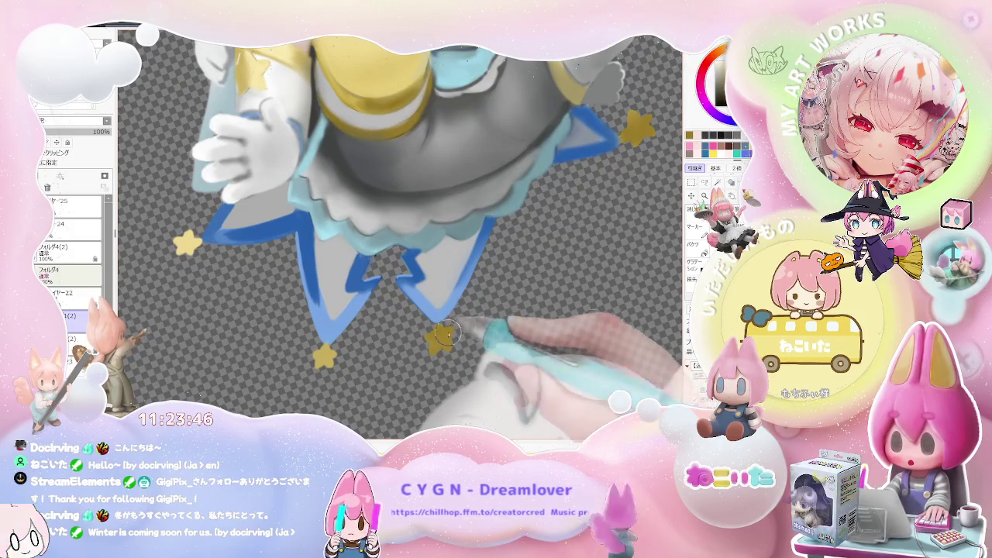
pyautogui.scroll(-2, 452, 330)
pyautogui.scroll(-1, 496, 329)
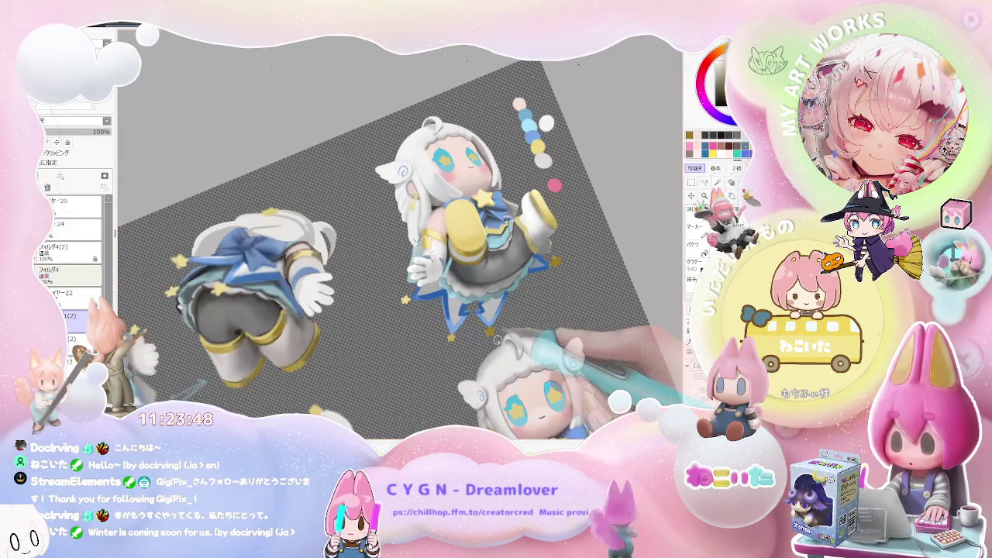
pyautogui.scroll(1, 500, 341)
pyautogui.scroll(1, 283, 328)
pyautogui.scroll(1, 410, 328)
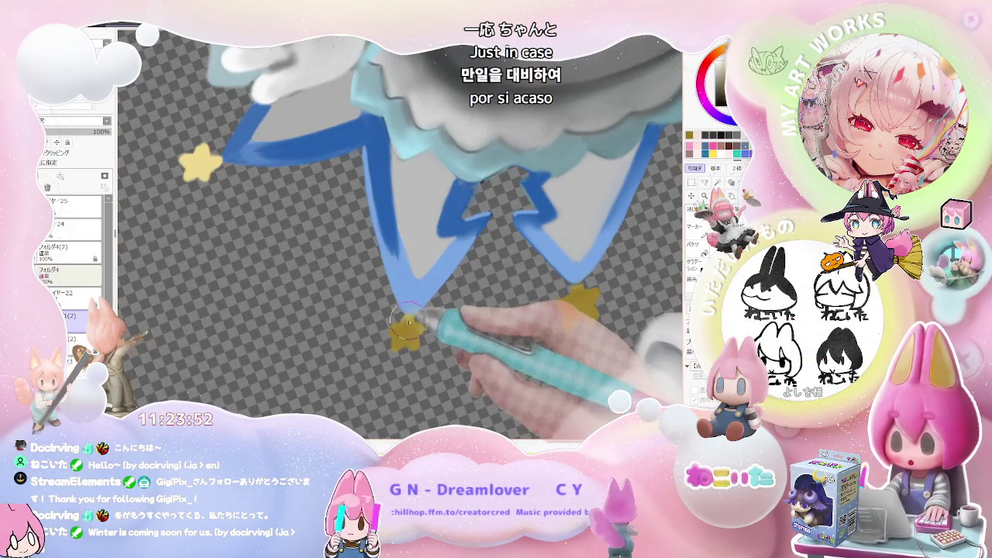
pyautogui.scroll(-2, 429, 320)
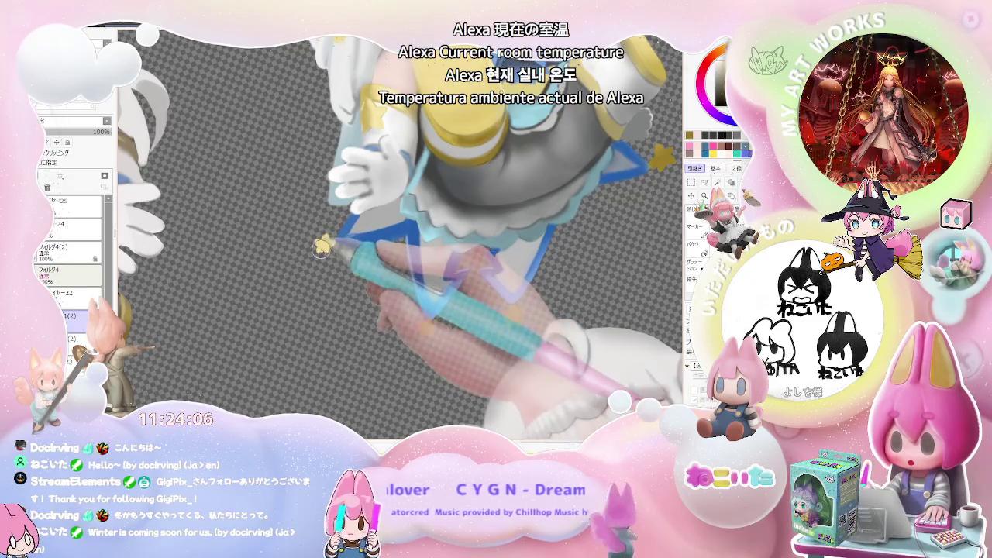
pyautogui.scroll(2, 327, 250)
pyautogui.scroll(2, 327, 250)
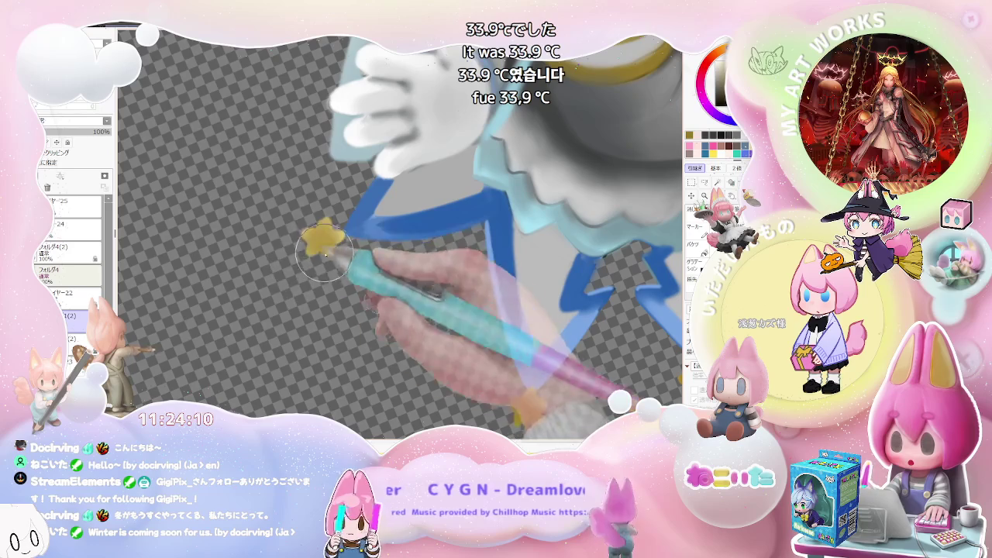
pyautogui.scroll(-2, 326, 262)
pyautogui.scroll(-2, 329, 266)
pyautogui.scroll(-2, 329, 266)
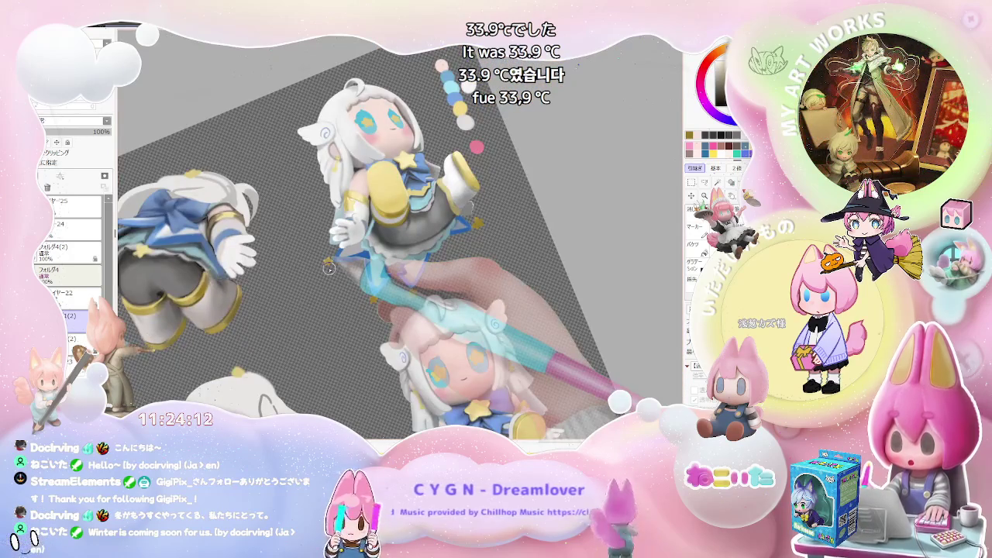
pyautogui.scroll(-2, 329, 267)
pyautogui.press('Home')
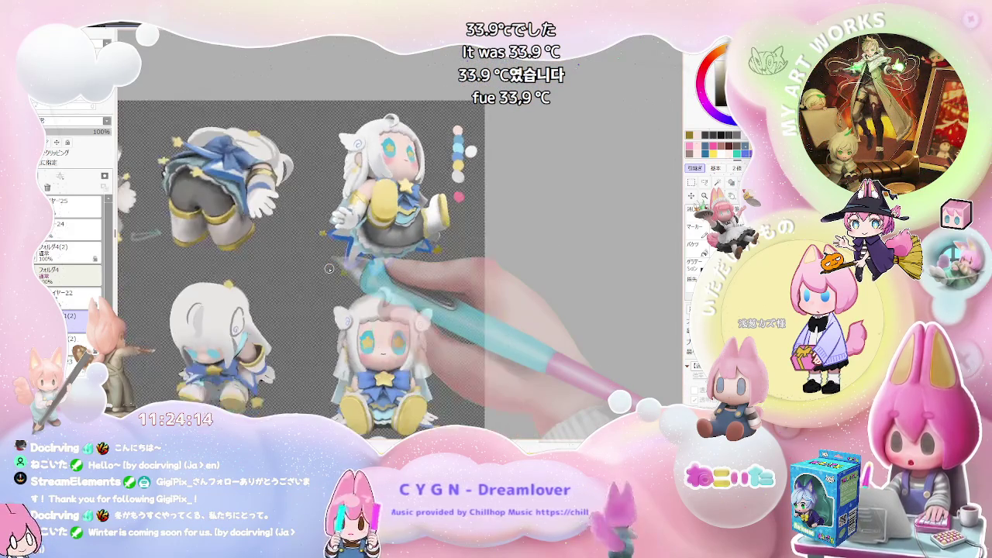
pyautogui.scroll(-2, 329, 268)
pyautogui.scroll(-1, 329, 269)
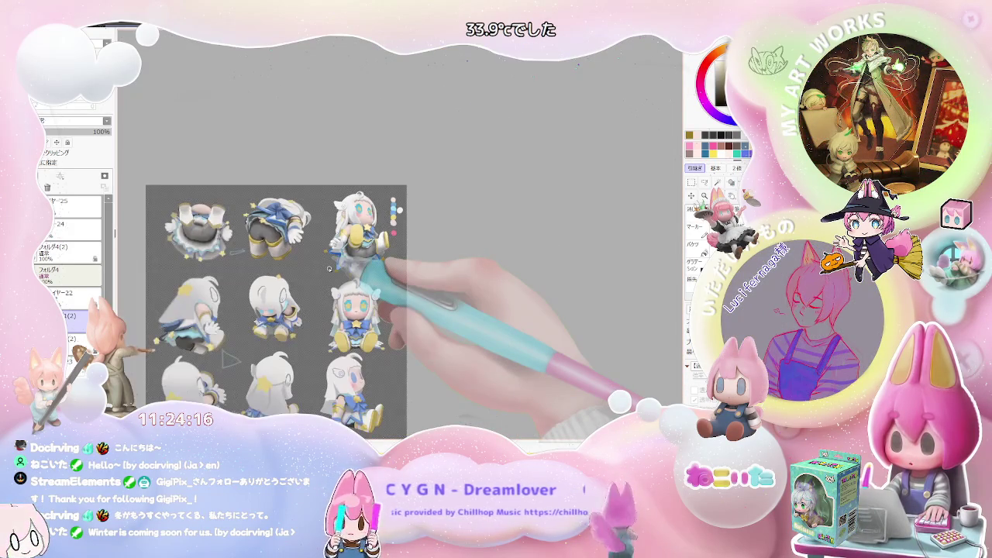
pyautogui.scroll(1, 329, 269)
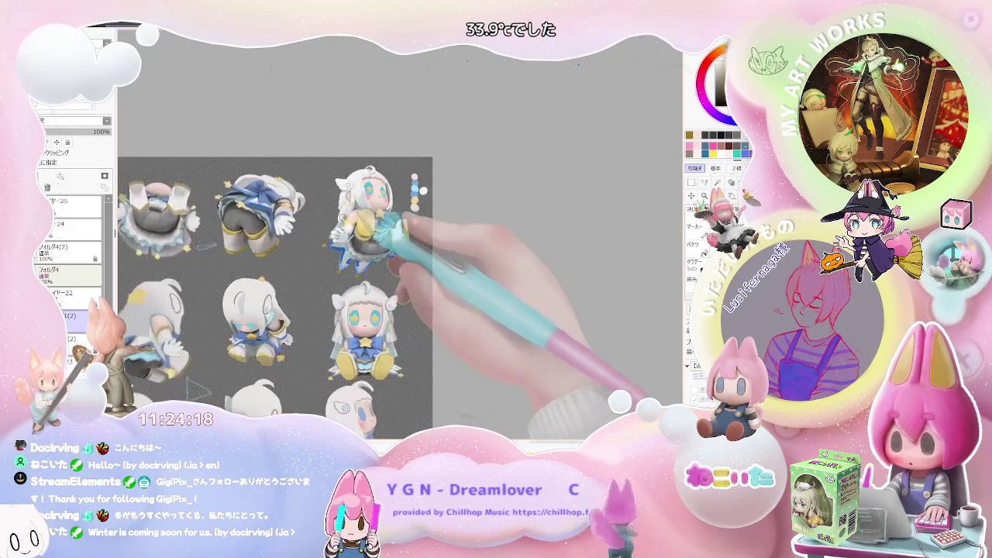
pyautogui.scroll(1, 328, 276)
pyautogui.scroll(1, 322, 287)
pyautogui.press('Delete')
pyautogui.press('Delete')
pyautogui.scroll(2, 311, 309)
pyautogui.scroll(1, 313, 341)
pyautogui.scroll(1, 315, 387)
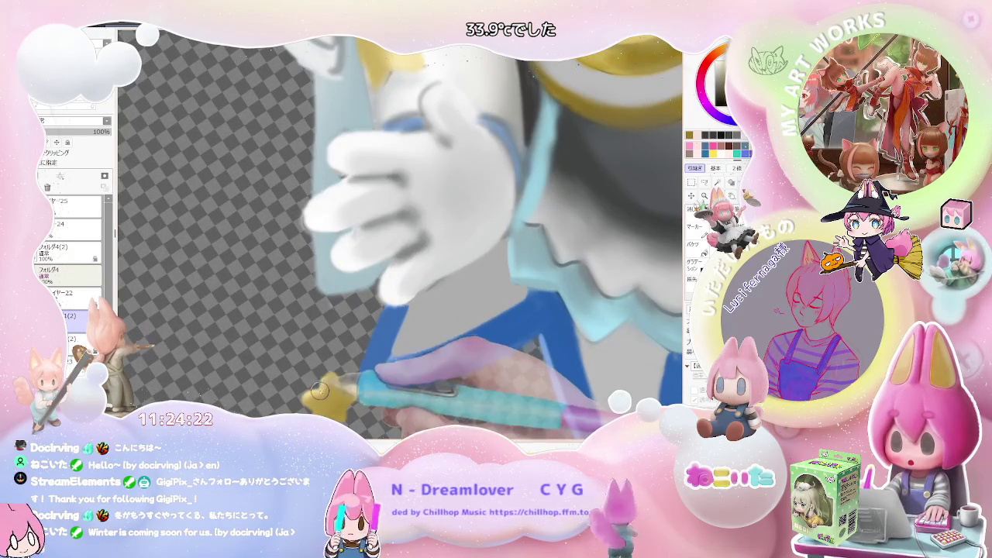
pyautogui.scroll(-3, 341, 385)
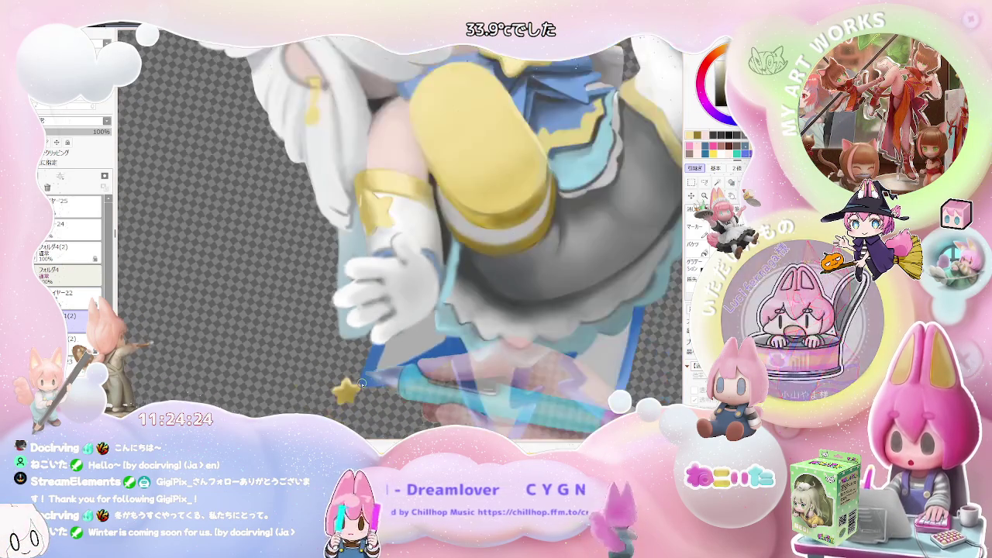
pyautogui.scroll(-1, 361, 382)
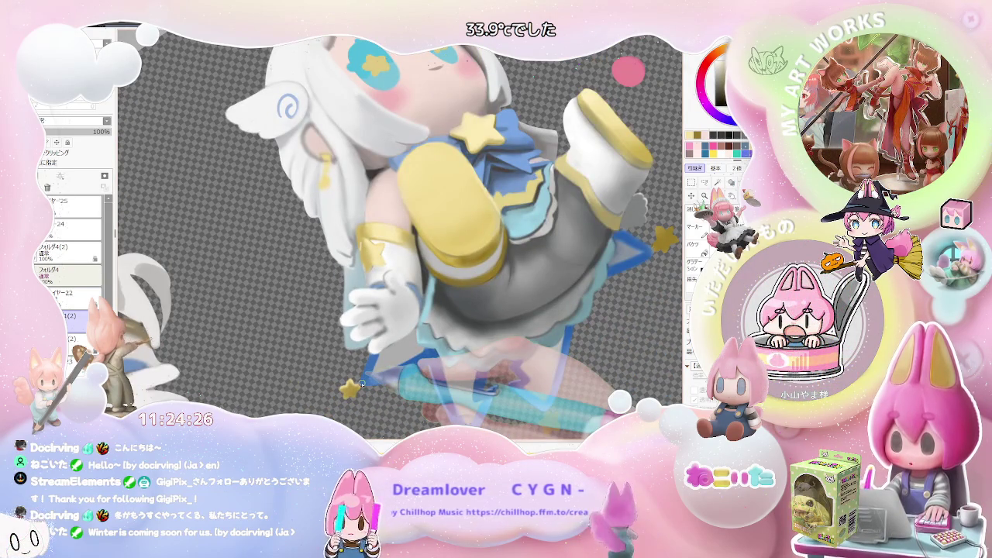
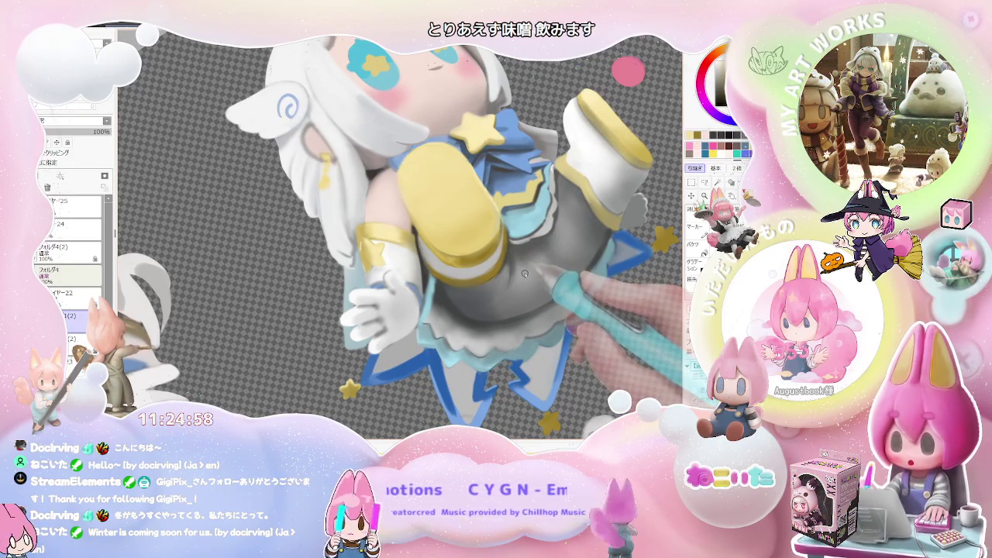
# Rotate the canvas to angle the star-skirt figure's torso and boot for shading.
pyautogui.moveTo(524, 274); pyautogui.dragTo(484, 319)
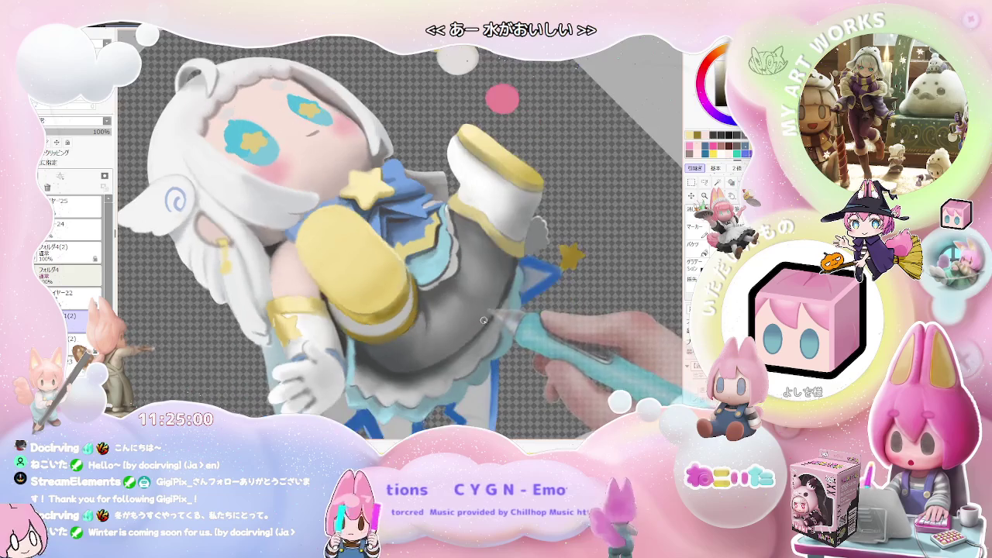
pyautogui.scroll(5, 484, 296)
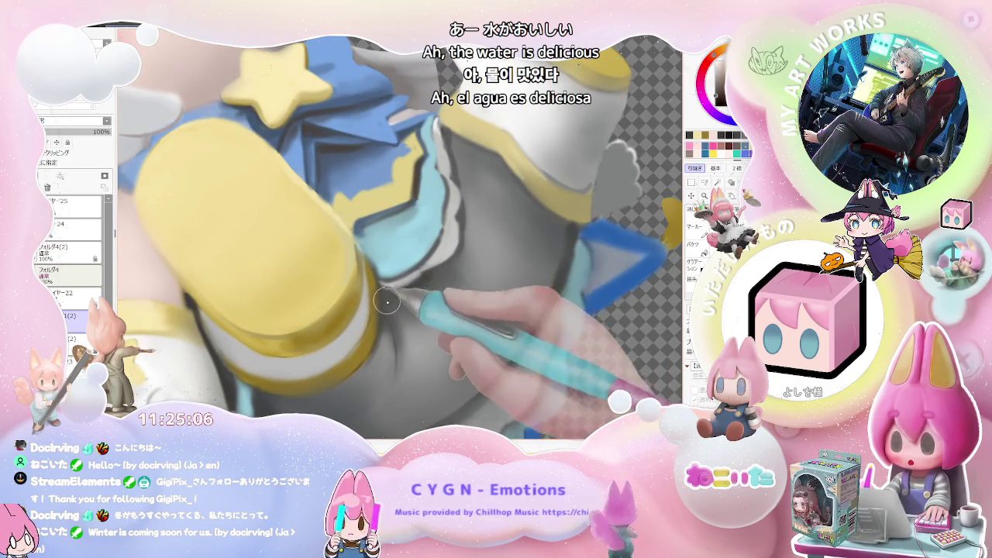
pyautogui.scroll(-5, 465, 255)
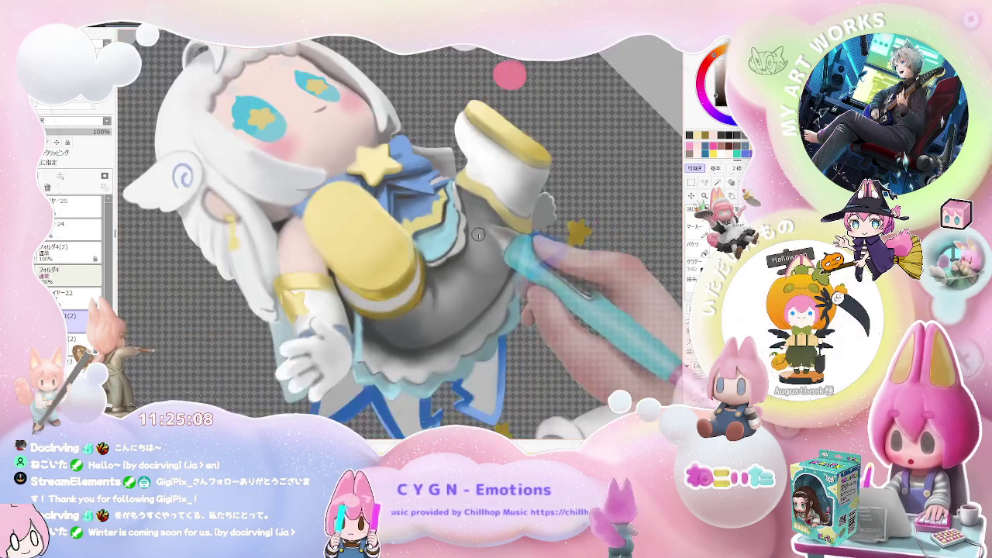
pyautogui.moveTo(490, 233); pyautogui.dragTo(465, 271)
pyautogui.scroll(5, 432, 316)
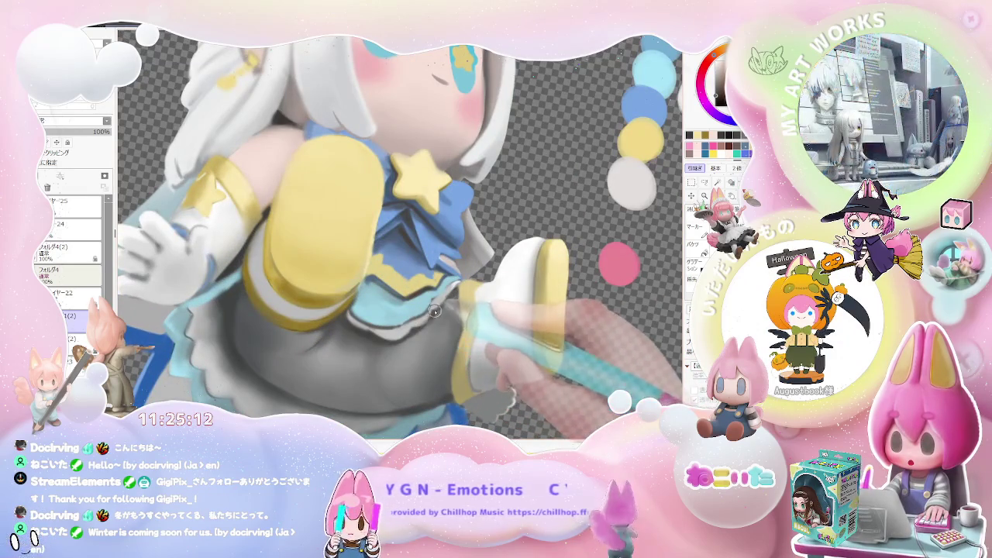
pyautogui.scroll(-3, 438, 308)
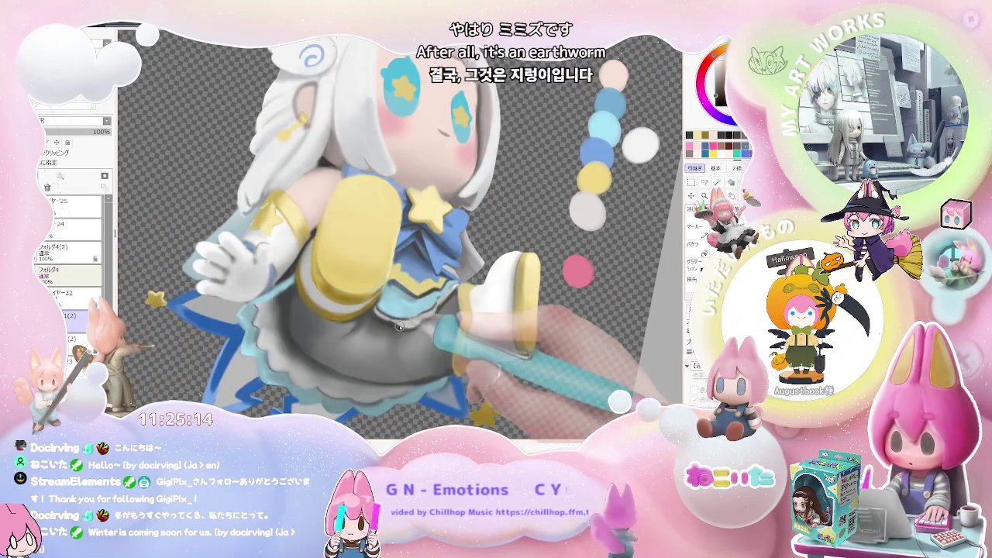
# Shade the grey skirt and white-and-yellow boot, zooming in and out to check.
pyautogui.moveTo(465, 310); pyautogui.dragTo(496, 310)
pyautogui.scroll(-2, 509, 312)
pyautogui.scroll(-2, 508, 312)
pyautogui.scroll(-2, 510, 309)
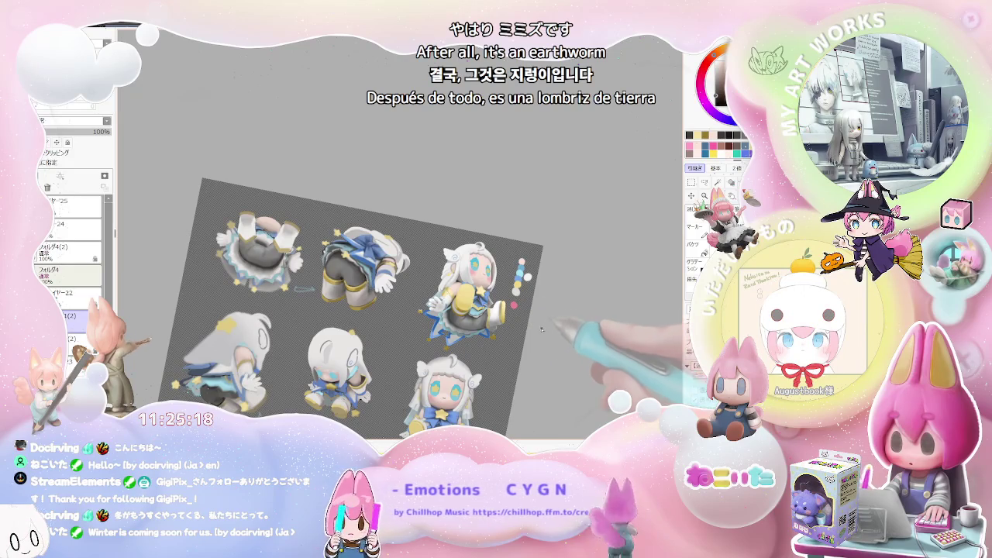
pyautogui.scroll(2, 535, 324)
pyautogui.scroll(2, 465, 287)
pyautogui.scroll(1, 439, 273)
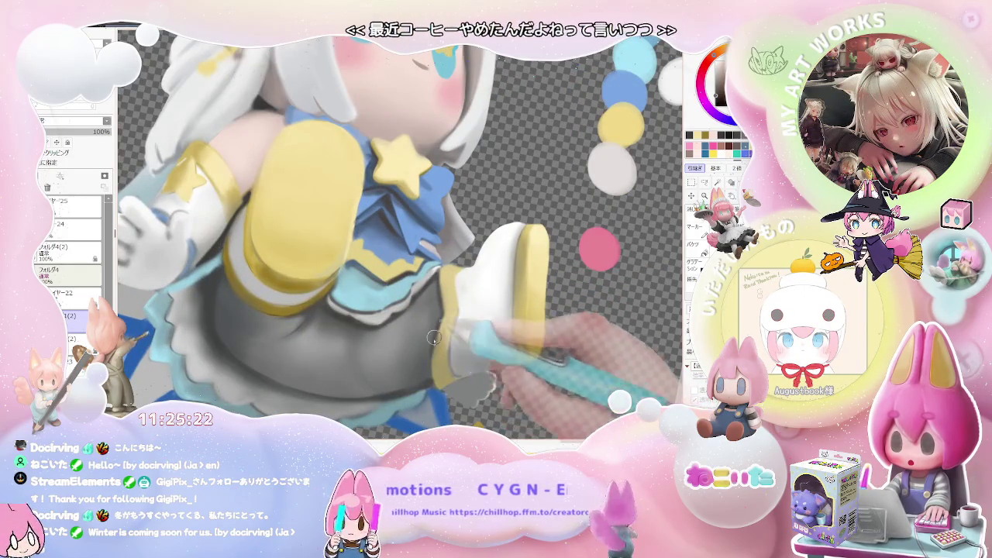
pyautogui.scroll(-2, 438, 326)
pyautogui.scroll(-1, 516, 328)
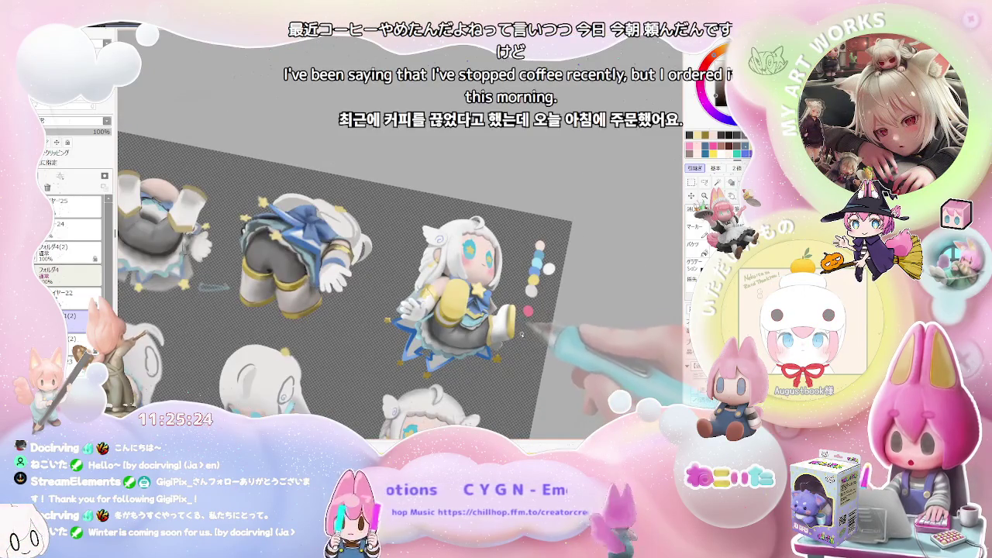
pyautogui.scroll(1, 521, 335)
pyautogui.scroll(1, 480, 345)
pyautogui.scroll(2, 448, 353)
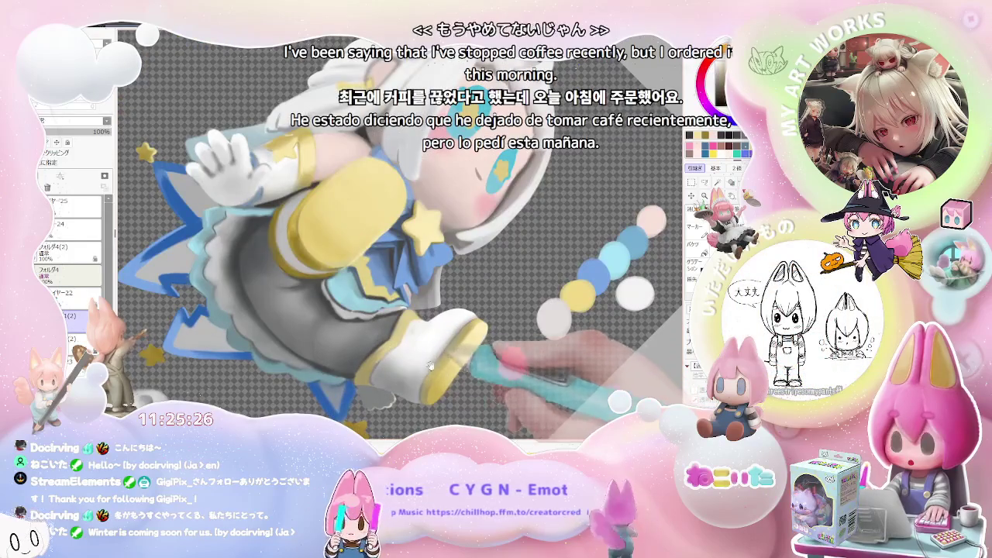
pyautogui.scroll(2, 411, 320)
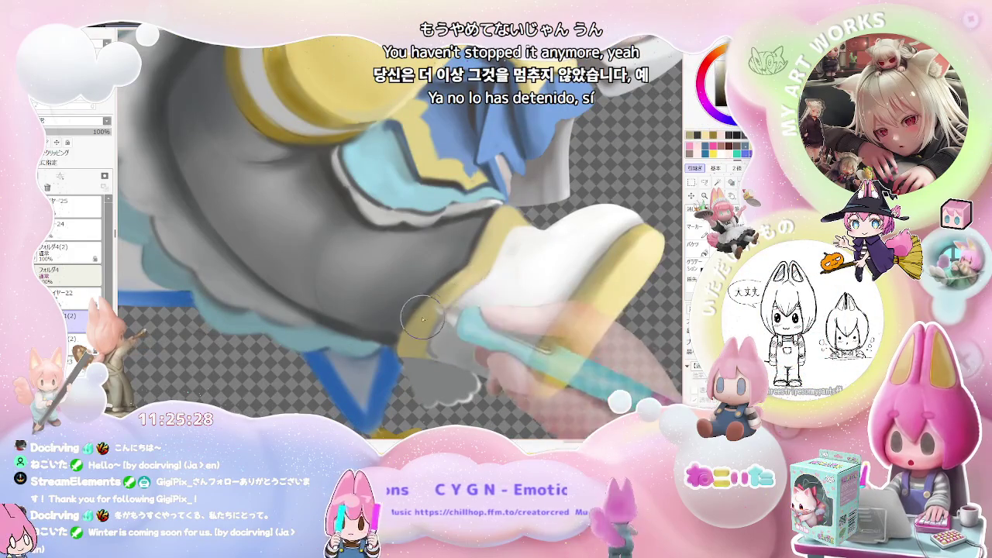
pyautogui.scroll(-1, 450, 318)
pyautogui.scroll(-1, 496, 311)
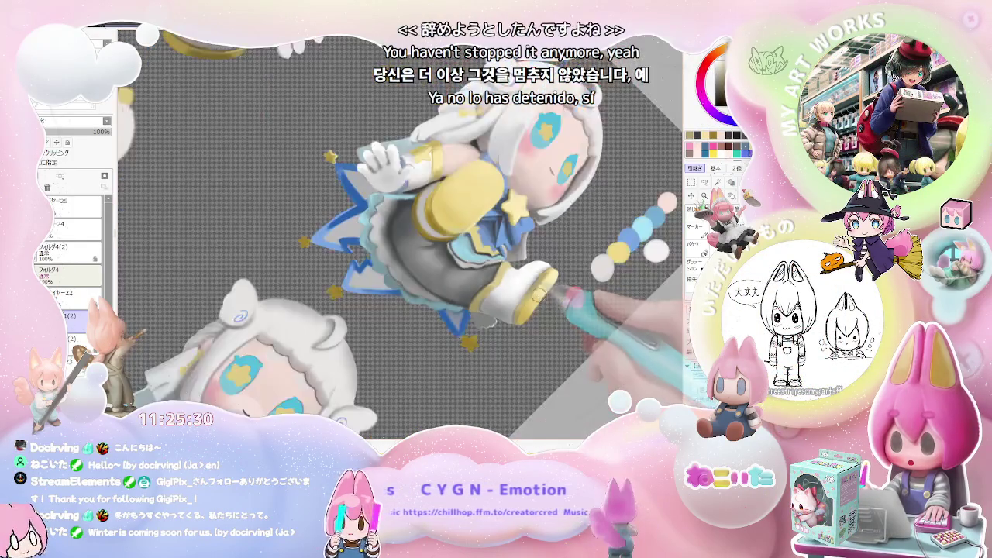
pyautogui.scroll(-1, 543, 307)
pyautogui.scroll(1, 527, 304)
pyautogui.scroll(1, 480, 296)
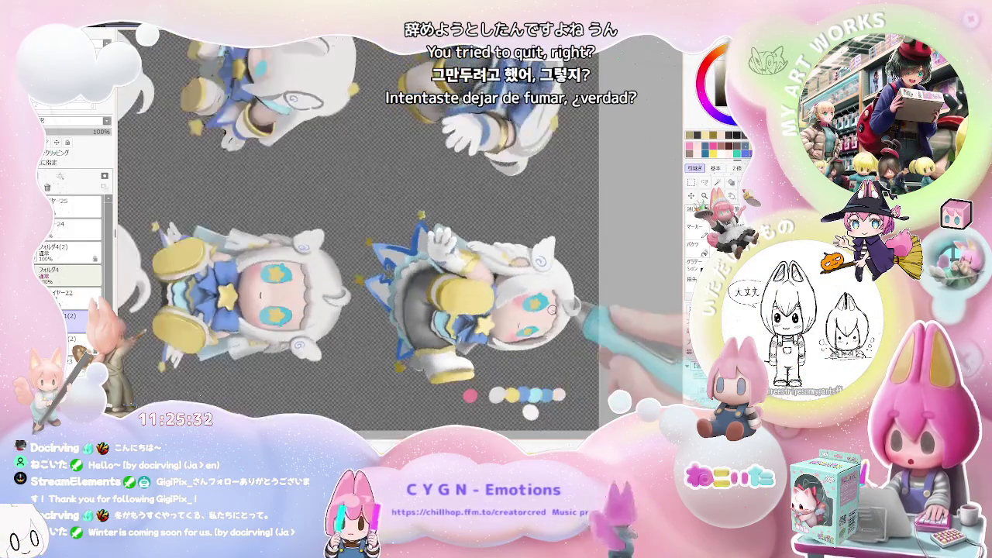
pyautogui.scroll(1, 435, 288)
pyautogui.scroll(1, 447, 297)
pyautogui.scroll(1, 458, 304)
pyautogui.scroll(1, 468, 312)
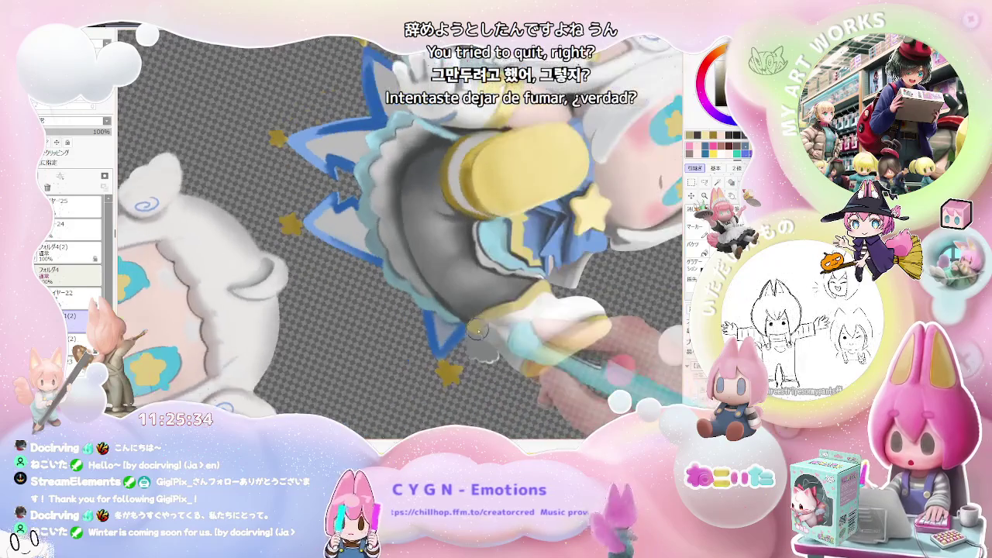
pyautogui.scroll(1, 478, 320)
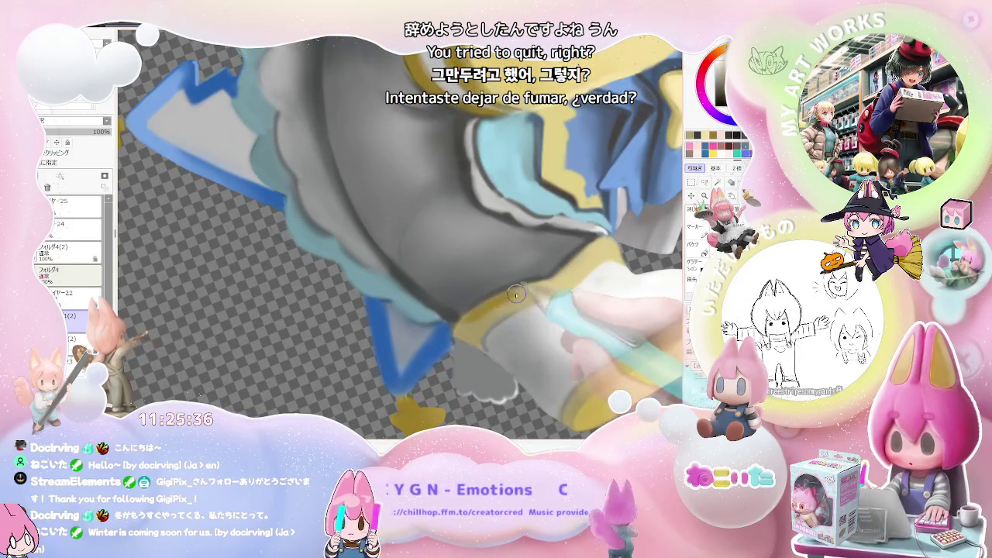
pyautogui.scroll(-1, 528, 300)
pyautogui.scroll(-1, 542, 297)
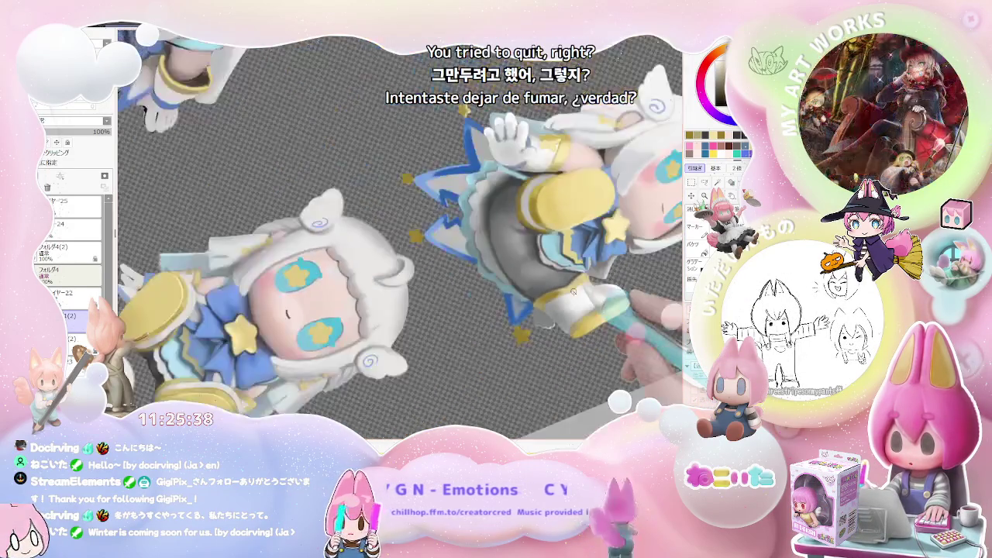
pyautogui.scroll(-1, 558, 296)
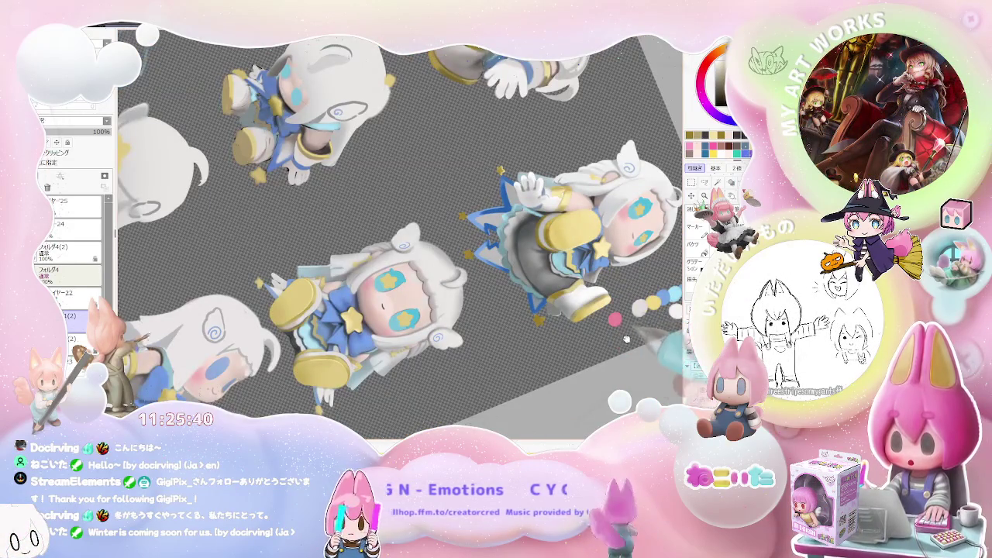
# Blend the grey shading where the skirt's frilled hem meets the white boot, zoomed in close.
pyautogui.scroll(1, 589, 321)
pyautogui.scroll(1, 543, 306)
pyautogui.scroll(2, 450, 269)
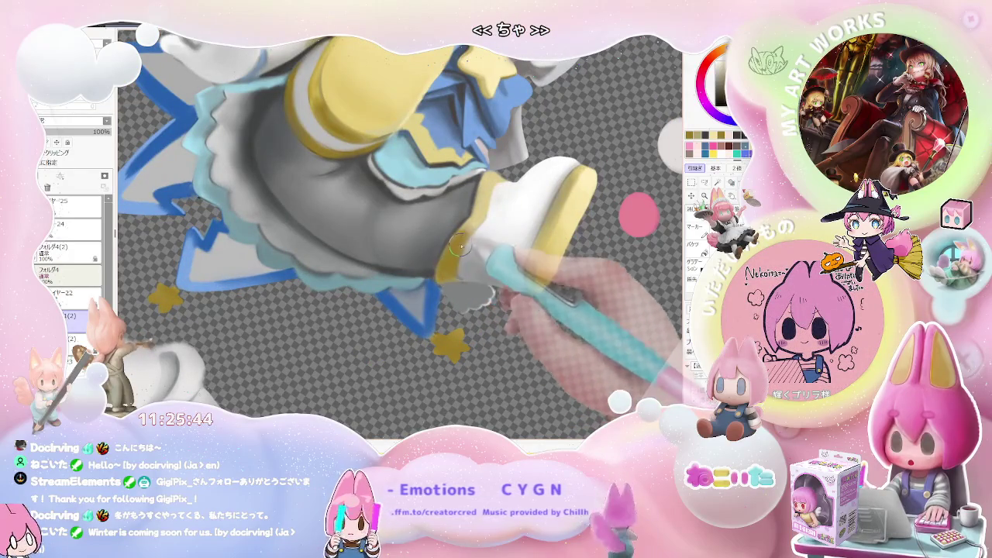
pyautogui.scroll(-1, 469, 234)
pyautogui.scroll(-2, 558, 230)
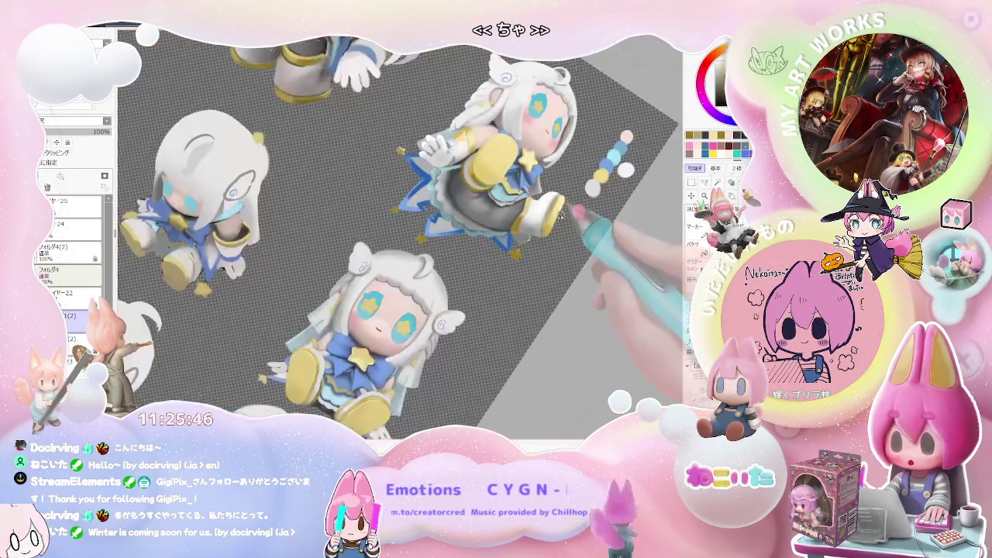
pyautogui.scroll(1, 566, 228)
pyautogui.scroll(1, 503, 287)
pyautogui.scroll(1, 434, 337)
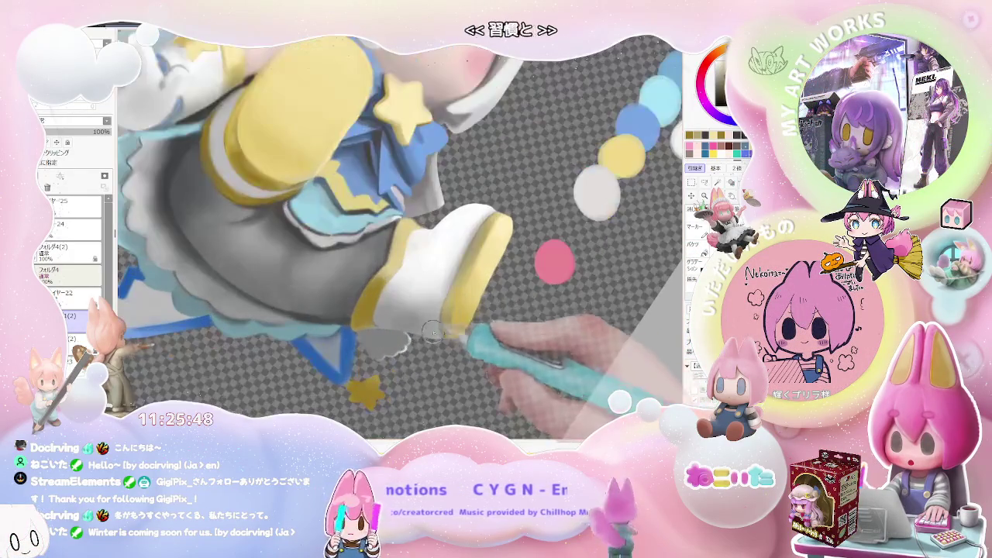
pyautogui.scroll(1, 448, 327)
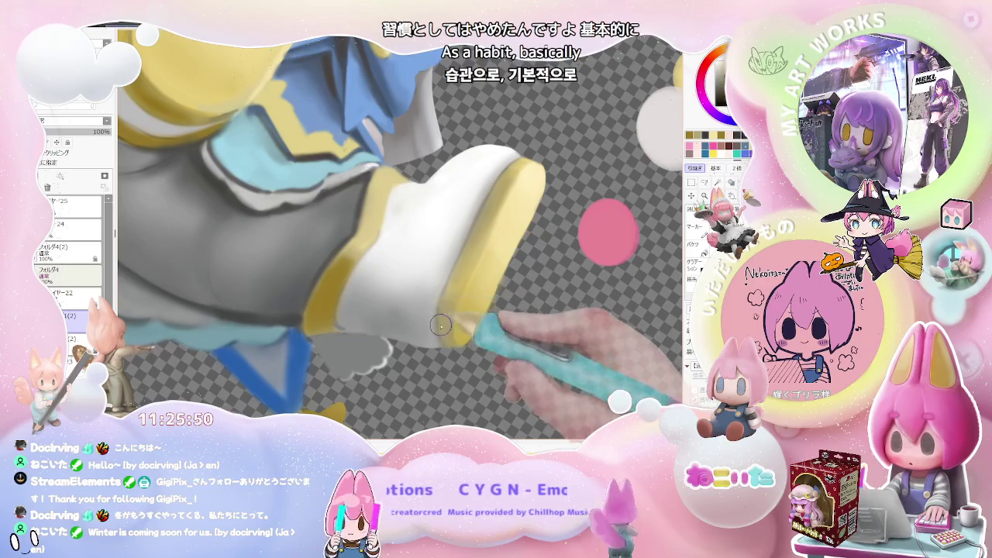
pyautogui.scroll(-1, 454, 299)
pyautogui.scroll(-1, 465, 303)
pyautogui.scroll(-1, 504, 304)
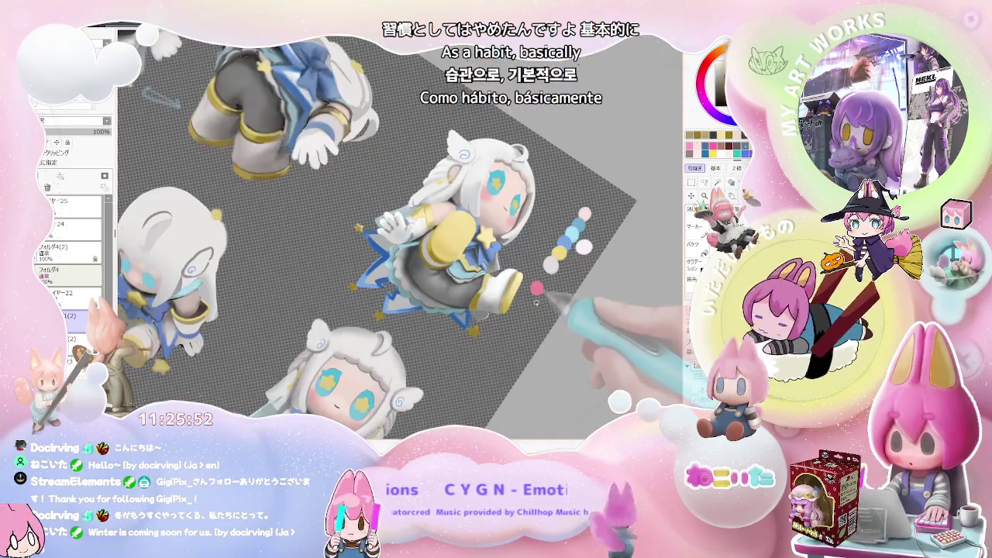
pyautogui.scroll(-1, 535, 304)
pyautogui.scroll(3, 422, 262)
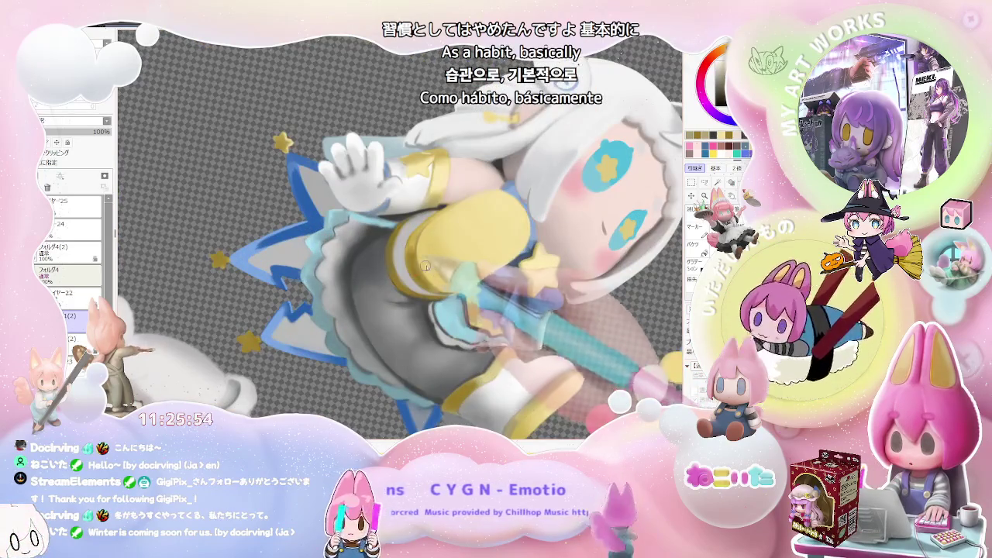
pyautogui.scroll(1, 422, 279)
pyautogui.scroll(1, 441, 341)
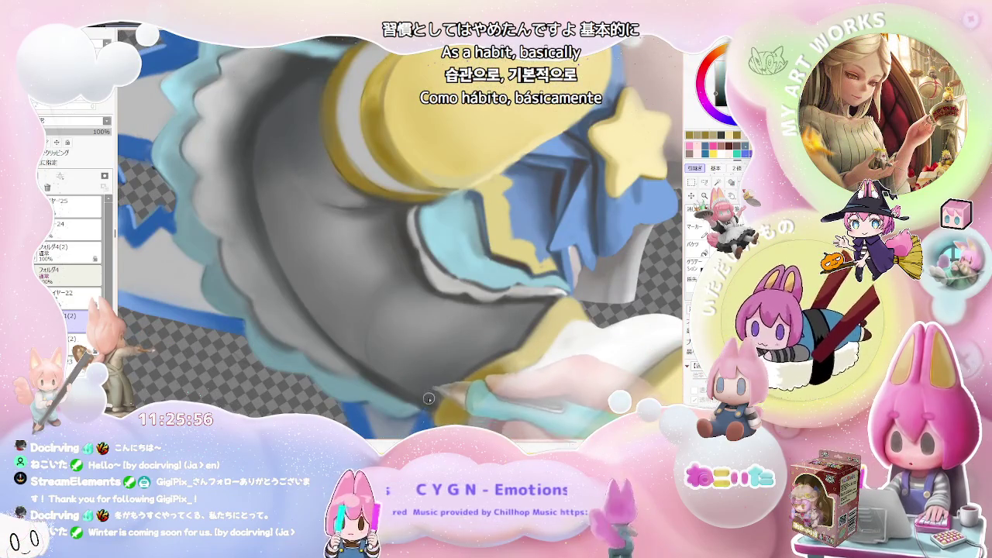
pyautogui.scroll(-1, 456, 408)
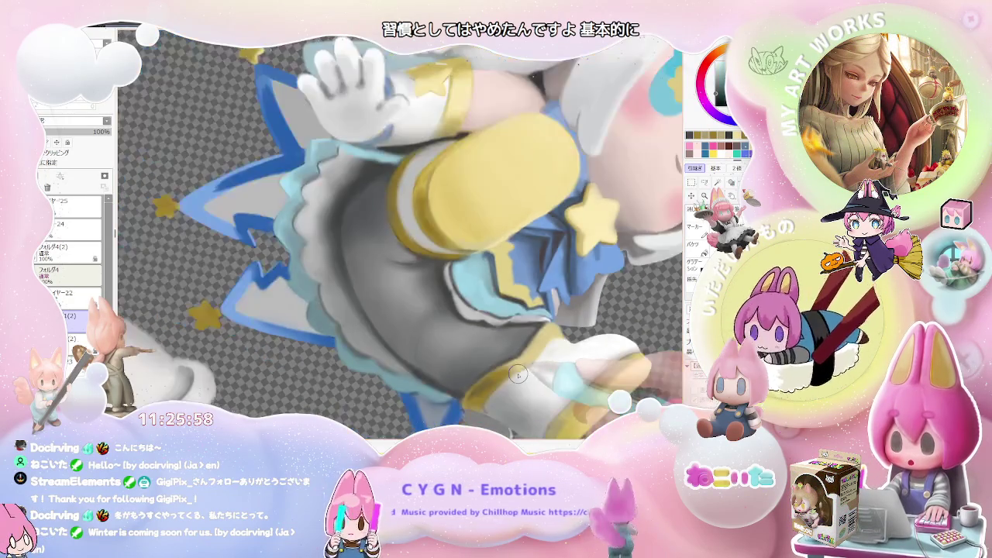
pyautogui.scroll(-1, 517, 374)
pyautogui.scroll(1, 542, 364)
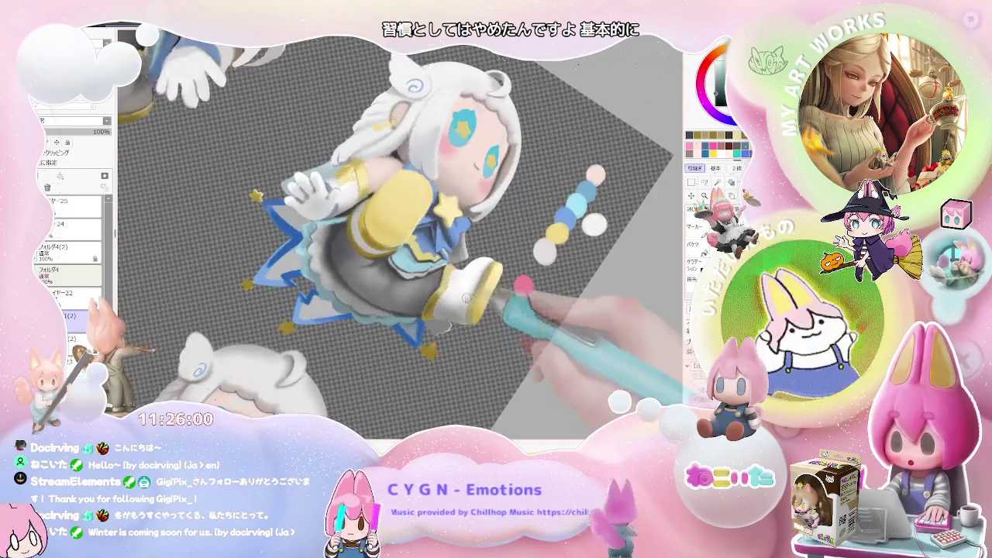
pyautogui.scroll(1, 496, 326)
pyautogui.scroll(1, 431, 281)
# Enlarge the brush and keep smoothing the boot's grey shading.
pyautogui.press(']')
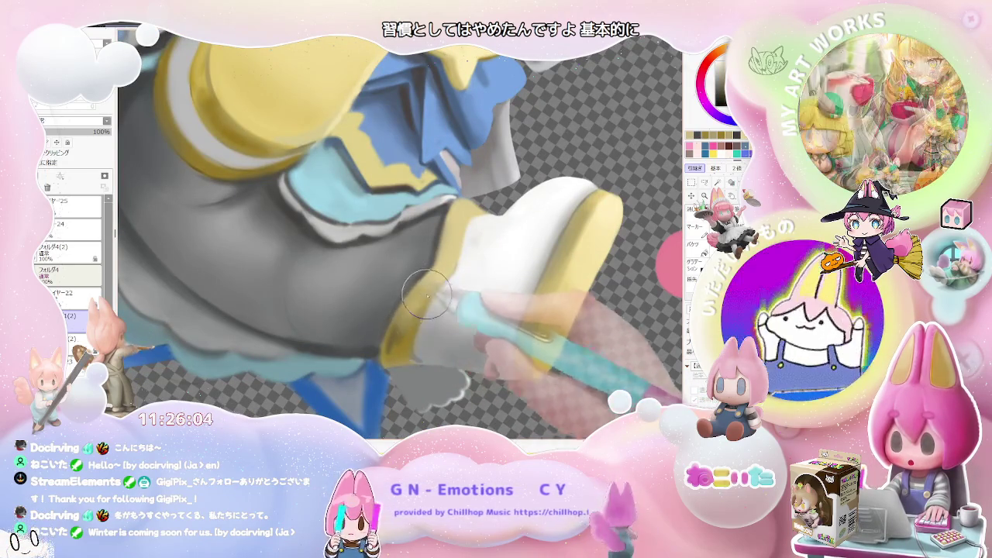
pyautogui.scroll(-1, 415, 316)
pyautogui.scroll(-1, 427, 319)
pyautogui.scroll(1, 431, 320)
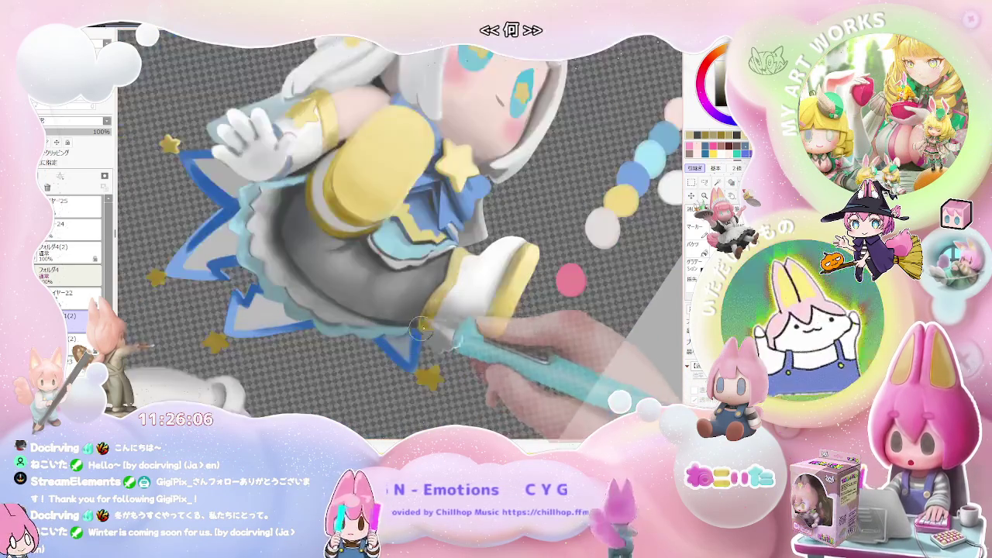
pyautogui.scroll(1, 428, 317)
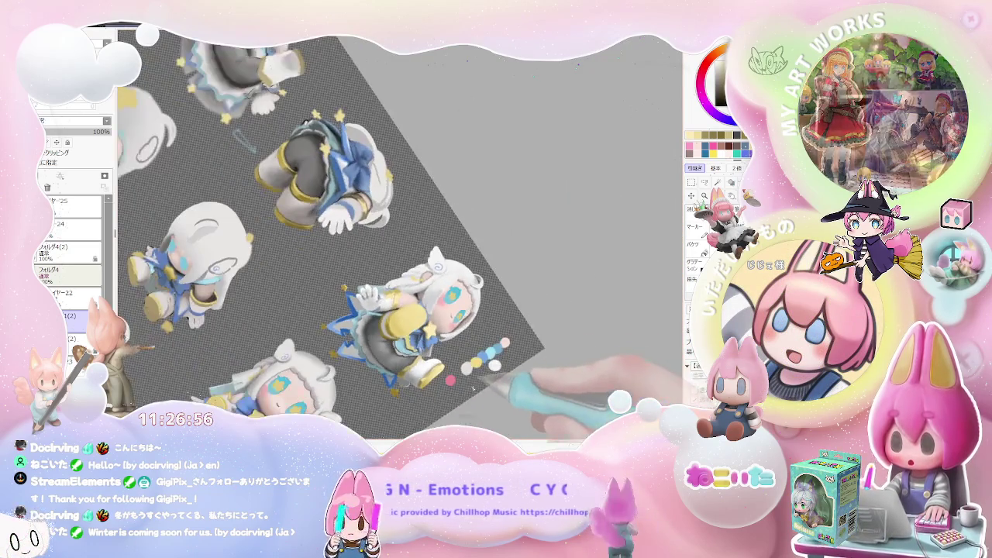
# Shrink the brush to size 24 (density 55) and shade the yellow sleeve and white glove.
pyautogui.press('[')
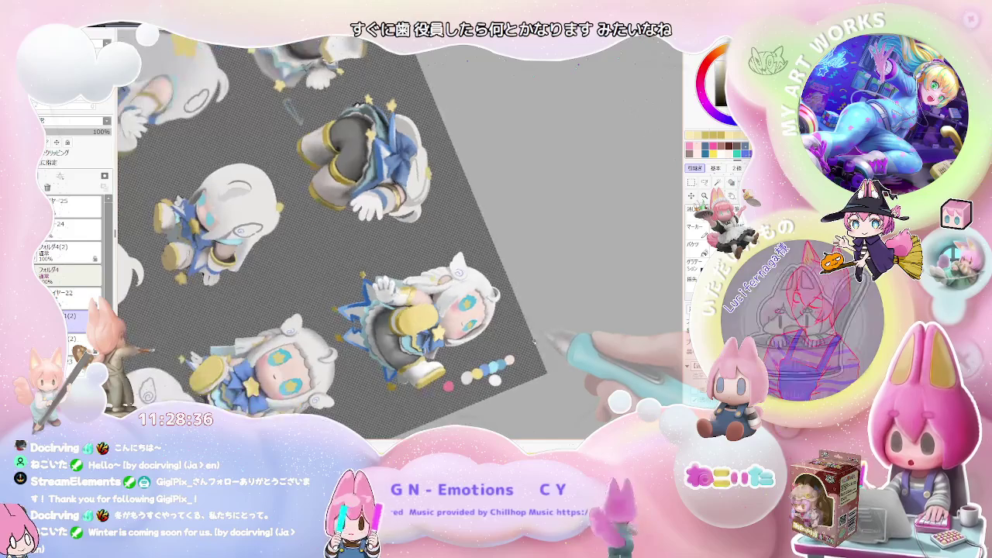
pyautogui.scroll(5, 465, 341)
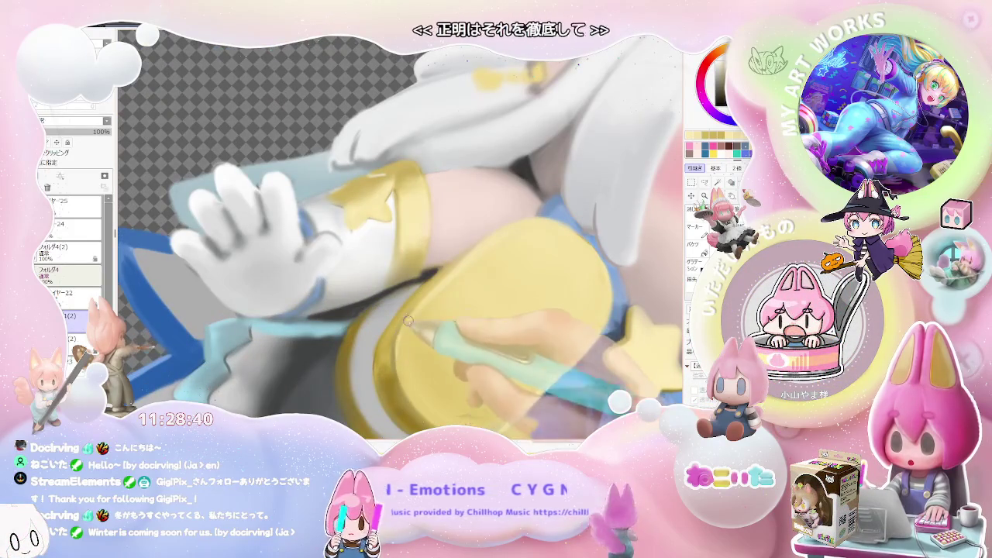
pyautogui.scroll(-5, 606, 288)
pyautogui.scroll(-5, 605, 288)
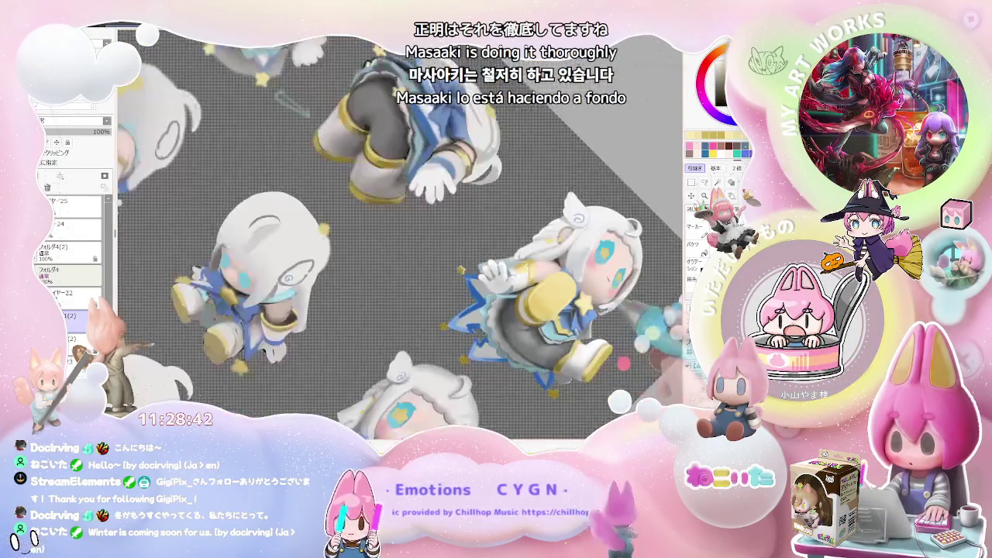
pyautogui.scroll(3, 549, 328)
pyautogui.scroll(-2, 551, 328)
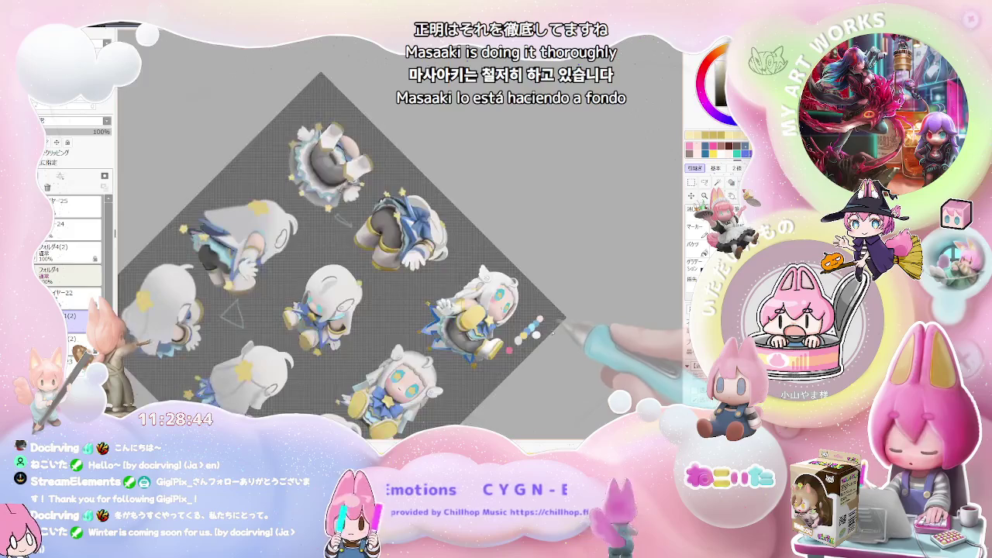
pyautogui.scroll(3, 564, 328)
pyautogui.scroll(3, 542, 318)
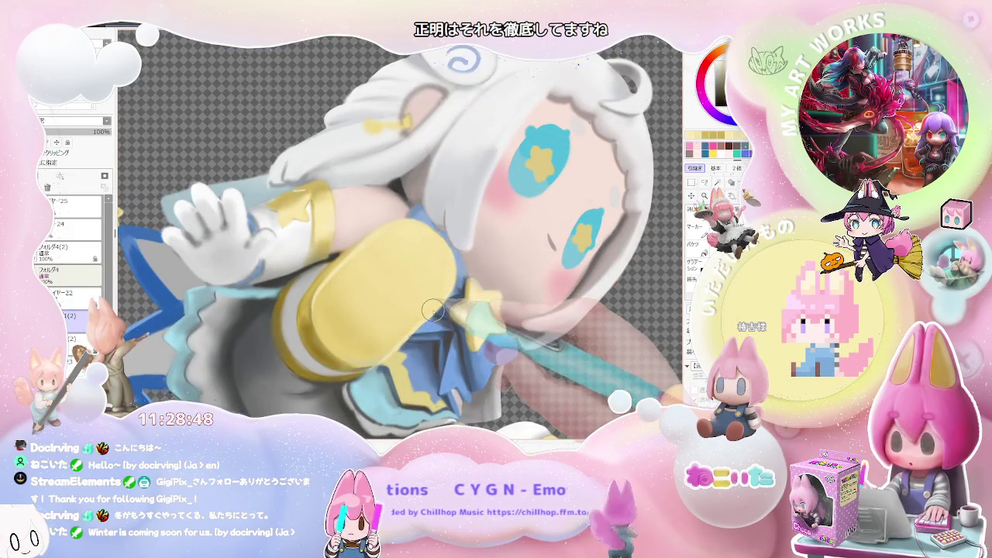
pyautogui.scroll(-1, 537, 301)
pyautogui.scroll(-2, 536, 300)
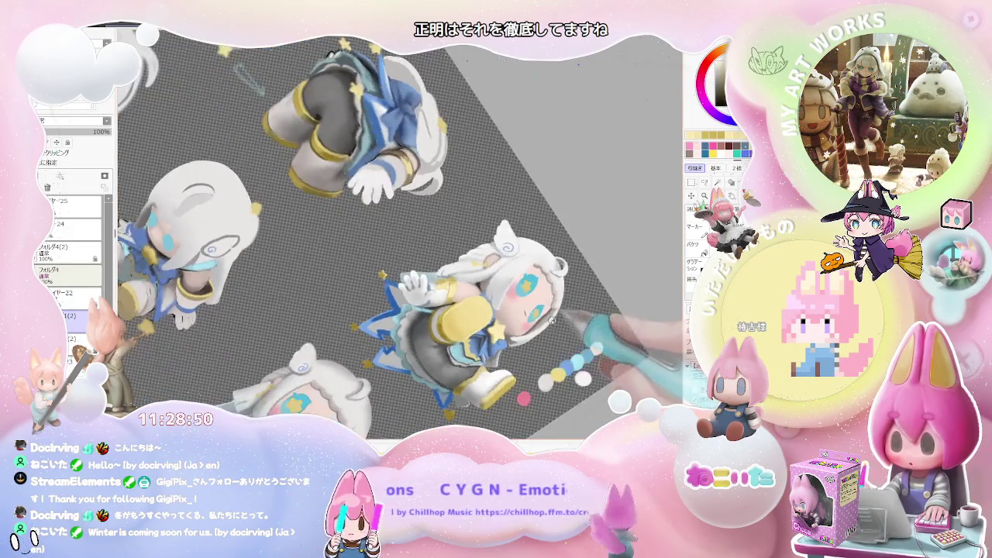
pyautogui.scroll(1, 502, 336)
pyautogui.scroll(2, 475, 348)
pyautogui.scroll(2, 434, 333)
pyautogui.scroll(1, 396, 318)
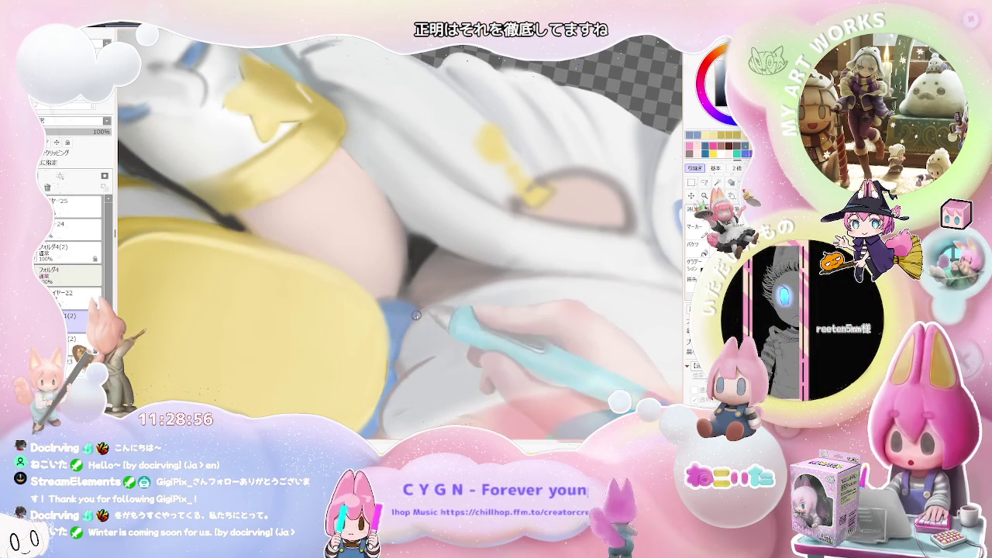
pyautogui.scroll(-1, 401, 341)
pyautogui.scroll(-2, 442, 338)
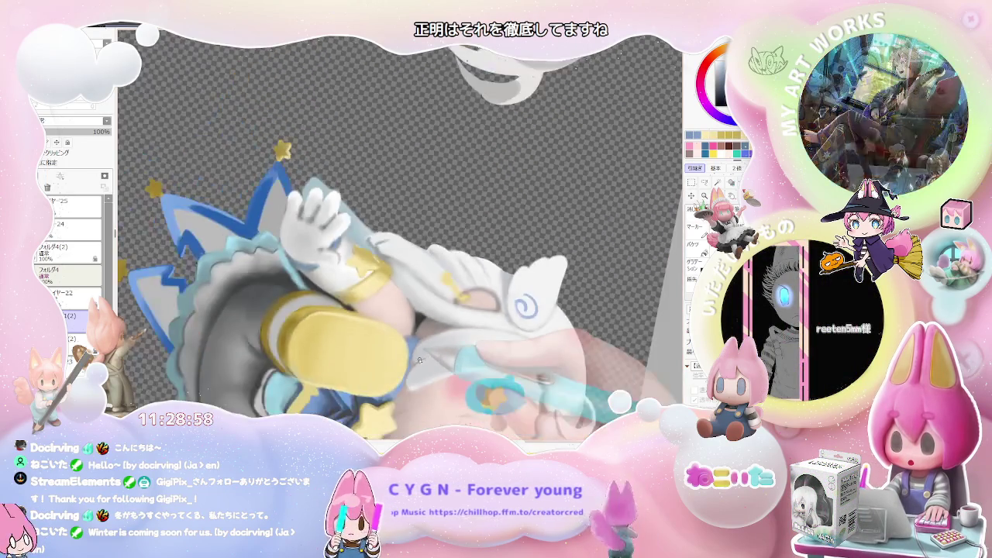
pyautogui.scroll(-2, 487, 335)
pyautogui.scroll(2, 488, 335)
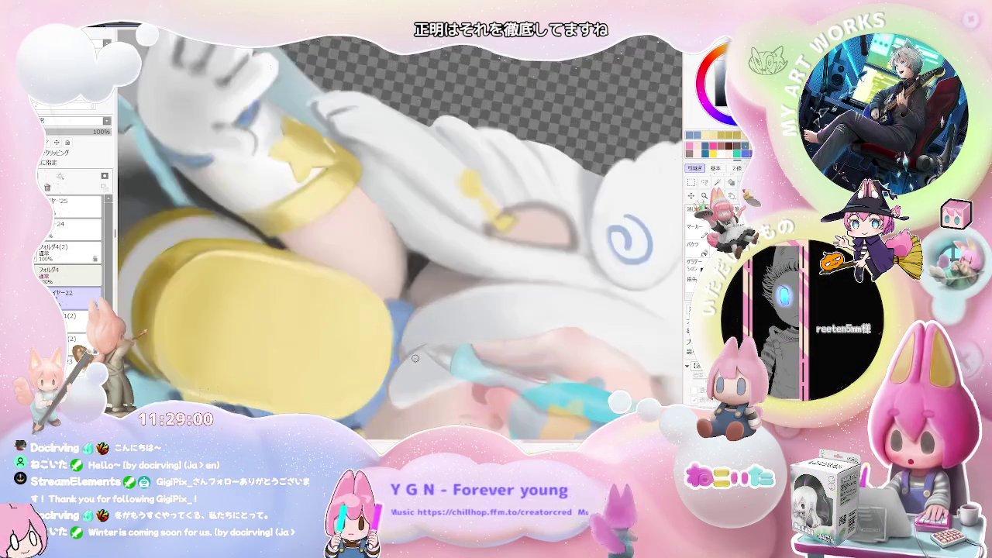
pyautogui.scroll(2, 405, 352)
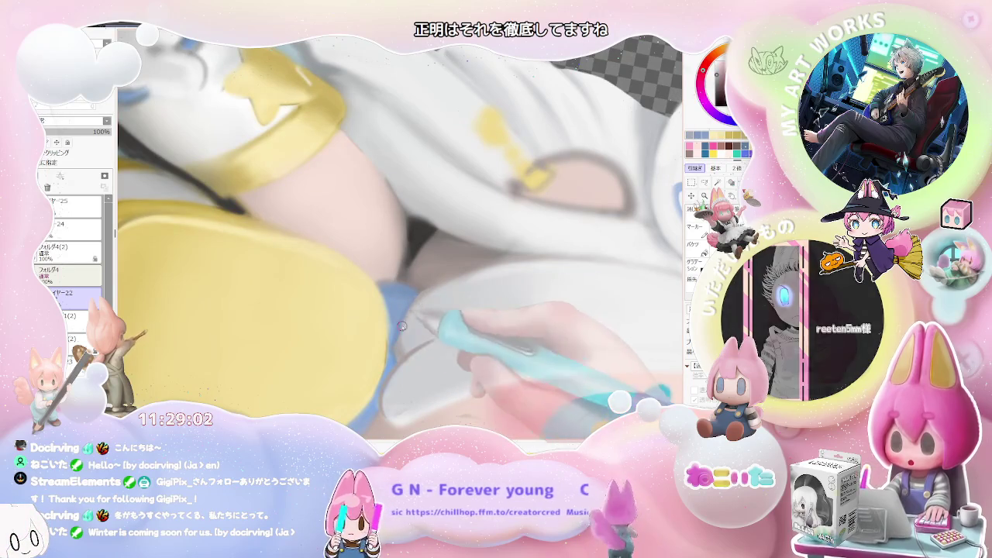
pyautogui.scroll(-1, 476, 273)
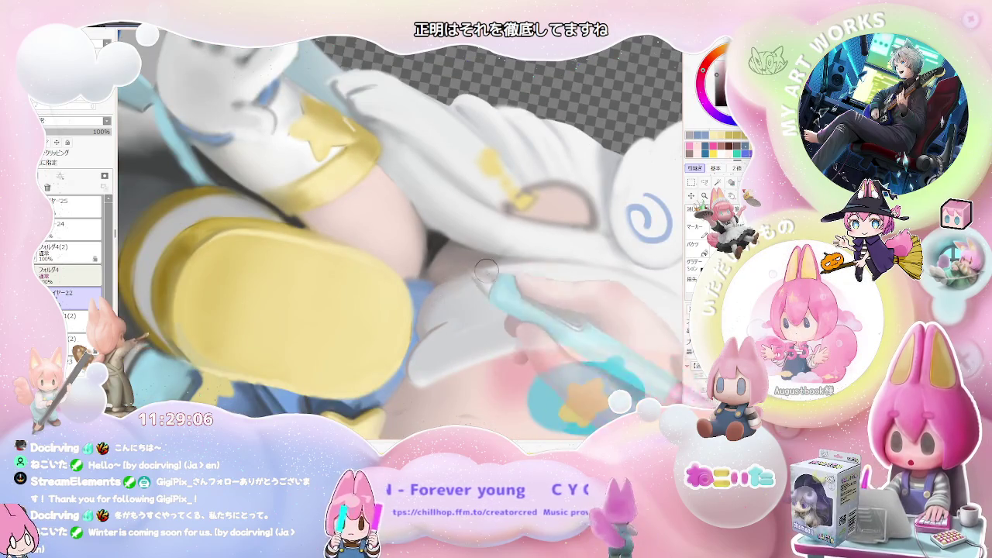
pyautogui.scroll(-3, 429, 313)
pyautogui.scroll(-3, 542, 310)
pyautogui.scroll(-1, 609, 304)
pyautogui.scroll(2, 610, 303)
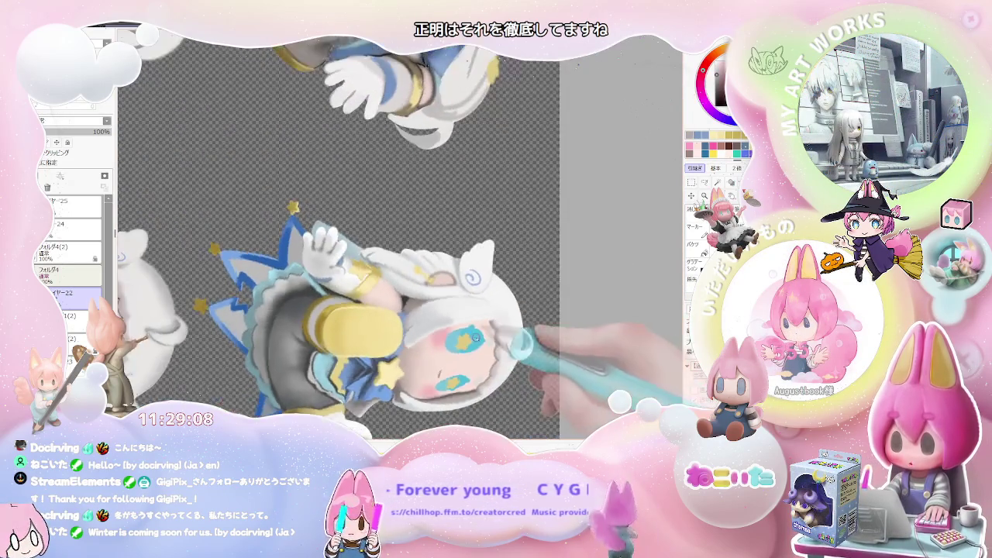
pyautogui.scroll(2, 542, 302)
pyautogui.scroll(2, 479, 296)
pyautogui.scroll(2, 419, 341)
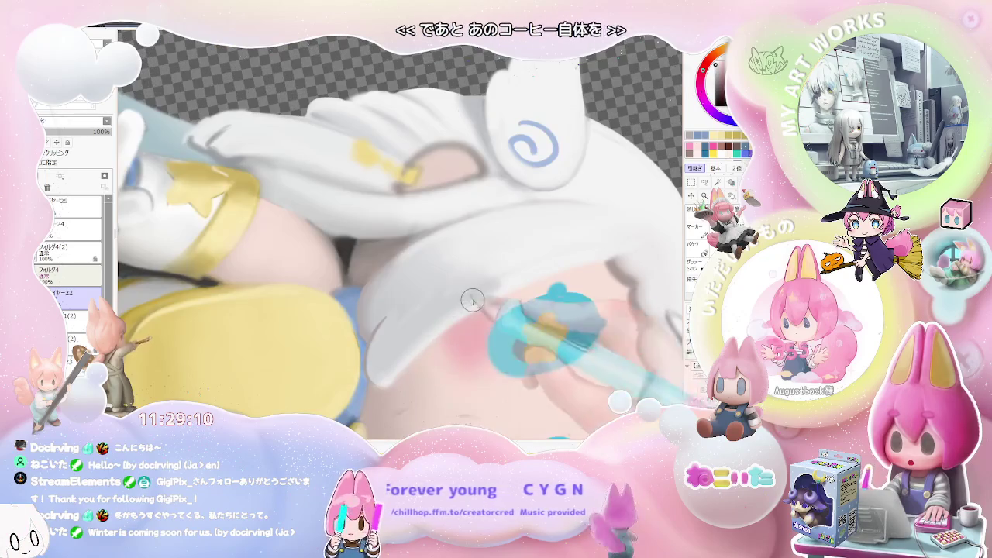
pyautogui.scroll(-1, 471, 304)
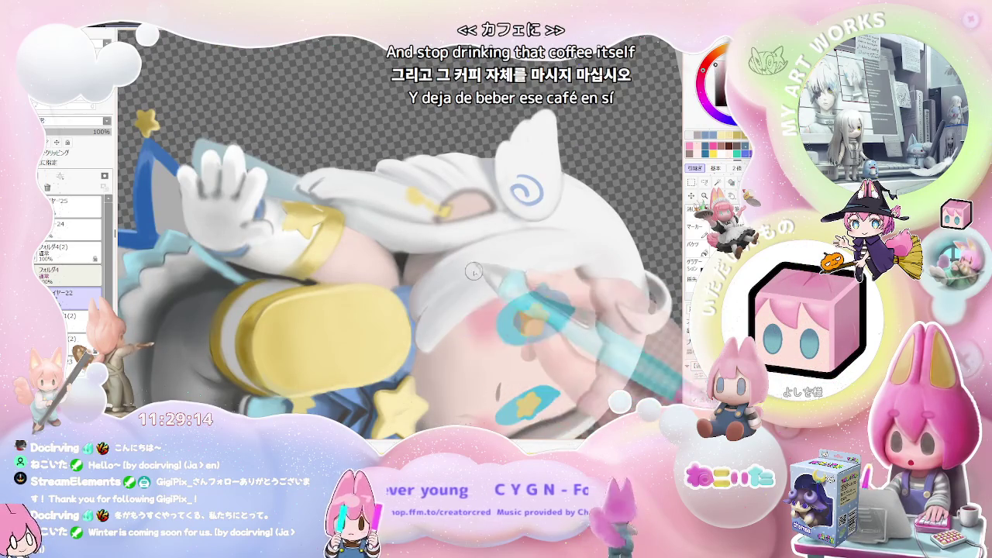
pyautogui.scroll(-3, 606, 290)
pyautogui.scroll(-1, 605, 291)
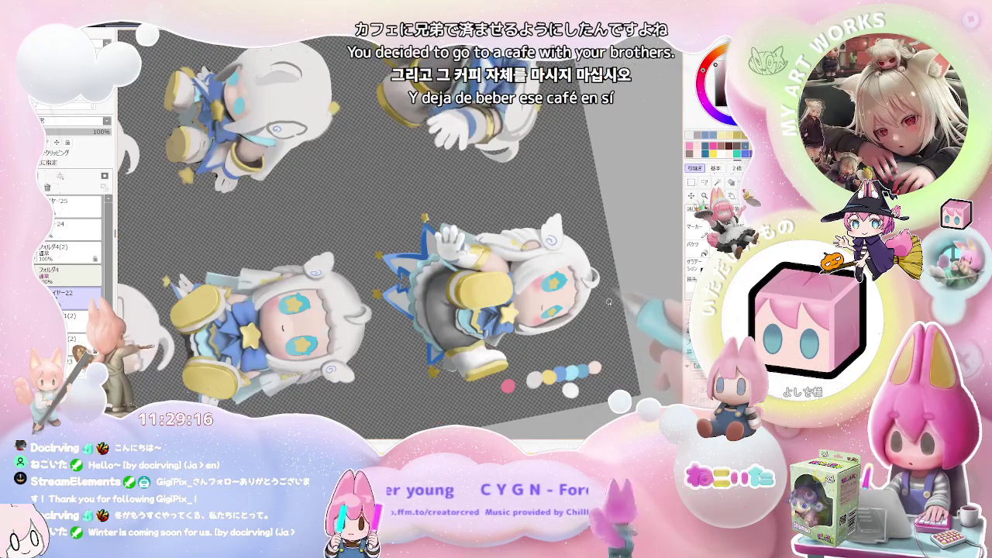
pyautogui.scroll(1, 542, 294)
pyautogui.scroll(2, 480, 297)
pyautogui.scroll(1, 434, 298)
pyautogui.scroll(2, 419, 298)
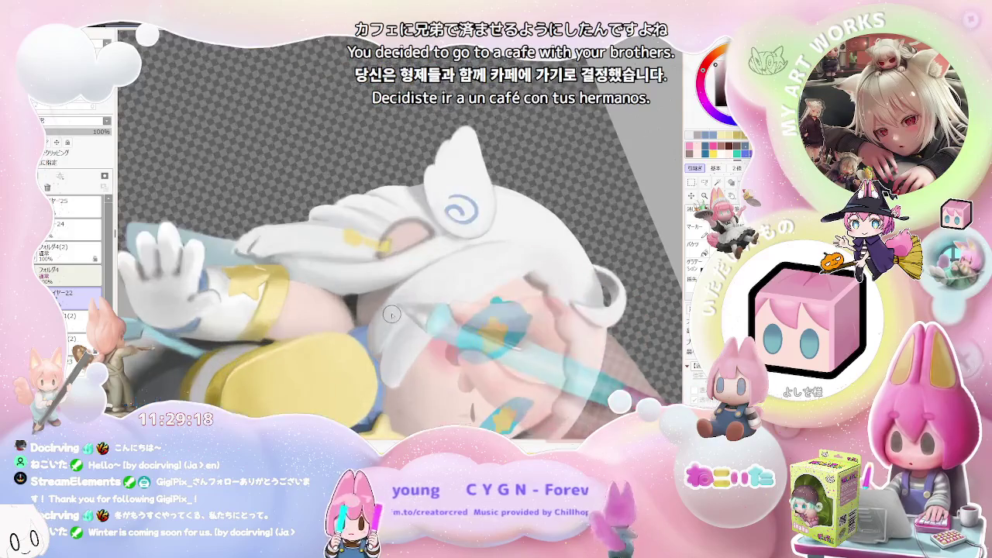
pyautogui.scroll(-2, 381, 306)
pyautogui.scroll(-2, 555, 285)
pyautogui.scroll(-1, 561, 289)
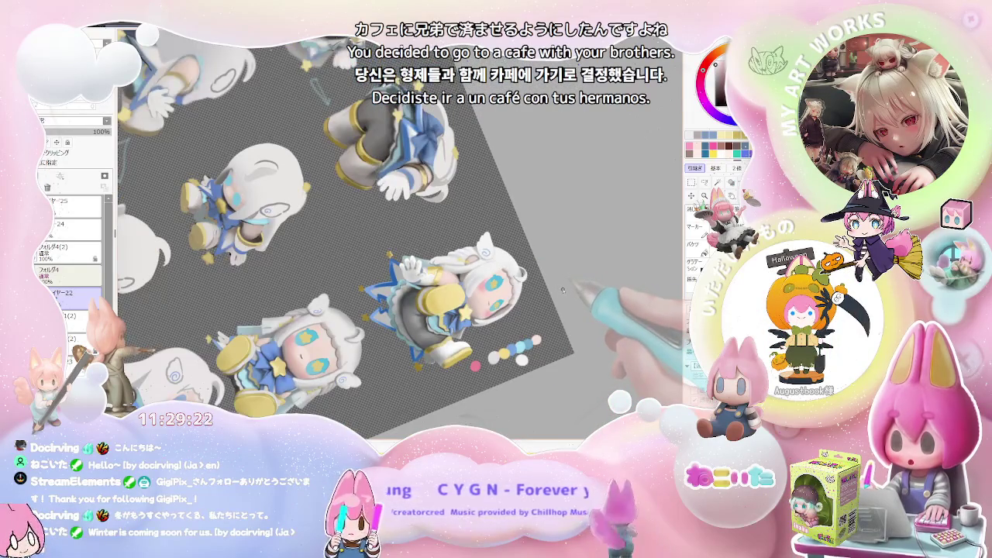
pyautogui.scroll(-1, 566, 289)
pyautogui.scroll(-2, 570, 288)
pyautogui.scroll(1, 572, 288)
pyautogui.scroll(1, 543, 310)
pyautogui.scroll(1, 451, 335)
pyautogui.scroll(2, 450, 335)
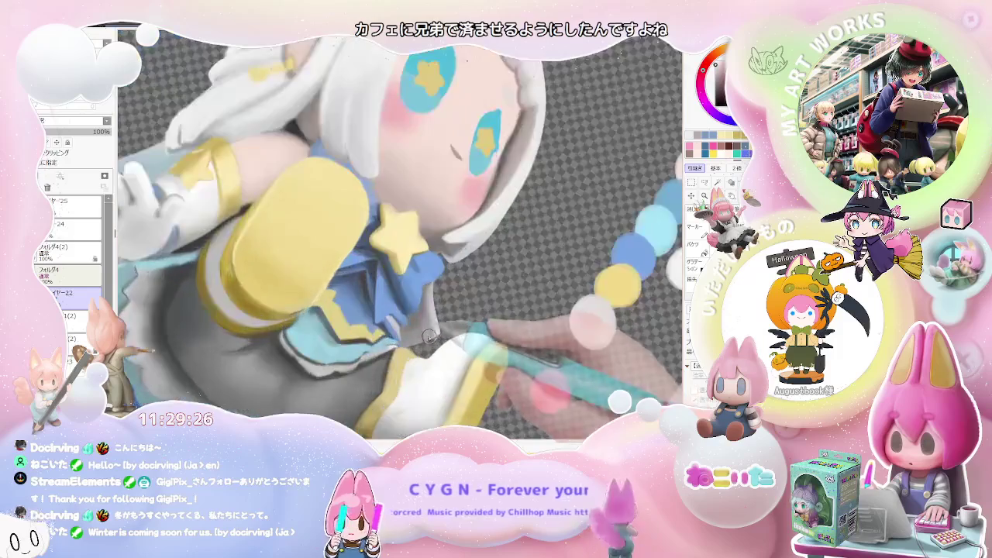
pyautogui.scroll(1, 418, 317)
pyautogui.scroll(1, 387, 298)
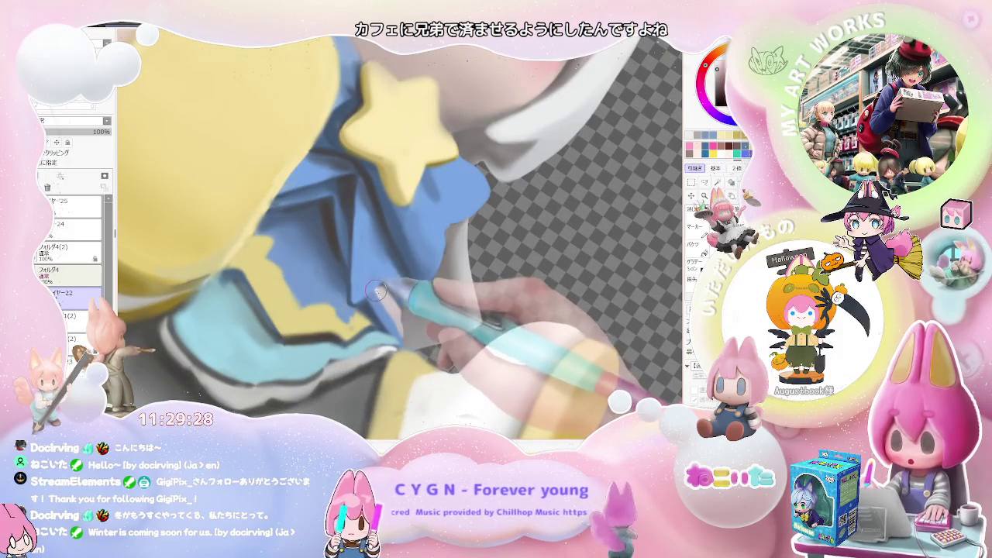
pyautogui.scroll(-1, 408, 309)
pyautogui.scroll(-2, 408, 309)
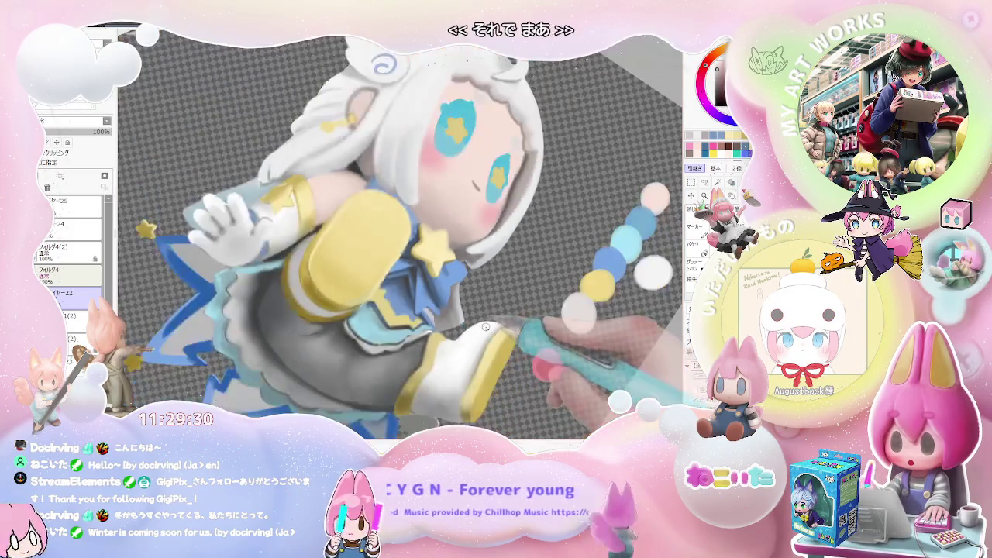
pyautogui.scroll(-1, 496, 310)
pyautogui.scroll(-1, 533, 303)
pyautogui.scroll(1, 533, 304)
pyautogui.scroll(1, 496, 326)
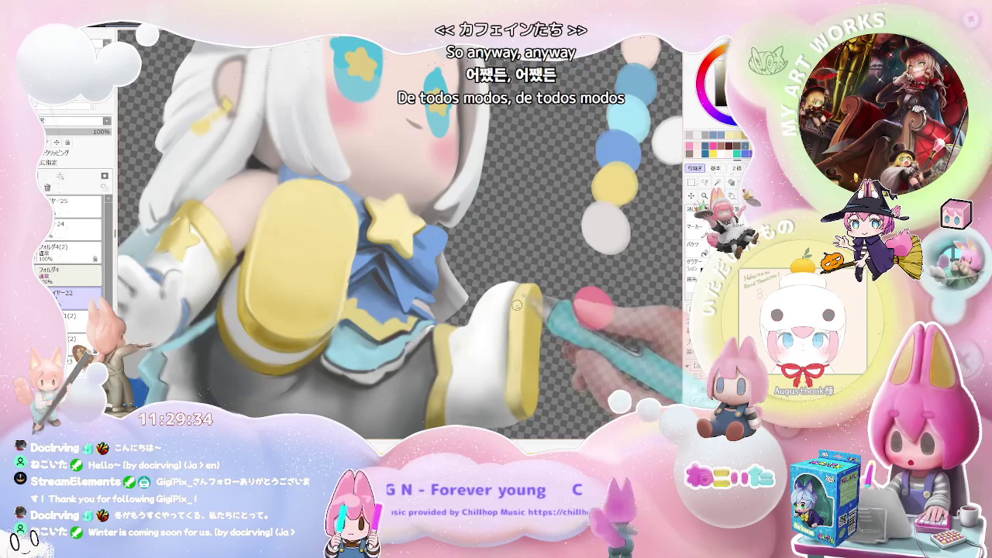
pyautogui.scroll(1, 438, 350)
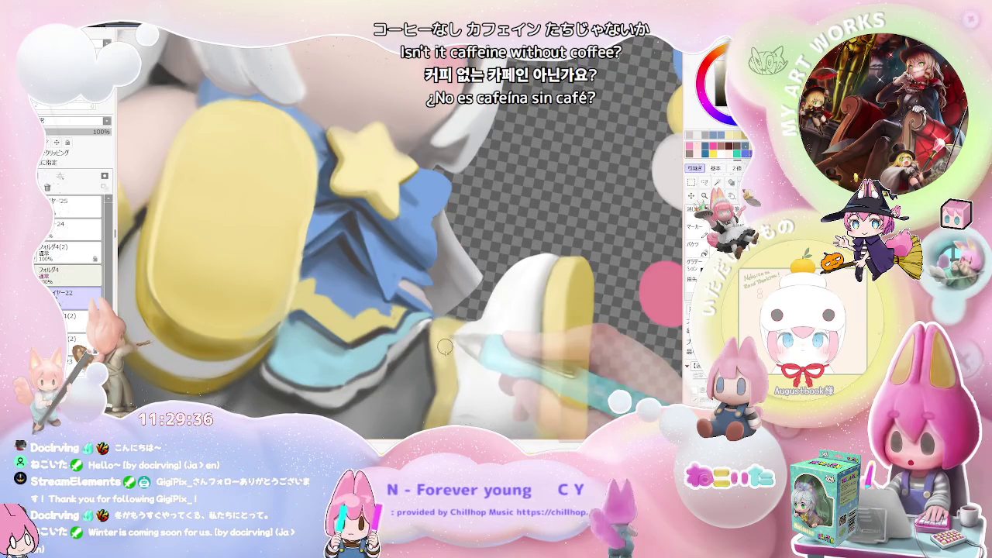
pyautogui.scroll(-1, 448, 378)
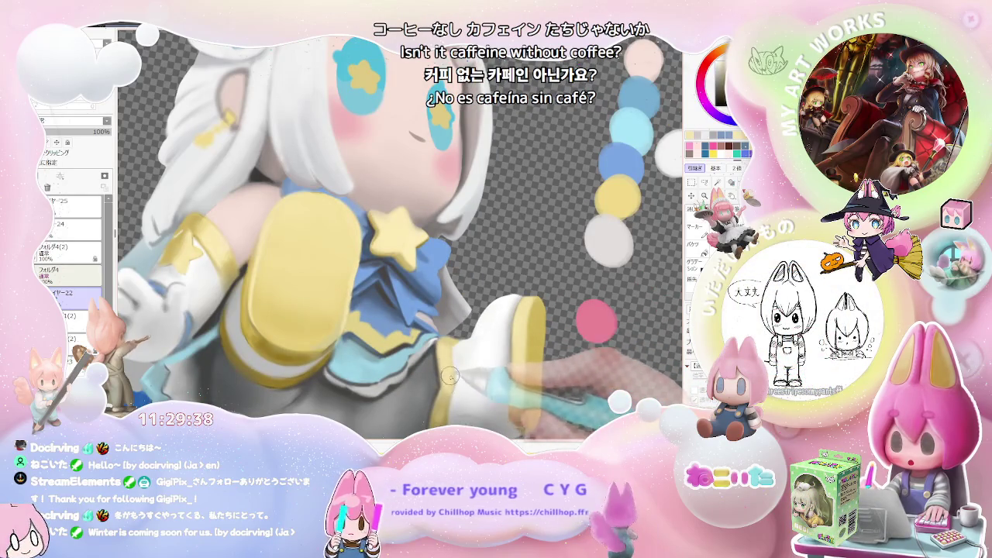
pyautogui.scroll(-2, 449, 389)
pyautogui.scroll(-2, 450, 389)
pyautogui.scroll(-1, 542, 358)
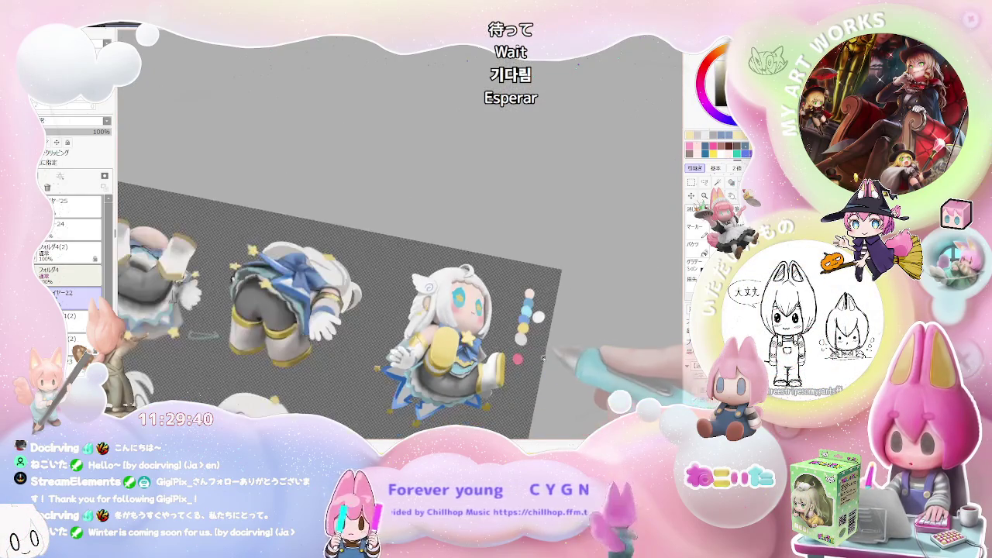
pyautogui.scroll(1, 488, 295)
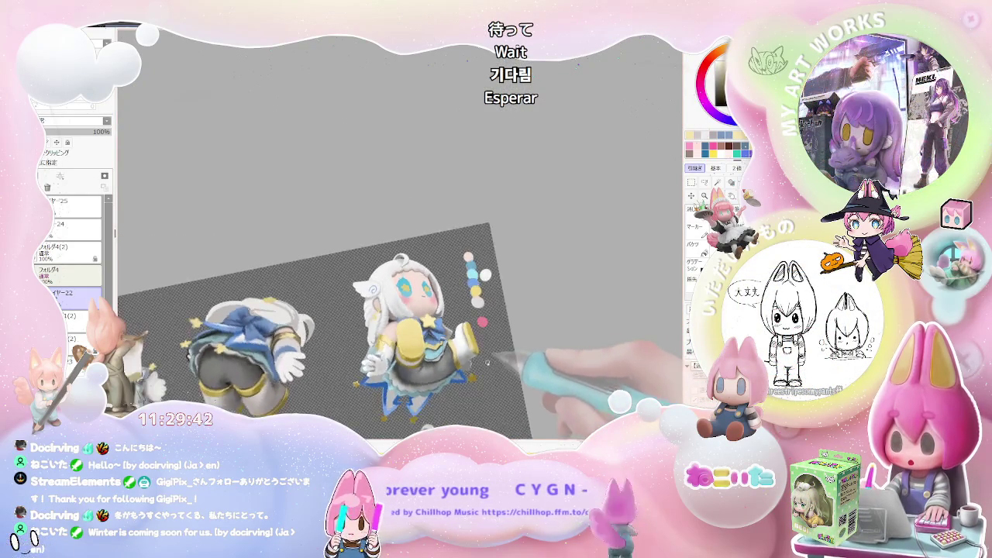
pyautogui.scroll(1, 434, 372)
pyautogui.scroll(2, 417, 353)
pyautogui.scroll(1, 417, 353)
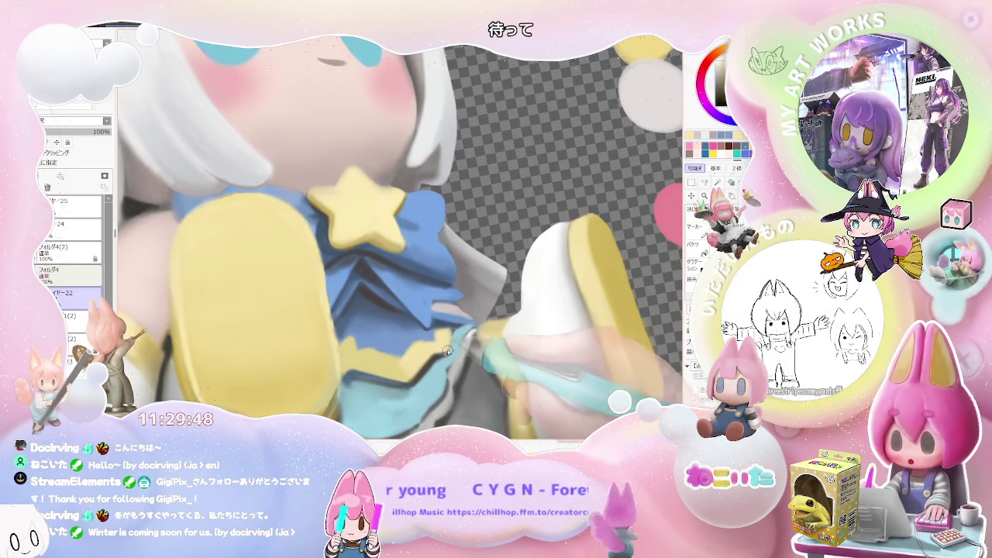
pyautogui.scroll(-2, 441, 332)
pyautogui.scroll(-2, 465, 331)
pyautogui.scroll(-2, 500, 330)
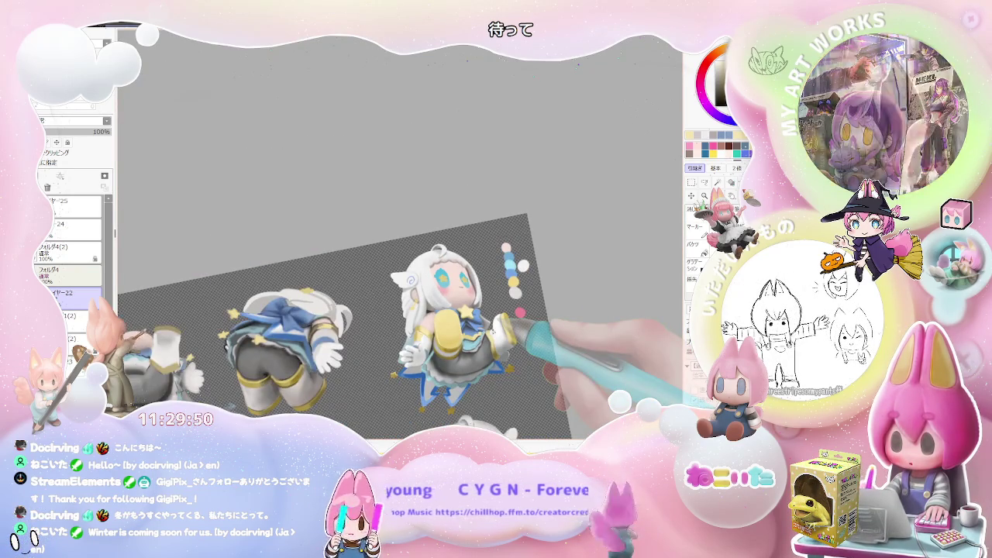
pyautogui.press('Home')
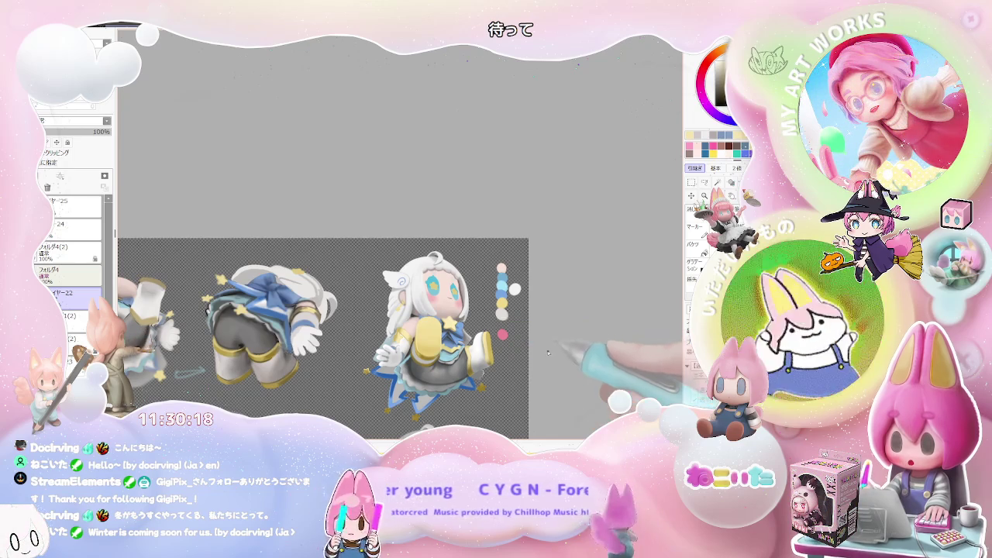
pyautogui.scroll(5, 492, 335)
pyautogui.scroll(3, 475, 349)
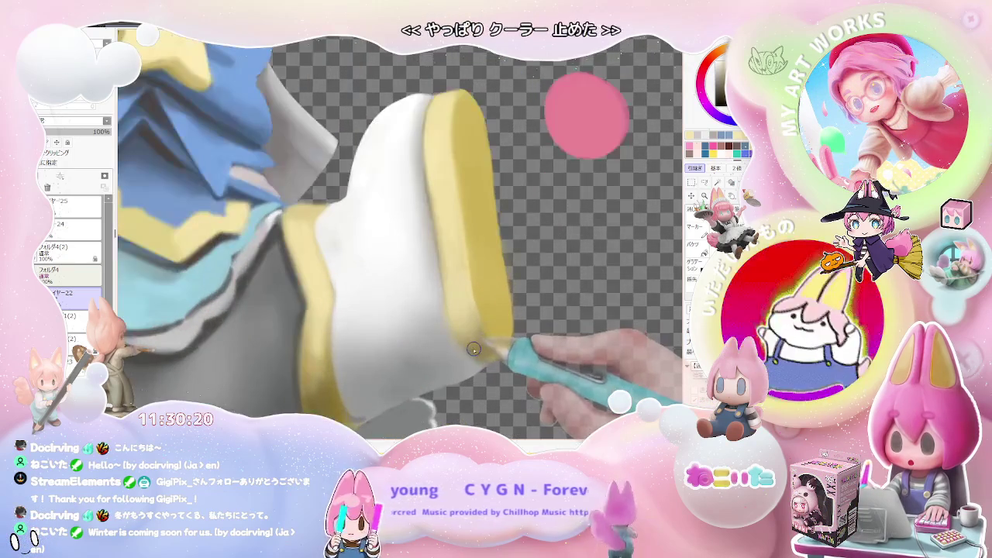
pyautogui.scroll(2, 482, 345)
pyautogui.scroll(2, 388, 347)
pyautogui.scroll(1, 310, 348)
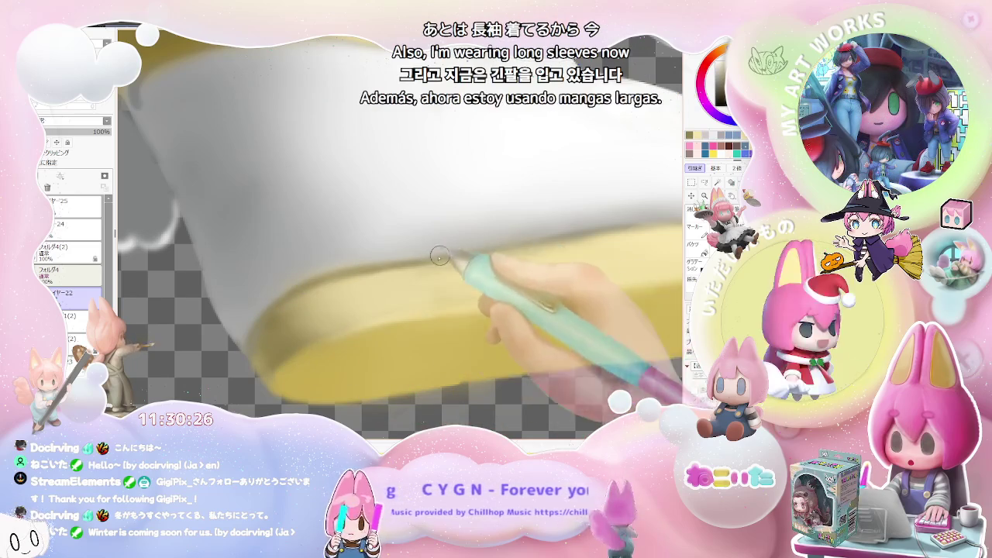
pyautogui.scroll(-2, 264, 248)
pyautogui.scroll(-2, 387, 287)
pyautogui.scroll(-2, 543, 314)
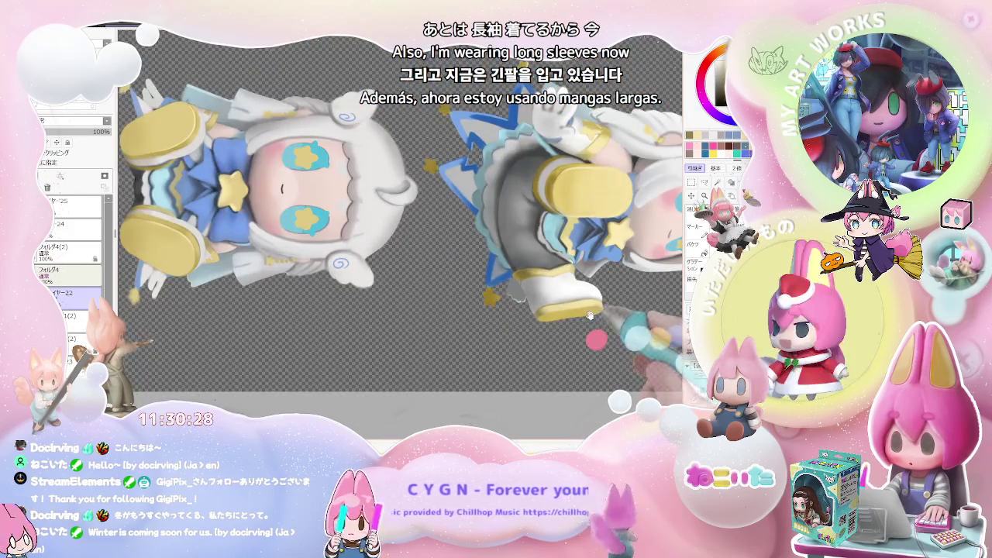
pyautogui.moveTo(585, 320); pyautogui.dragTo(432, 361)
pyautogui.scroll(2, 480, 365)
pyautogui.scroll(2, 434, 361)
pyautogui.scroll(2, 387, 354)
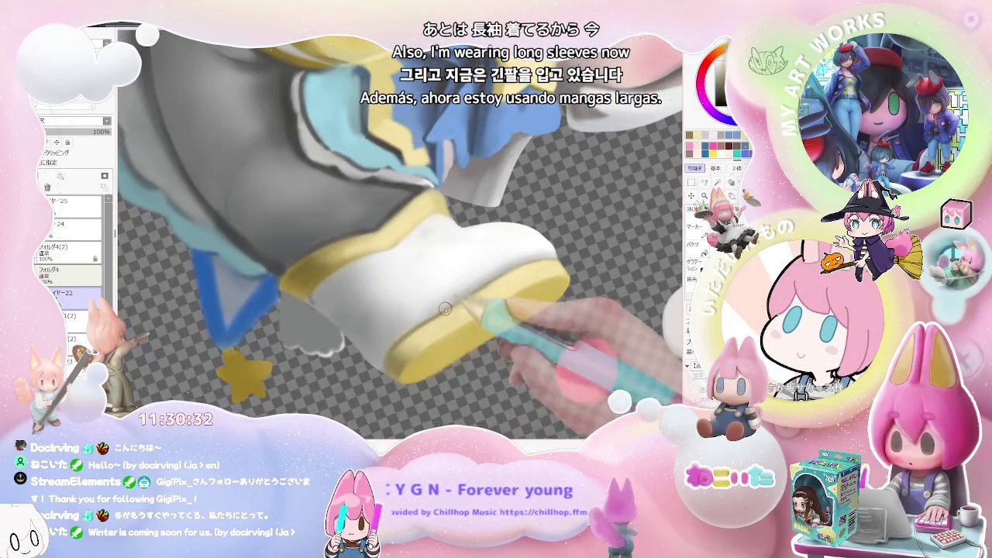
pyautogui.scroll(-2, 412, 331)
pyautogui.scroll(-2, 465, 324)
pyautogui.scroll(-2, 504, 316)
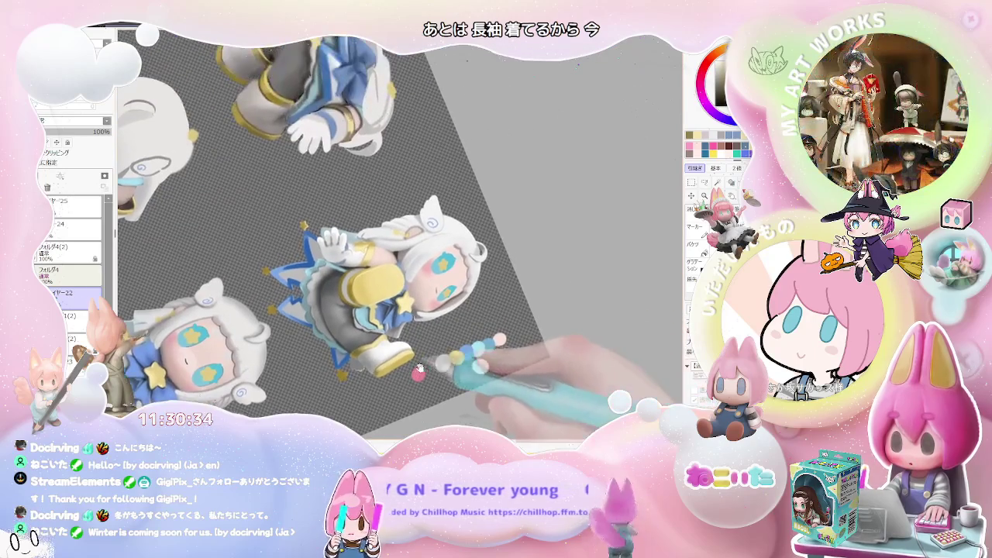
pyautogui.scroll(-1, 415, 368)
pyautogui.scroll(2, 387, 349)
pyautogui.scroll(2, 372, 349)
pyautogui.scroll(2, 356, 349)
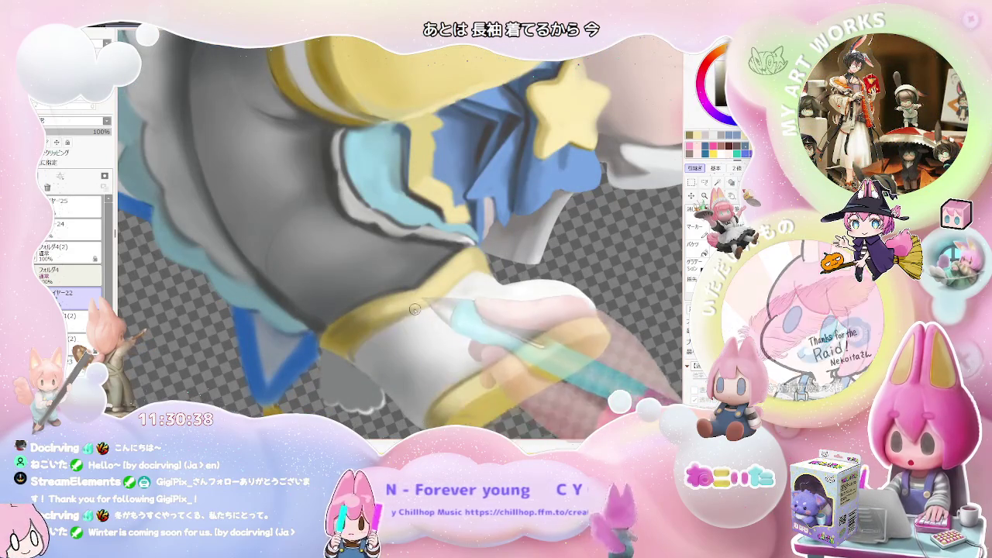
pyautogui.scroll(-2, 355, 349)
pyautogui.scroll(-2, 441, 300)
pyautogui.scroll(-1, 441, 299)
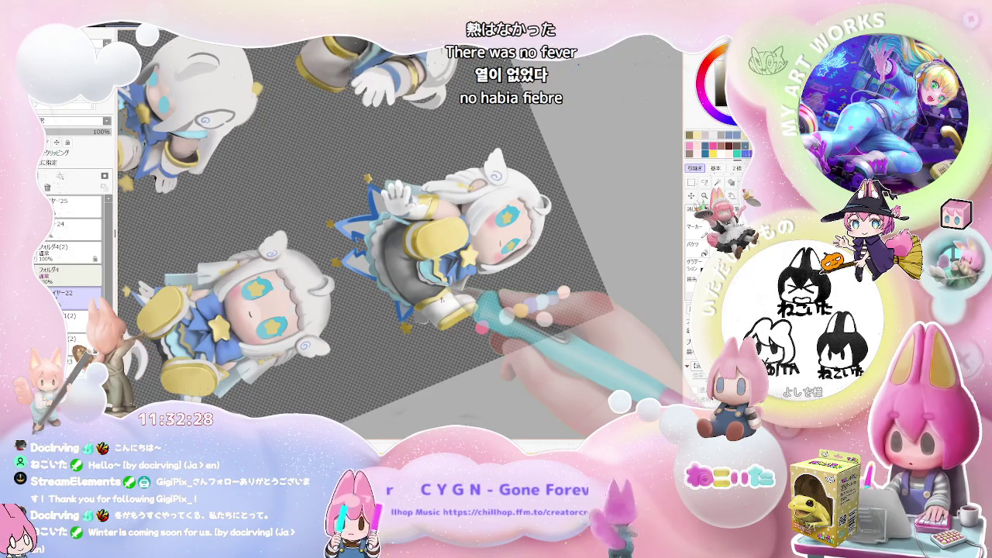
pyautogui.scroll(-2, 518, 400)
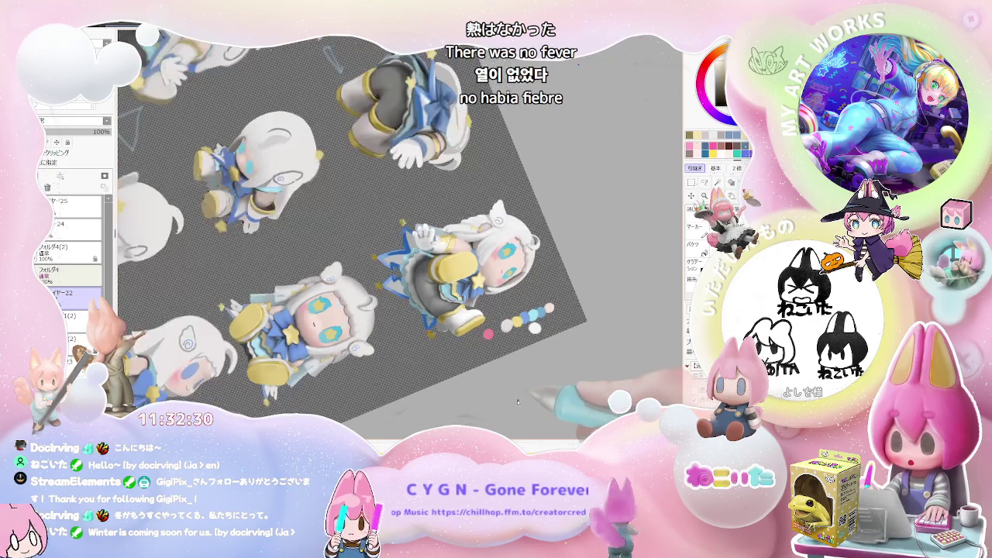
# Reset the canvas rotation and pan to the upper-right chibi girl.
pyautogui.press('Home')
pyautogui.scroll(-1, 579, 392)
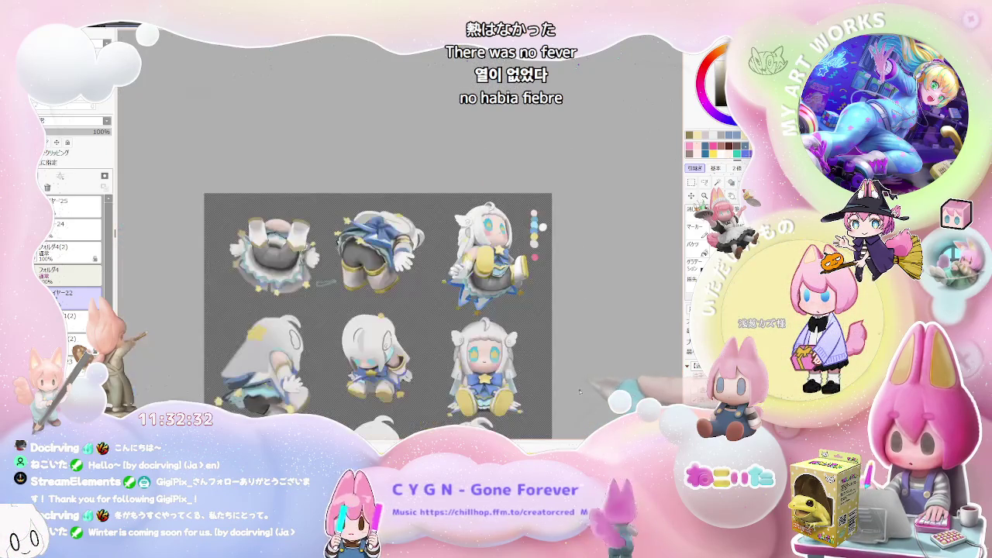
pyautogui.moveTo(590, 383); pyautogui.dragTo(496, 294)
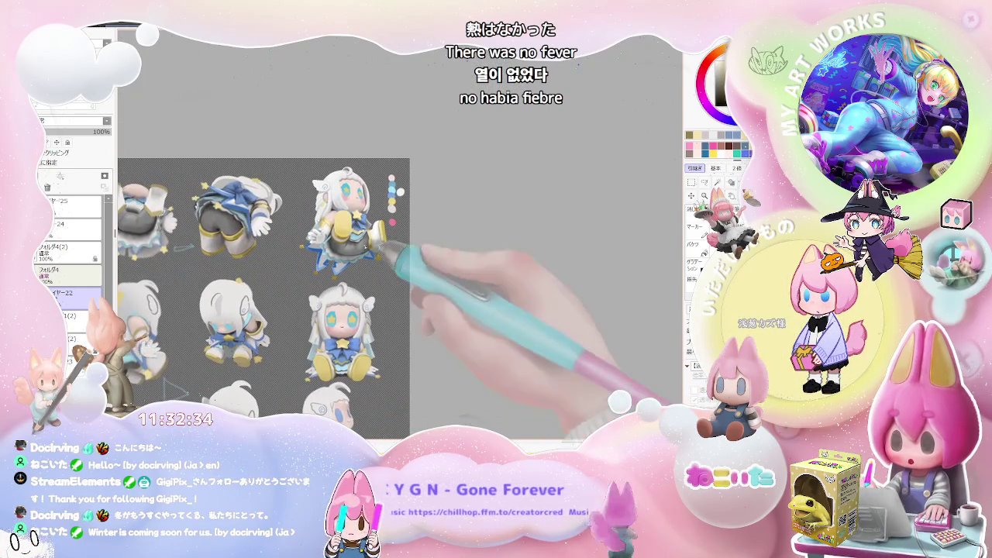
pyautogui.scroll(3, 403, 225)
pyautogui.scroll(2, 277, 171)
pyautogui.scroll(2, 277, 171)
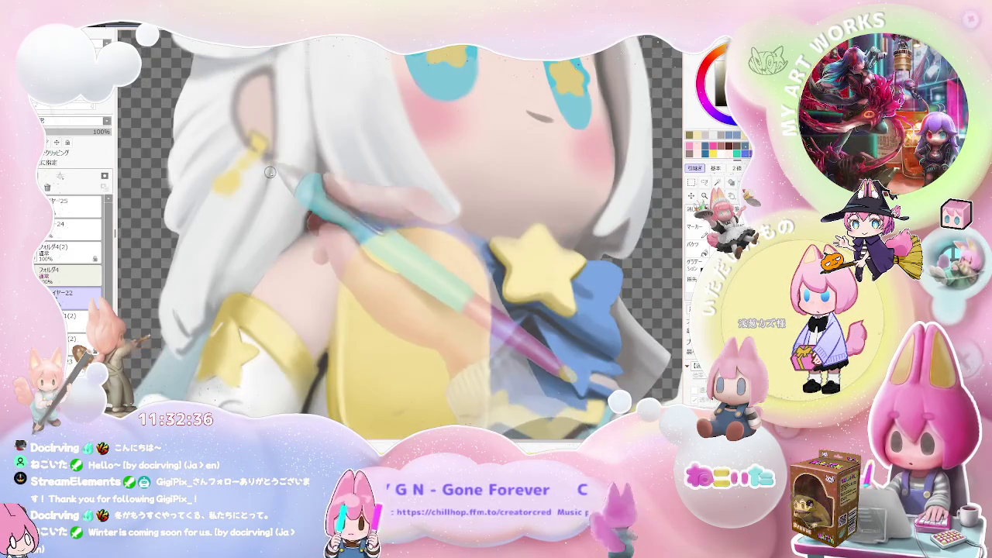
# Zoom in close on her pink ear and yellow hair clip.
pyautogui.scroll(-2, 259, 204)
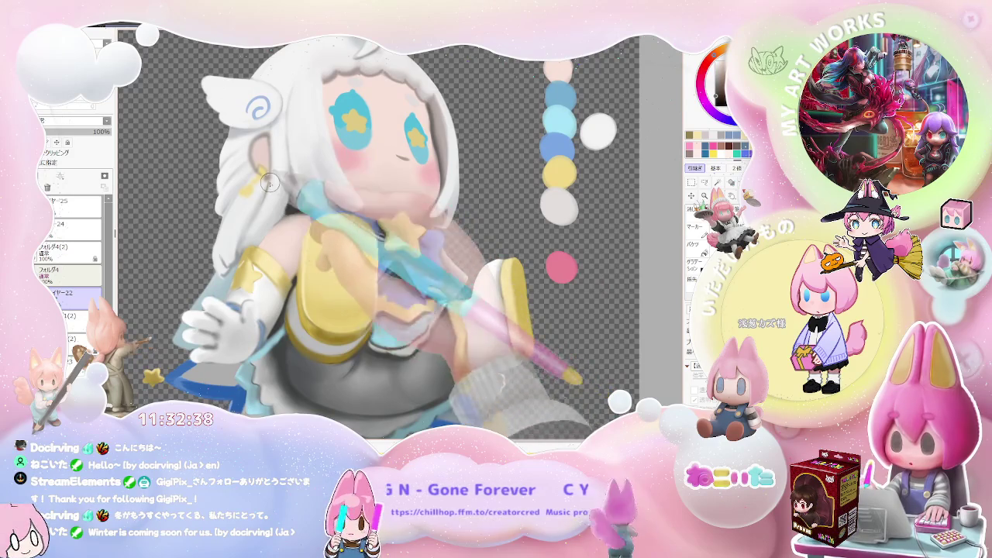
pyautogui.scroll(1, 269, 183)
pyautogui.scroll(-1, 265, 188)
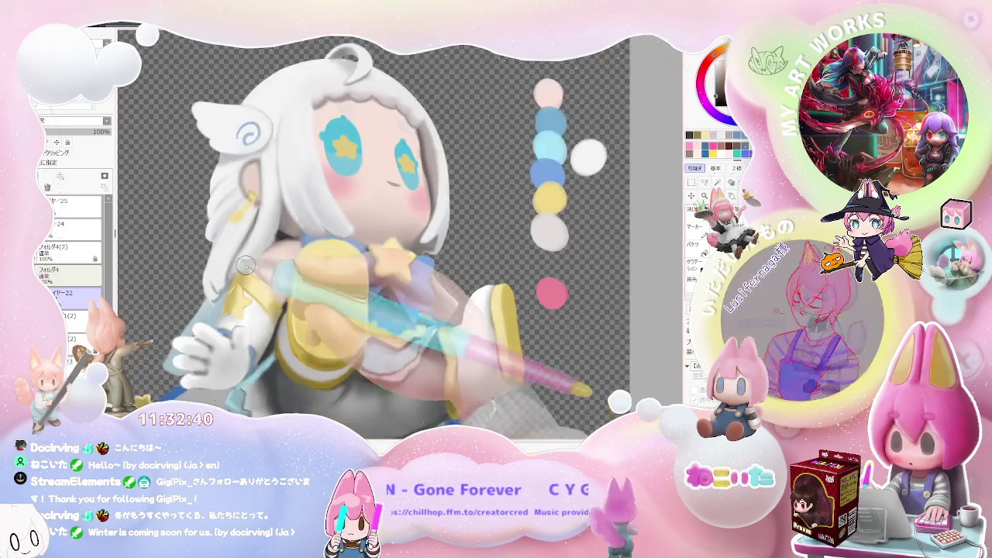
pyautogui.scroll(-1, 265, 188)
pyautogui.scroll(1, 360, 265)
pyautogui.scroll(1, 362, 265)
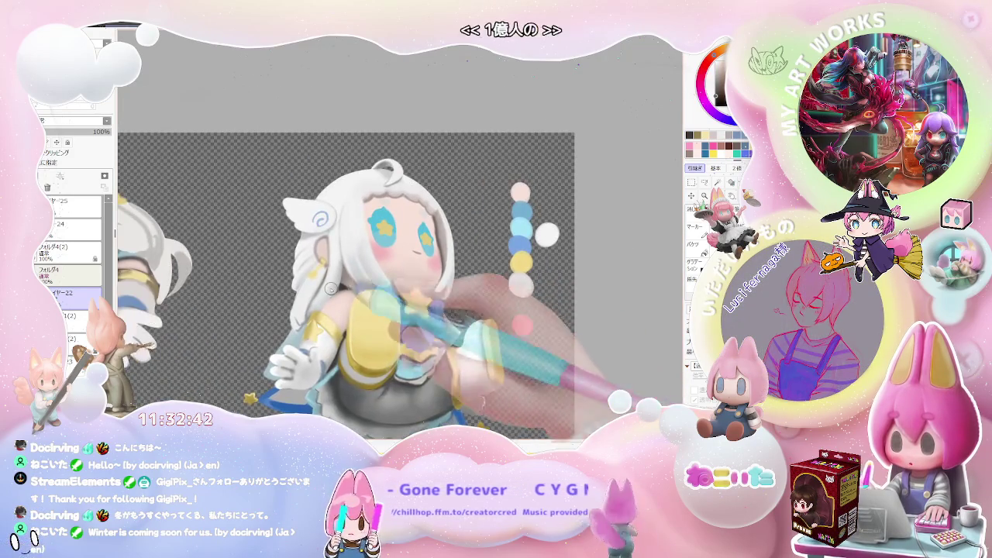
pyautogui.scroll(1, 364, 266)
pyautogui.scroll(2, 364, 266)
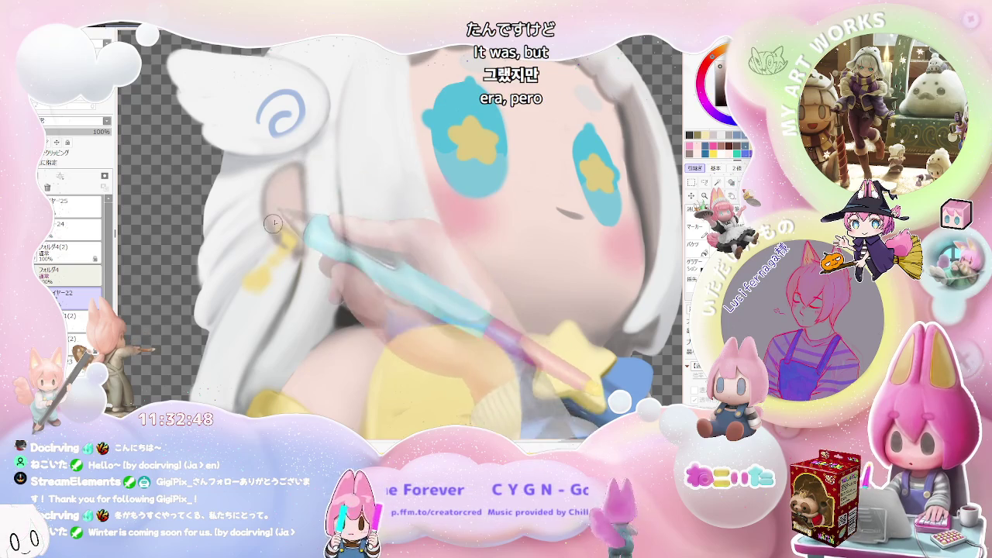
pyautogui.scroll(-1, 293, 242)
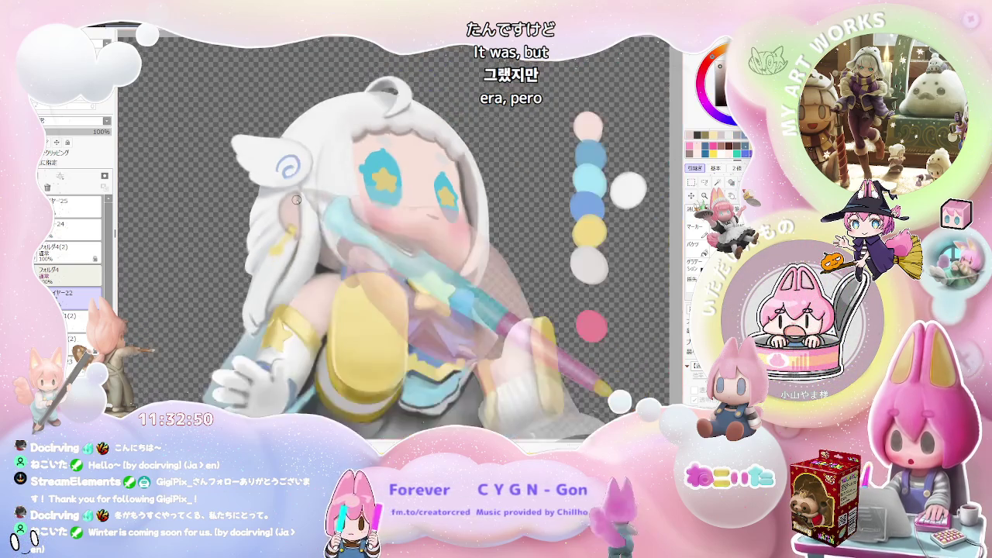
pyautogui.scroll(-1, 294, 249)
pyautogui.scroll(-1, 298, 236)
pyautogui.scroll(1, 297, 235)
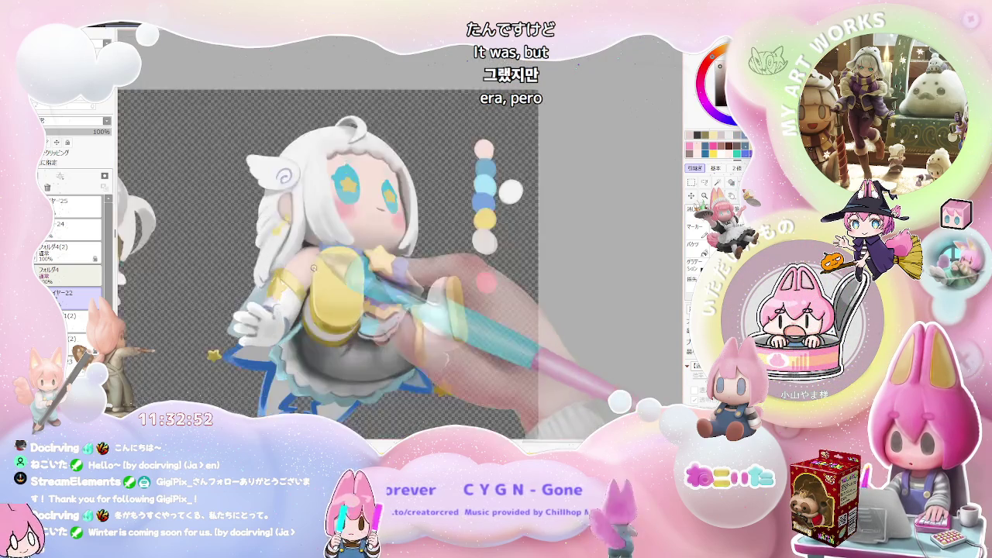
pyautogui.scroll(1, 304, 263)
pyautogui.scroll(2, 317, 306)
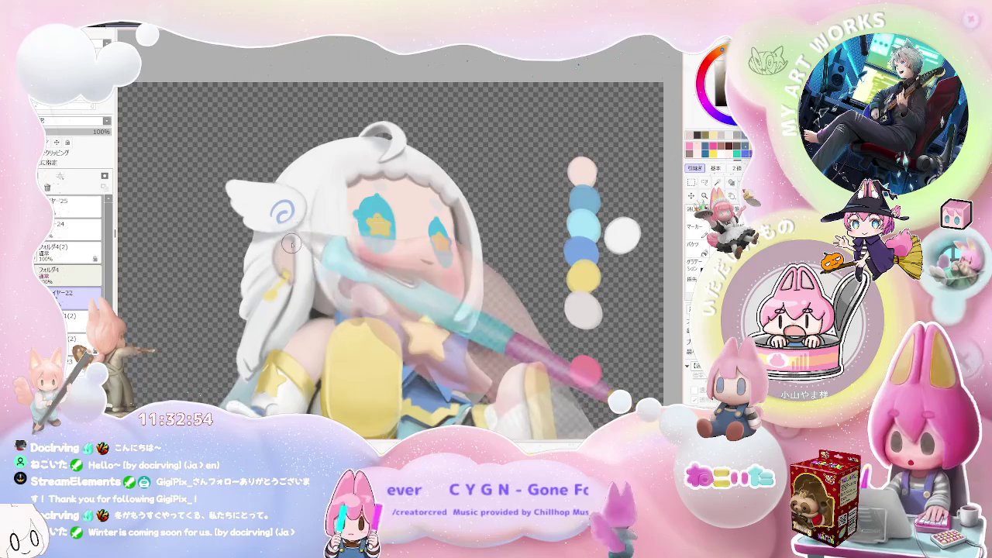
pyautogui.scroll(1, 280, 259)
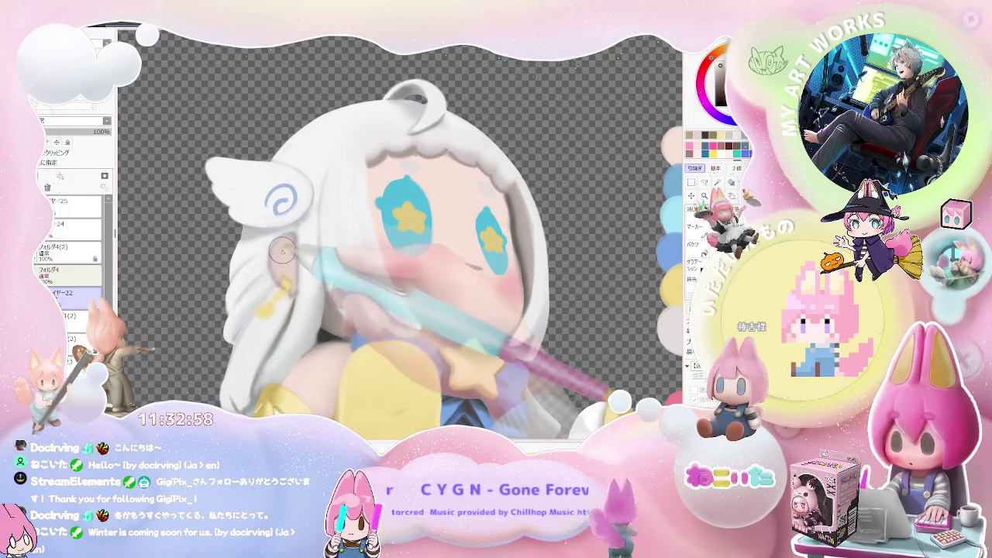
pyautogui.scroll(-2, 290, 253)
pyautogui.scroll(-1, 349, 303)
pyautogui.scroll(-1, 404, 349)
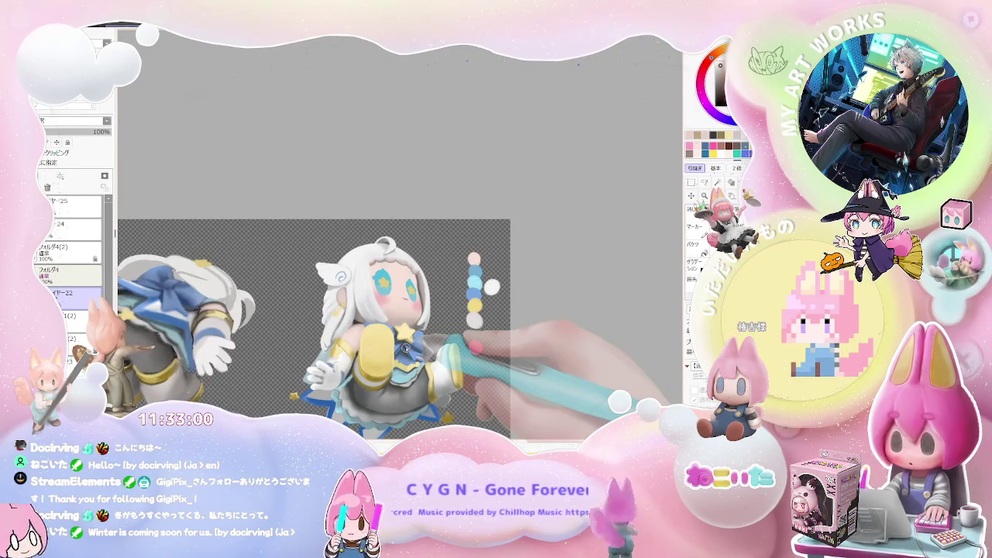
pyautogui.scroll(1, 404, 349)
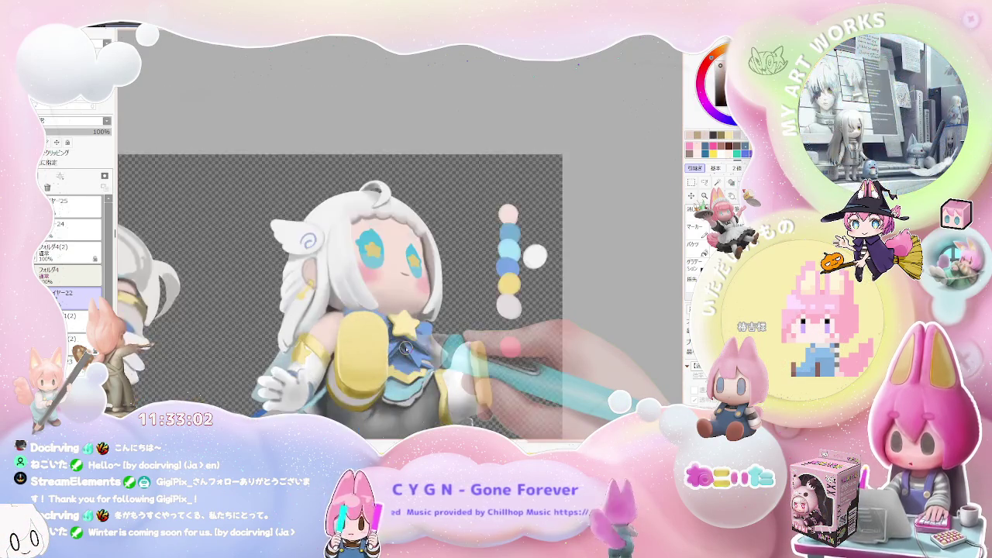
pyautogui.scroll(2, 295, 327)
pyautogui.scroll(2, 303, 264)
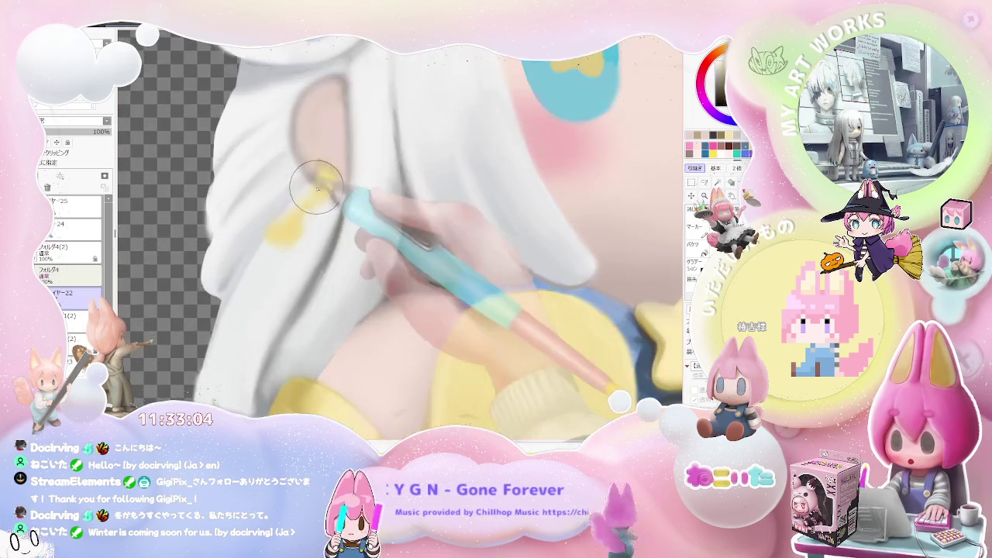
# Paint a short chain of small yellow beads below the pink ear, resizing the brush, then zoom out.
pyautogui.moveTo(322, 169)
pyautogui.mouseDown()
pyautogui.moveTo(334, 187)
pyautogui.moveTo(275, 221)
pyautogui.mouseUp()
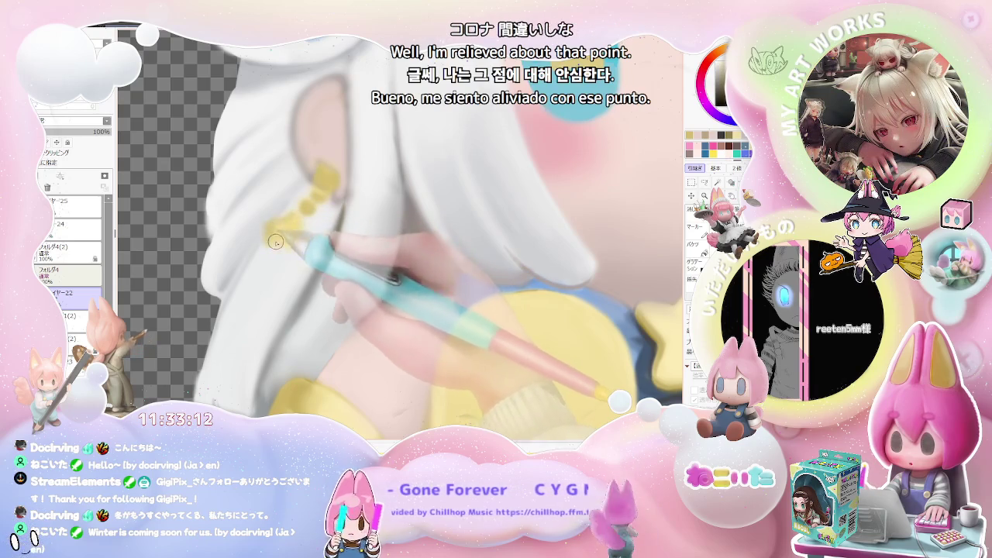
pyautogui.press(']')
pyautogui.press('[')
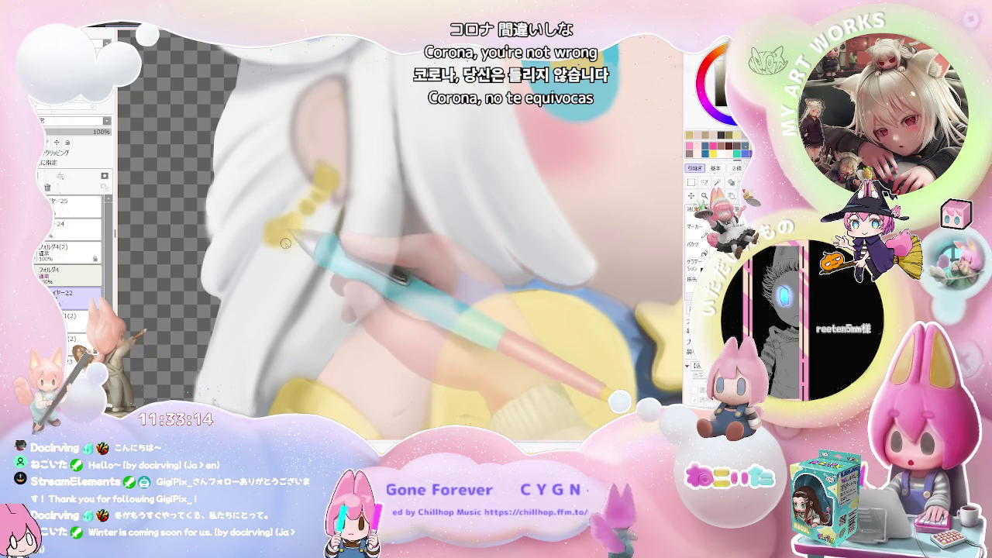
pyautogui.press(']')
pyautogui.scroll(-2, 294, 225)
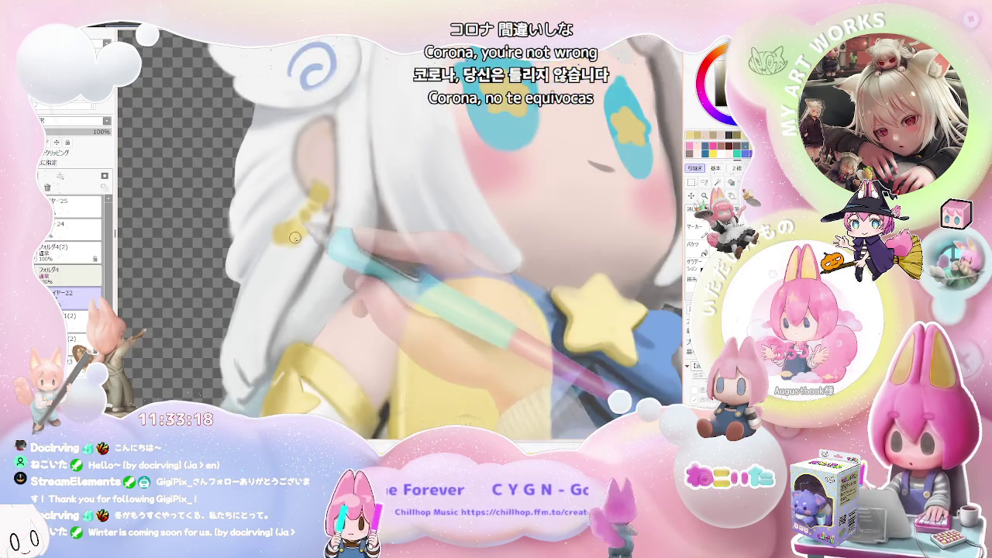
pyautogui.scroll(-2, 298, 228)
pyautogui.scroll(-2, 306, 237)
pyautogui.scroll(-2, 306, 237)
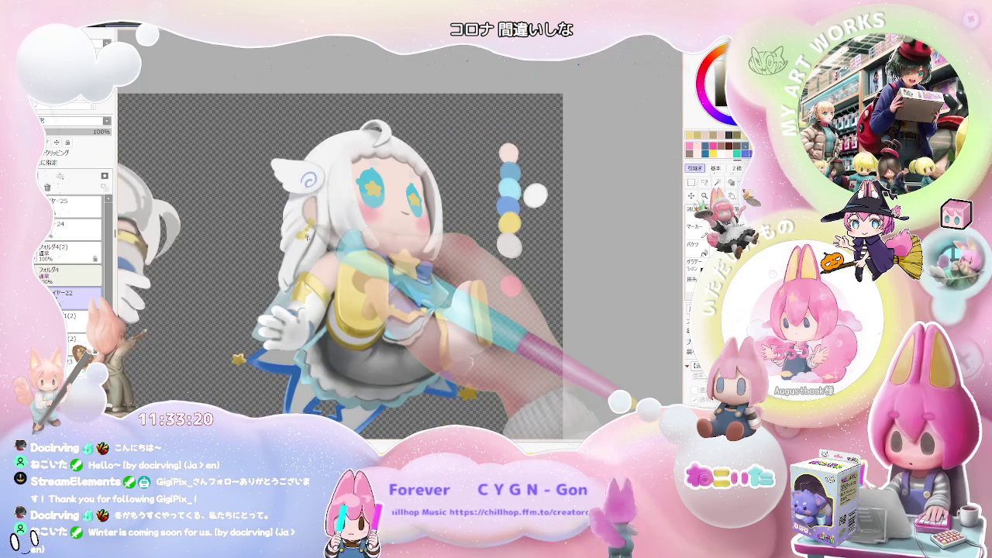
pyautogui.scroll(2, 307, 237)
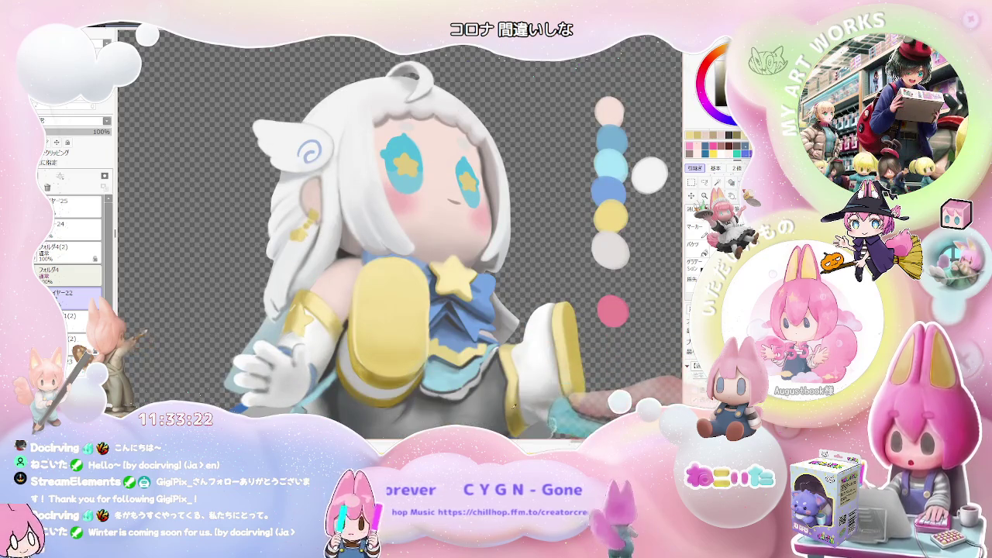
pyautogui.scroll(2, 465, 275)
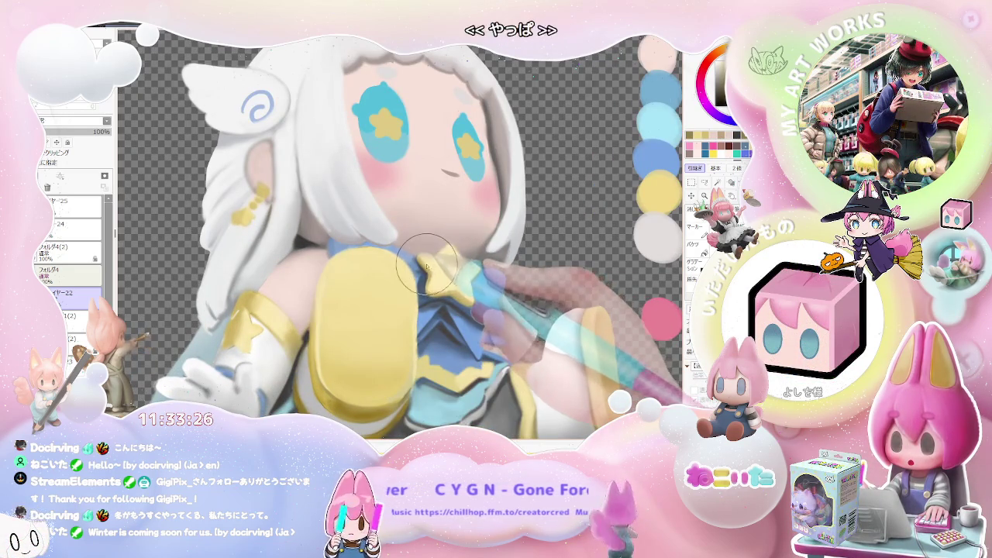
pyautogui.scroll(-3, 427, 263)
pyautogui.scroll(-3, 488, 283)
pyautogui.scroll(-2, 487, 283)
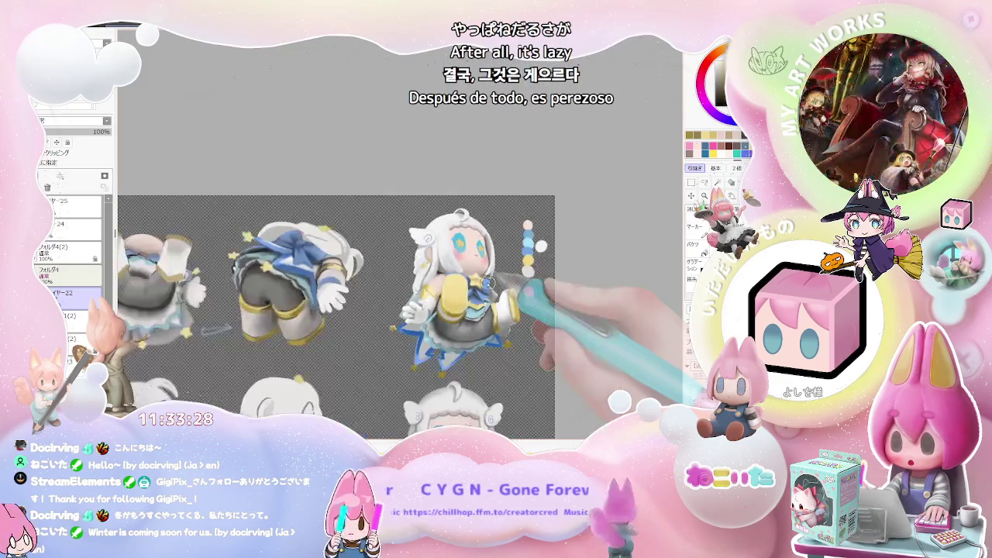
pyautogui.moveTo(487, 283); pyautogui.dragTo(509, 363)
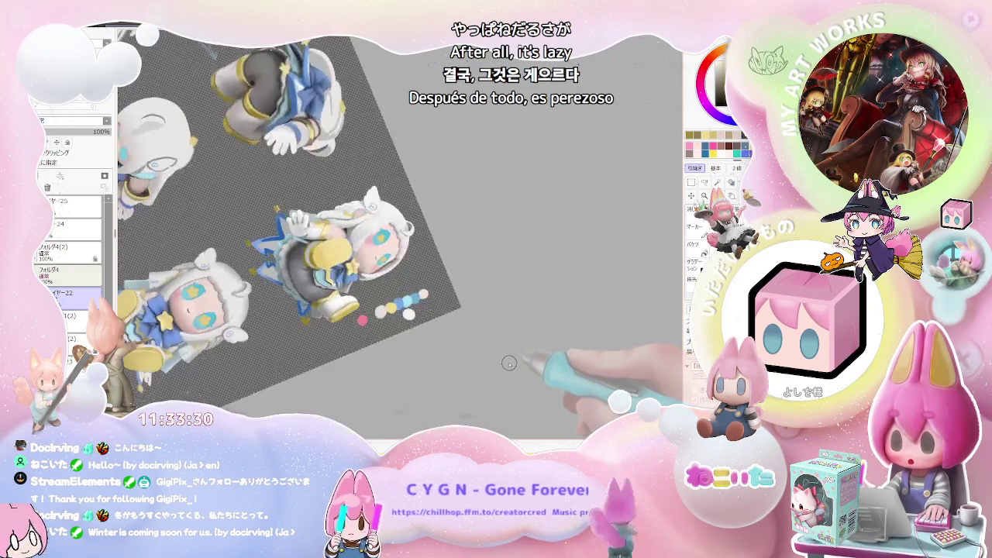
pyautogui.scroll(3, 395, 332)
pyautogui.scroll(2, 364, 287)
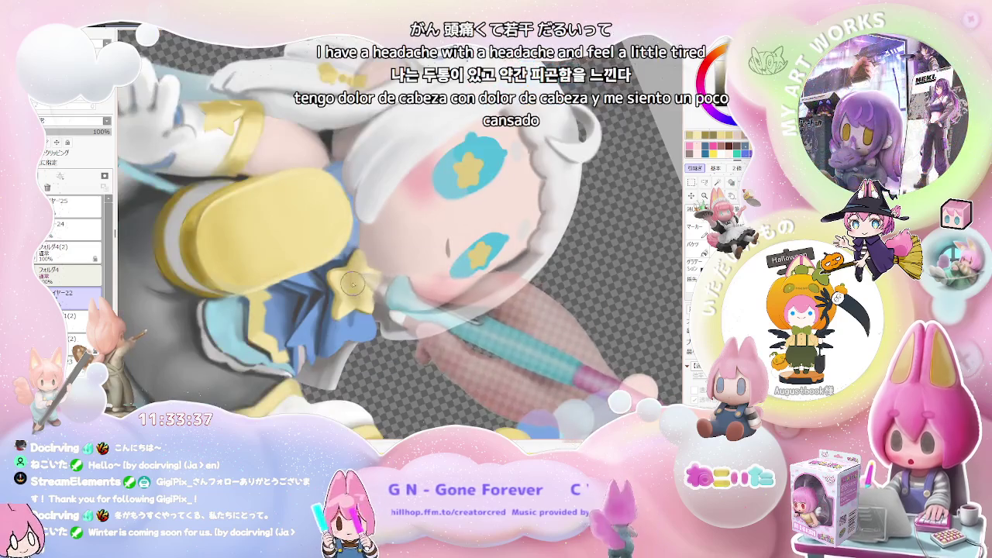
pyautogui.moveTo(351, 284); pyautogui.dragTo(359, 272)
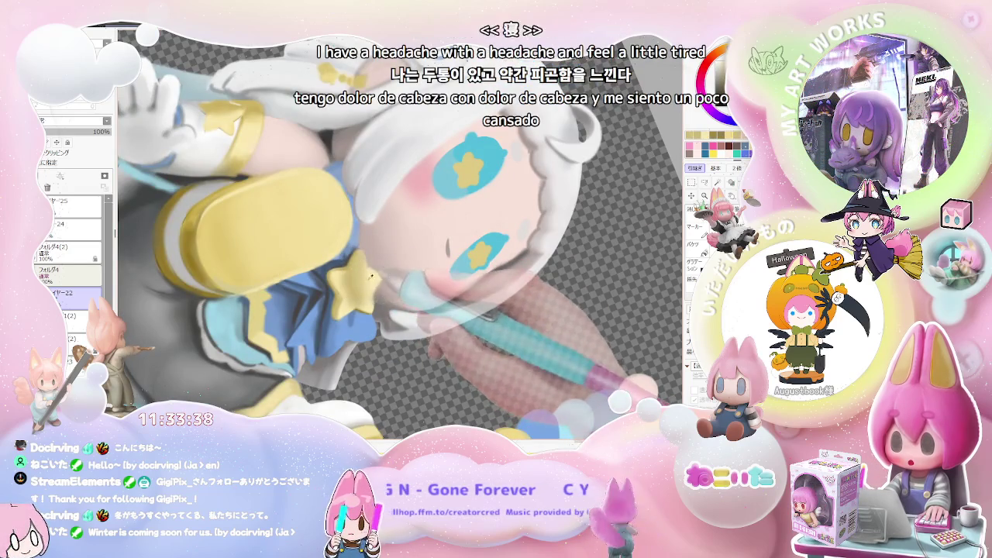
pyautogui.scroll(-1, 359, 296)
pyautogui.scroll(-2, 380, 287)
pyautogui.scroll(-1, 400, 275)
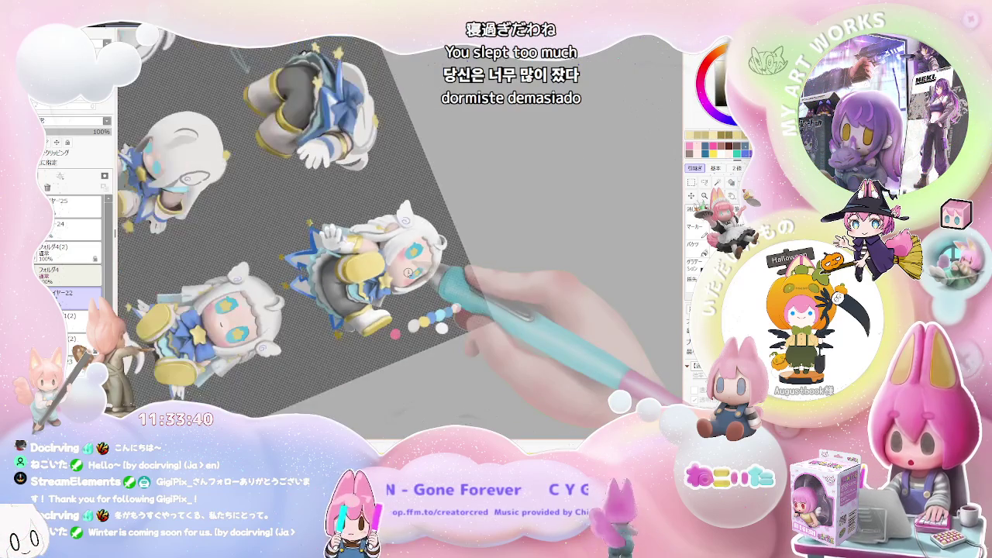
pyautogui.press('Delete')
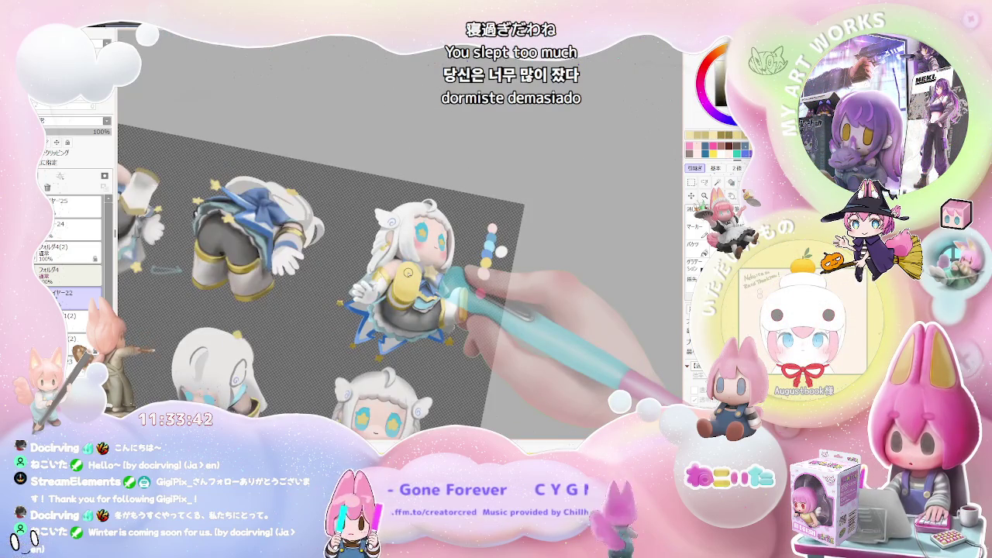
pyautogui.scroll(1, 408, 272)
pyautogui.scroll(1, 404, 287)
pyautogui.scroll(1, 400, 303)
pyautogui.scroll(1, 396, 313)
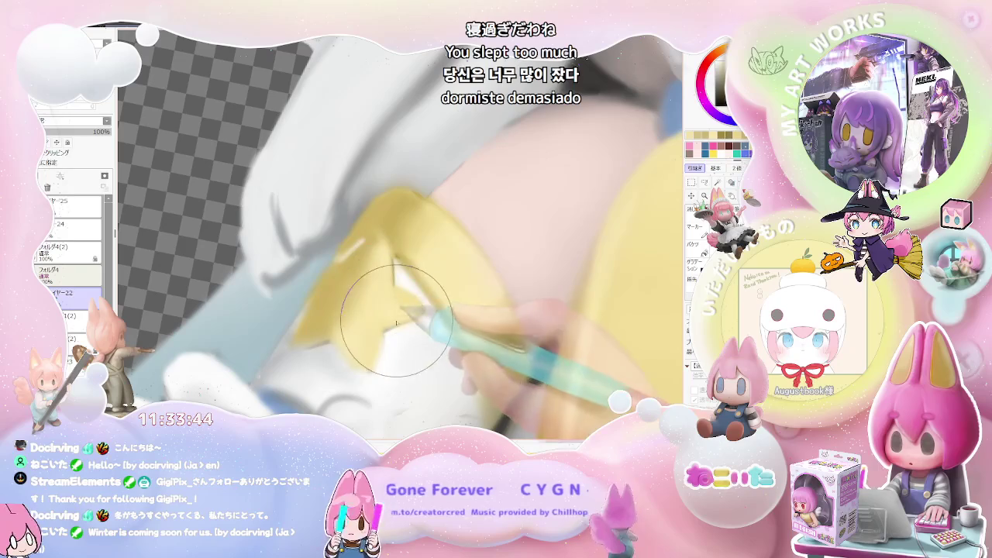
pyautogui.rightClick(382, 266)
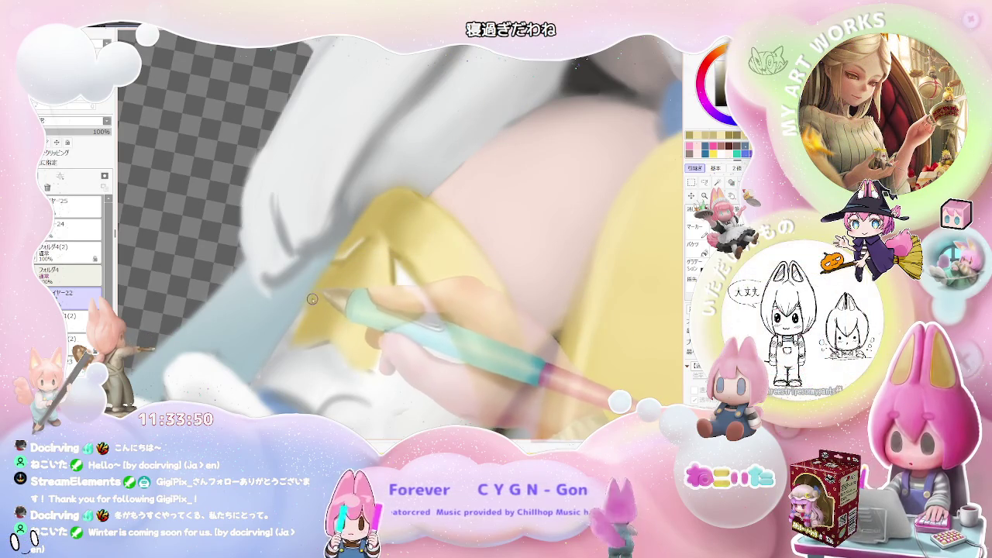
pyautogui.scroll(-2, 349, 335)
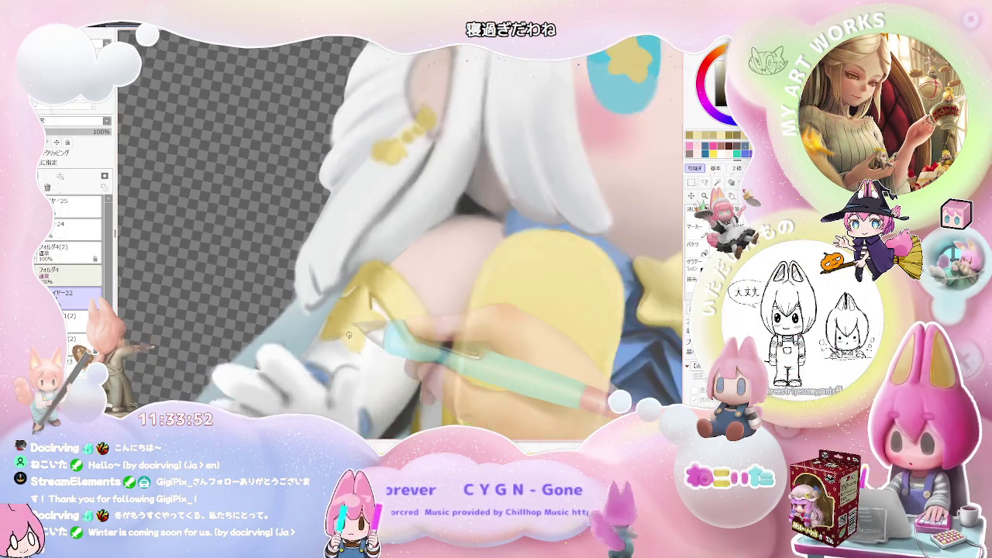
pyautogui.scroll(-2, 348, 335)
pyautogui.press('End')
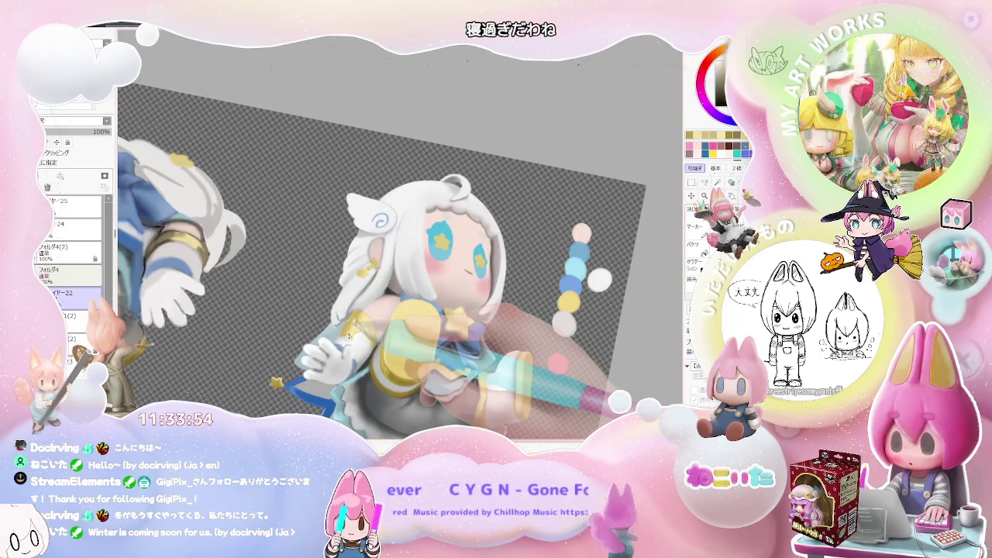
pyautogui.press('Home')
pyautogui.scroll(2, 348, 335)
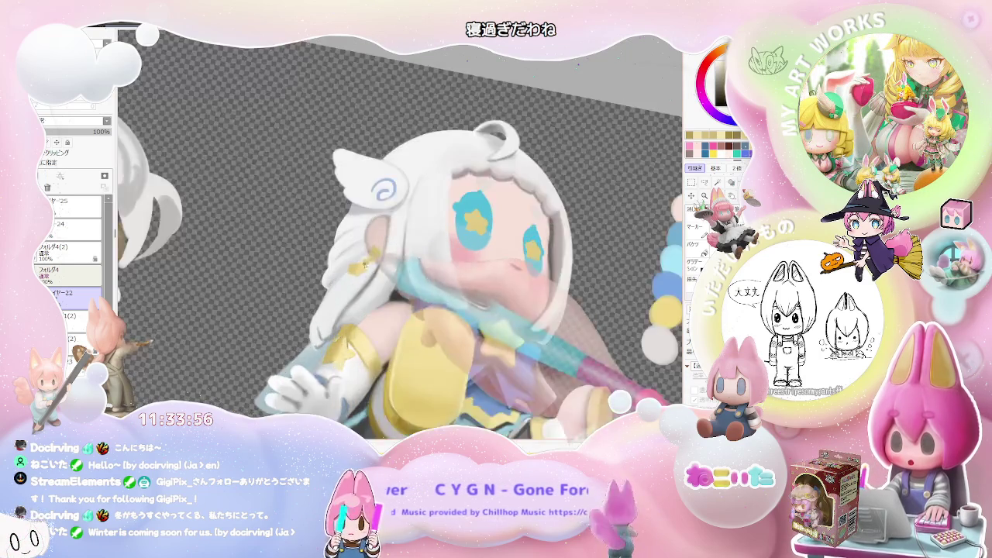
pyautogui.scroll(2, 348, 335)
pyautogui.scroll(1, 341, 310)
pyautogui.moveTo(331, 271); pyautogui.dragTo(350, 297)
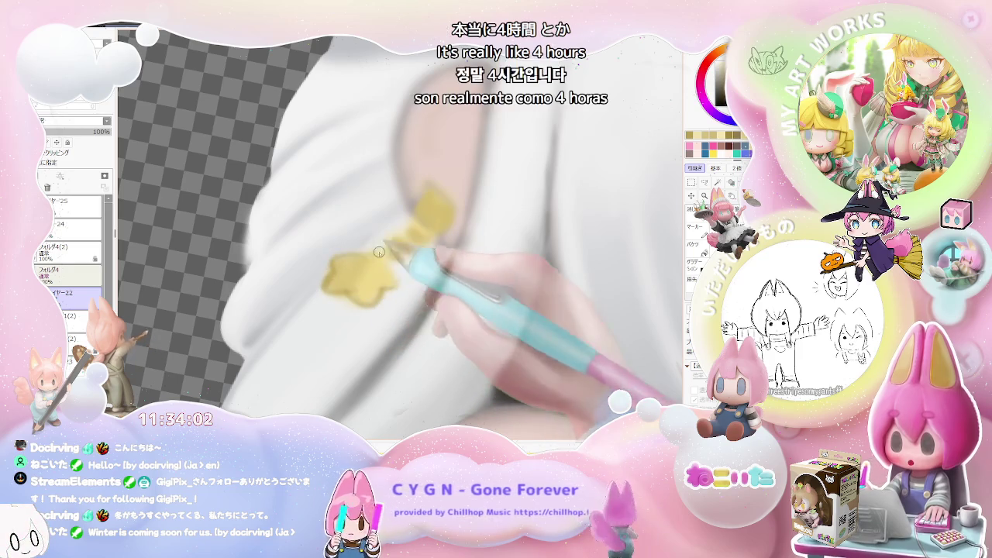
pyautogui.scroll(-1, 395, 249)
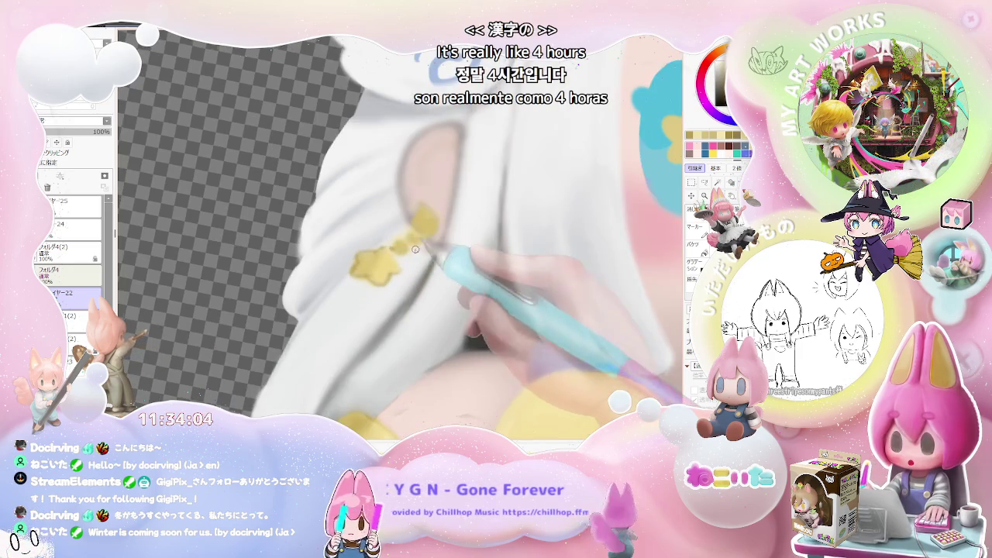
pyautogui.scroll(-4, 414, 249)
pyautogui.scroll(-1, 415, 249)
pyautogui.press('End')
pyautogui.press('End')
pyautogui.press('End')
pyautogui.press('End')
pyautogui.press('End')
pyautogui.press('End')
pyautogui.scroll(3, 335, 244)
pyautogui.scroll(2, 335, 244)
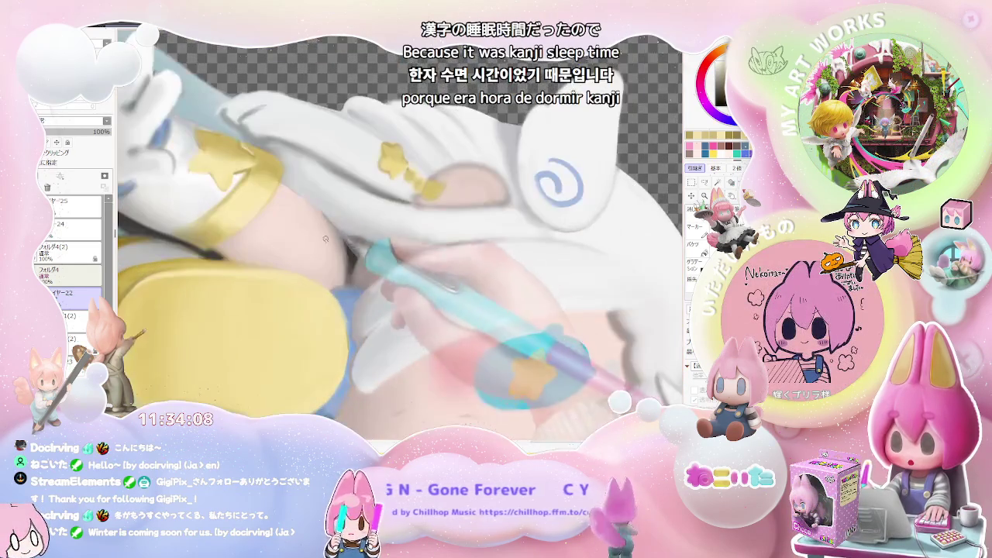
pyautogui.scroll(2, 422, 187)
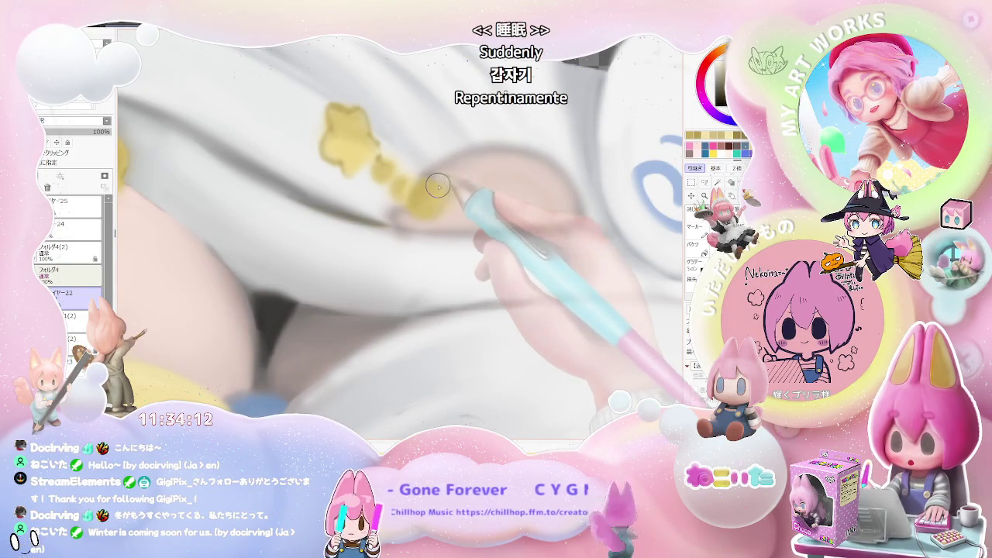
pyautogui.scroll(-2, 442, 186)
pyautogui.scroll(-2, 419, 209)
pyautogui.scroll(-2, 396, 231)
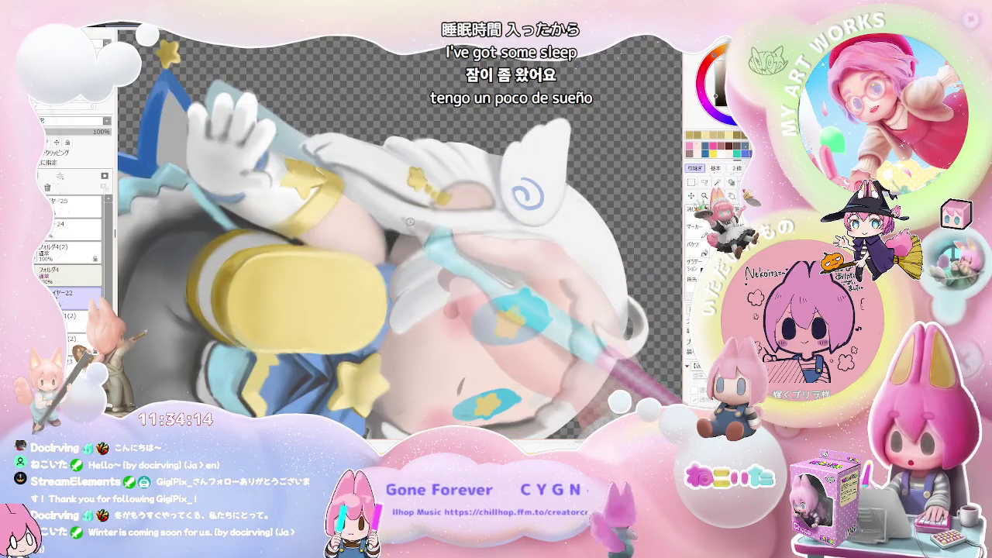
pyautogui.scroll(3, 427, 204)
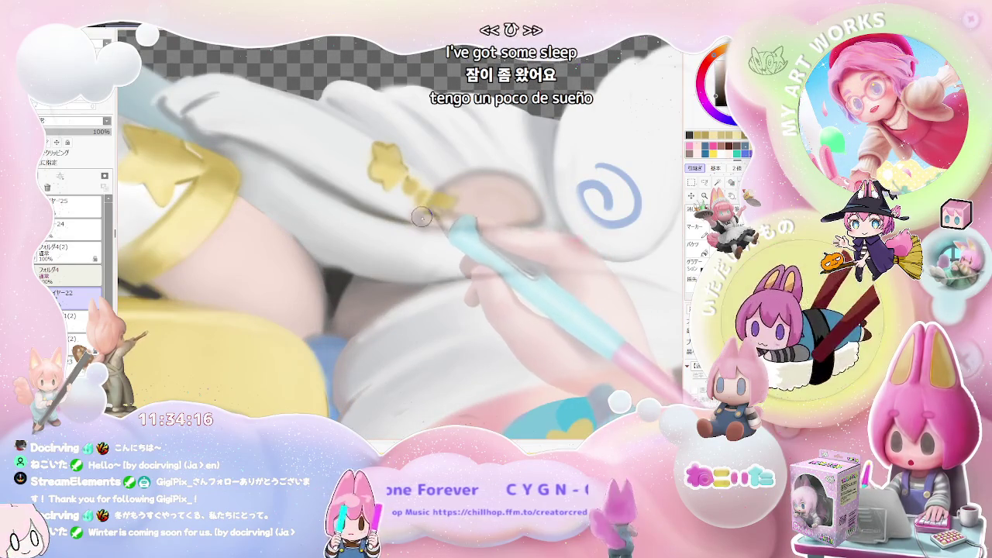
pyautogui.scroll(-1, 418, 217)
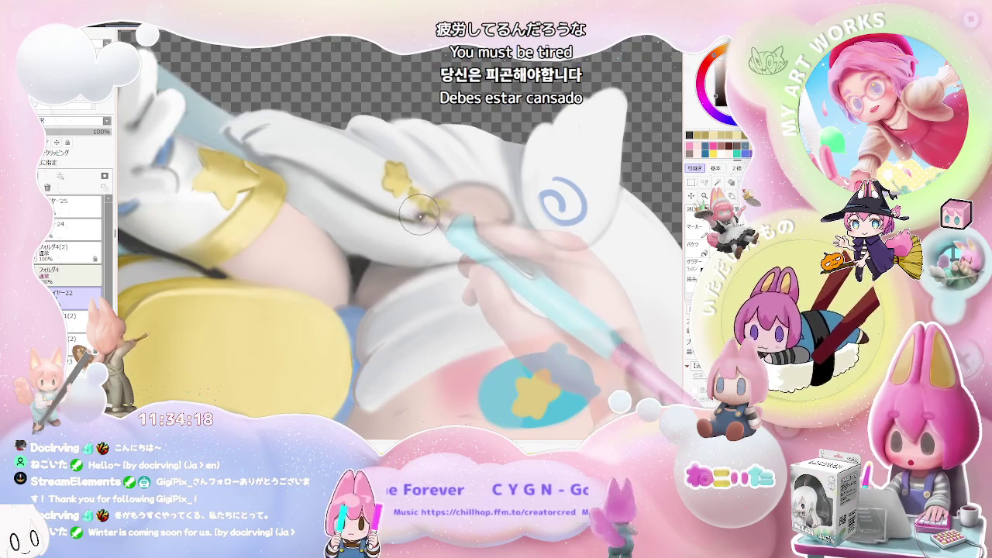
pyautogui.scroll(-1, 421, 216)
pyautogui.scroll(-1, 425, 222)
pyautogui.scroll(-1, 430, 227)
pyautogui.scroll(-1, 436, 232)
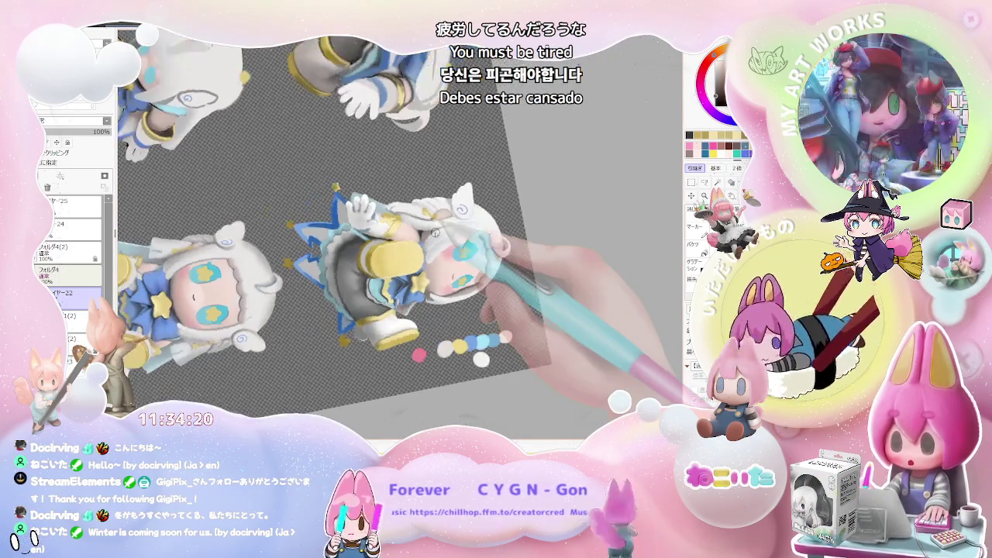
pyautogui.press('Delete')
pyautogui.press('Delete')
pyautogui.press('Delete')
pyautogui.press('Delete')
pyautogui.scroll(-1, 436, 232)
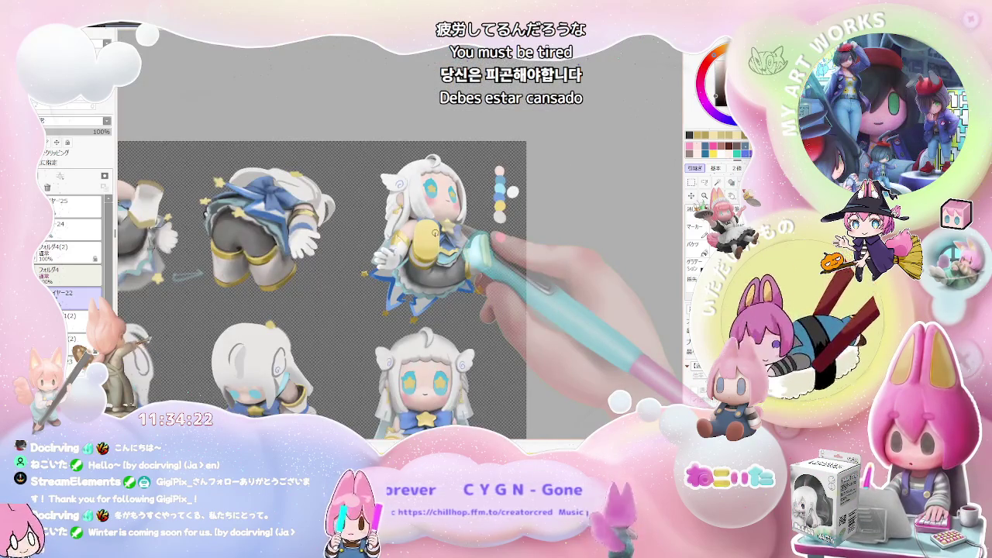
pyautogui.scroll(1, 432, 228)
pyautogui.scroll(1, 411, 226)
pyautogui.scroll(1, 388, 223)
pyautogui.scroll(1, 364, 220)
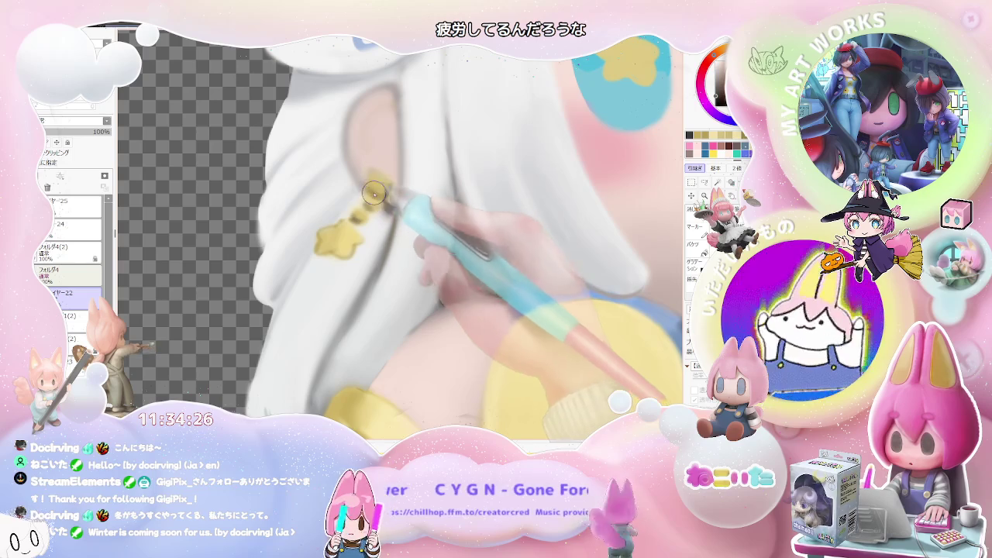
pyautogui.scroll(-1, 387, 202)
pyautogui.scroll(-1, 411, 213)
pyautogui.scroll(-1, 438, 224)
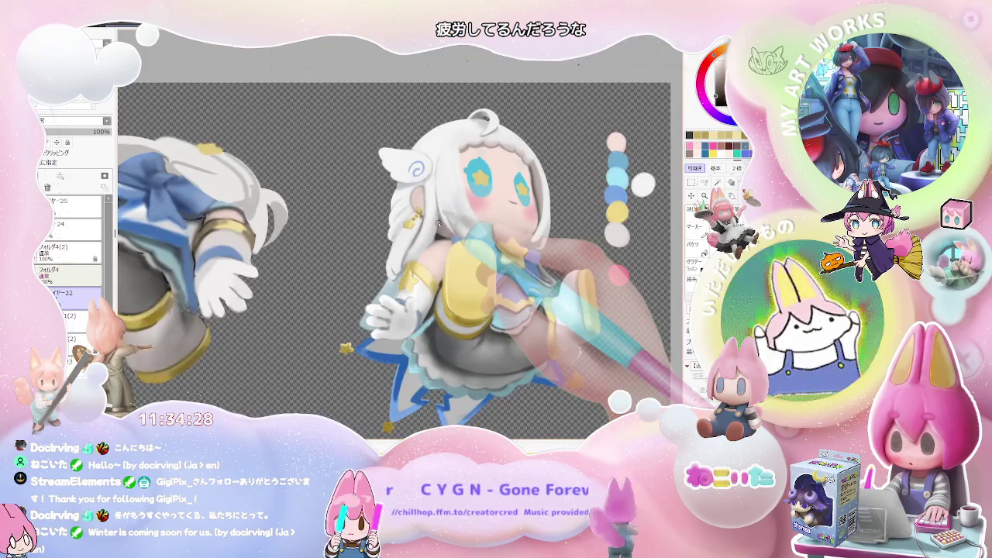
pyautogui.scroll(-1, 439, 224)
pyautogui.scroll(2, 438, 224)
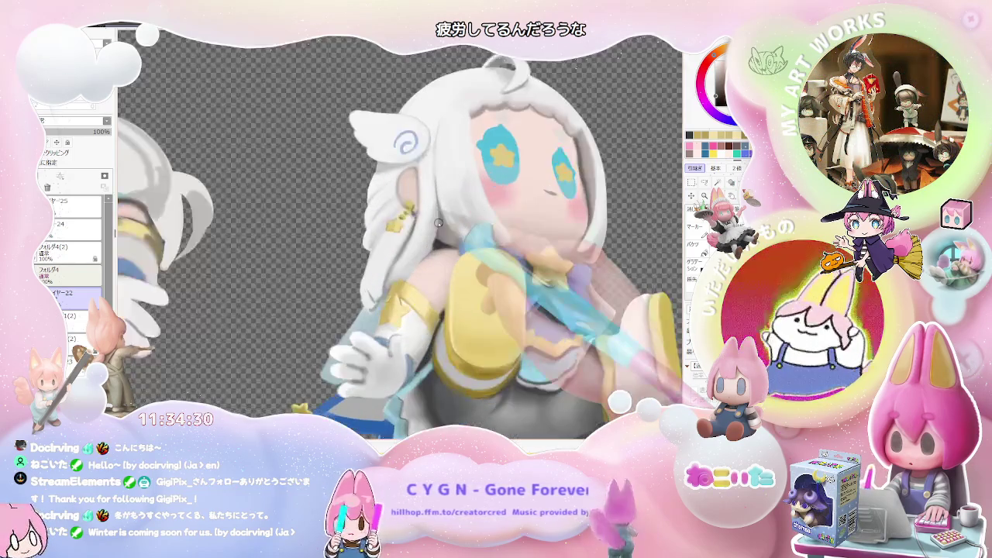
pyautogui.scroll(2, 375, 313)
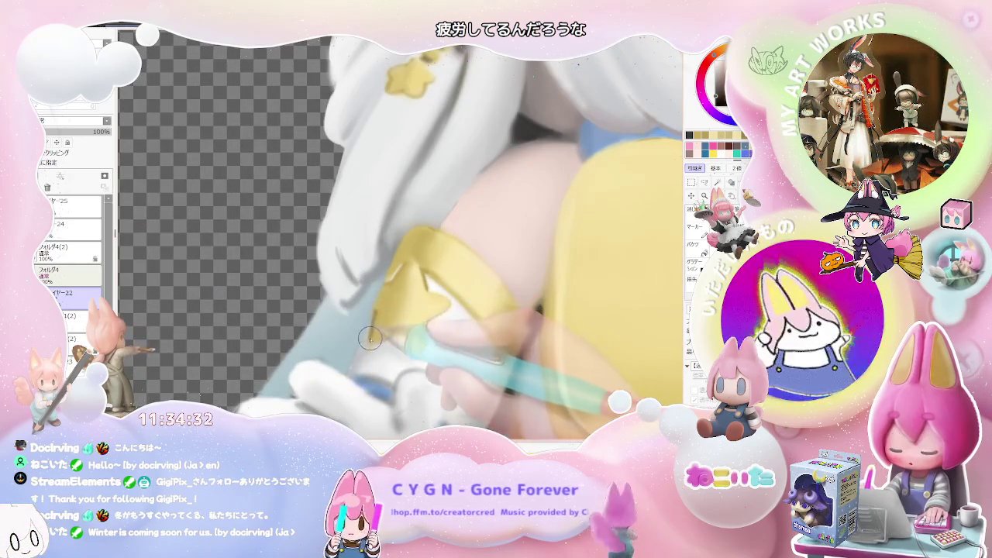
pyautogui.scroll(-1, 393, 334)
pyautogui.scroll(-1, 393, 334)
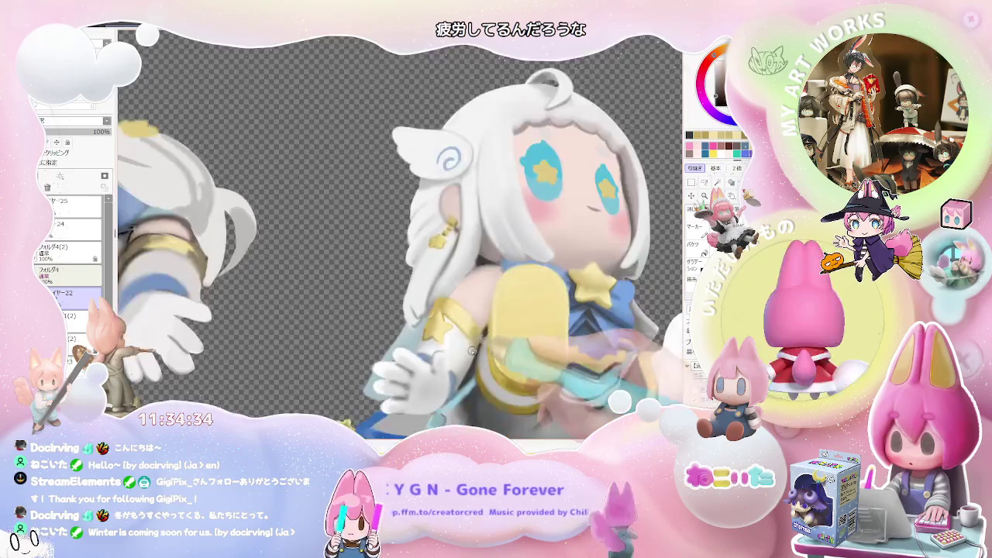
pyautogui.scroll(-2, 393, 334)
pyautogui.moveTo(551, 378); pyautogui.dragTo(431, 356)
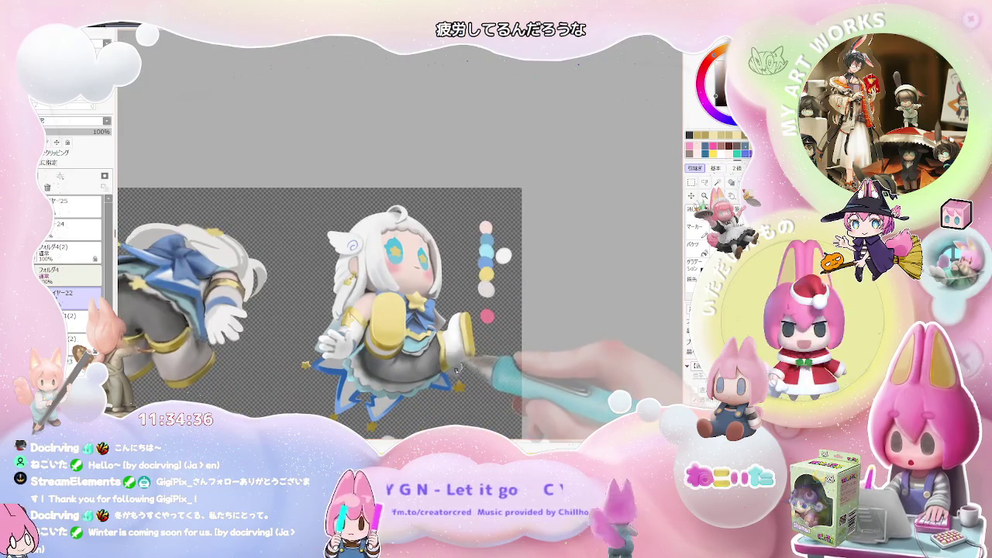
pyautogui.scroll(1, 456, 369)
pyautogui.scroll(2, 372, 353)
pyautogui.scroll(2, 291, 341)
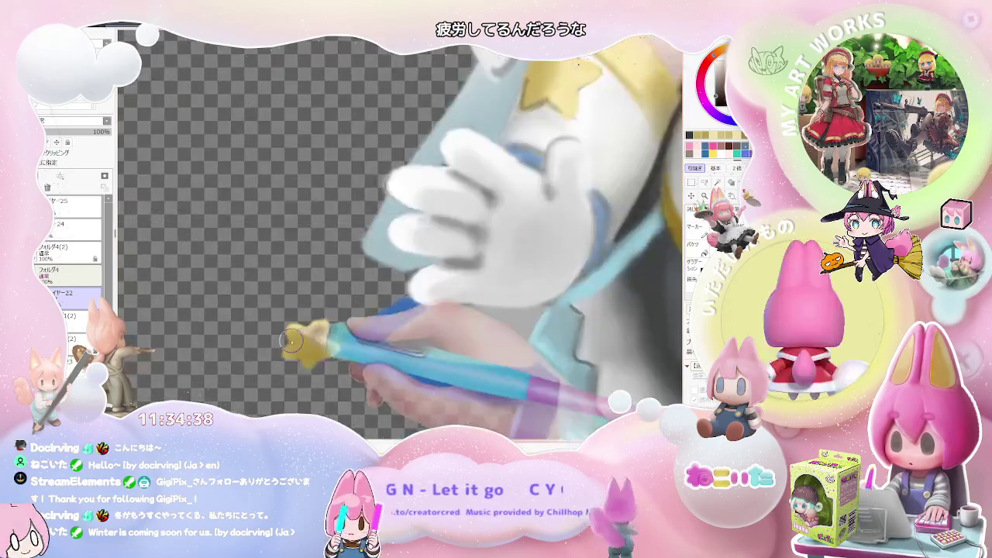
pyautogui.scroll(1, 306, 355)
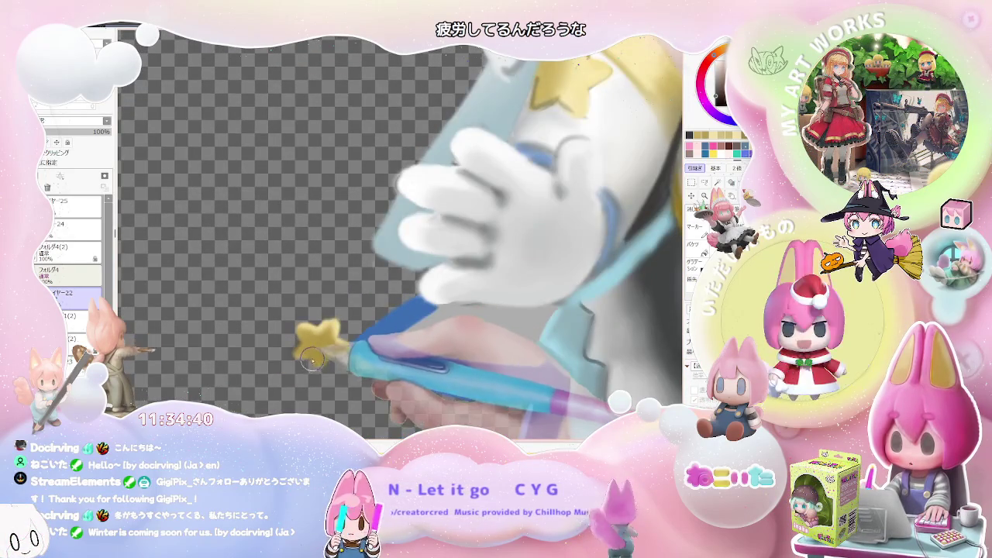
pyautogui.scroll(-2, 311, 361)
pyautogui.scroll(-1, 349, 349)
pyautogui.scroll(1, 403, 338)
pyautogui.scroll(1, 367, 253)
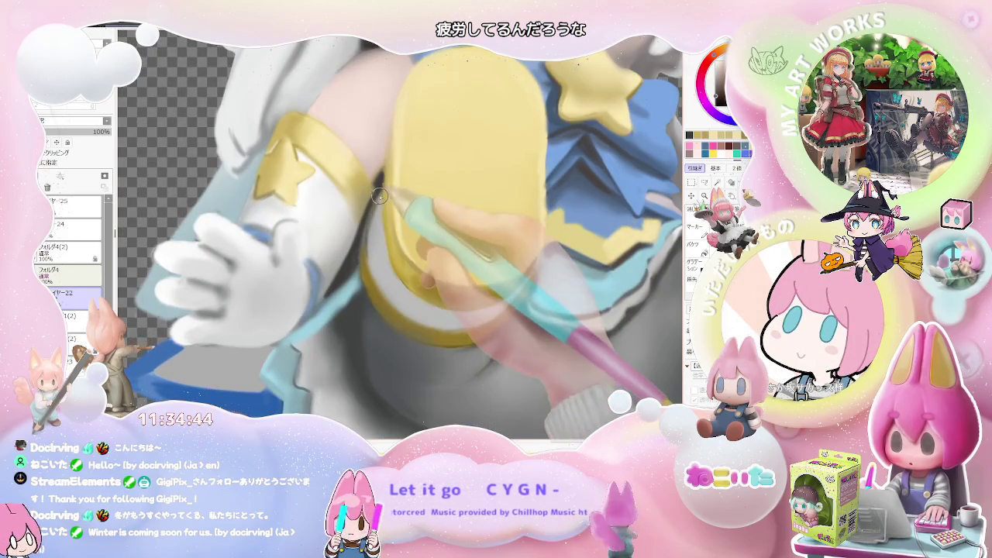
pyautogui.scroll(-2, 379, 196)
pyautogui.scroll(-2, 397, 231)
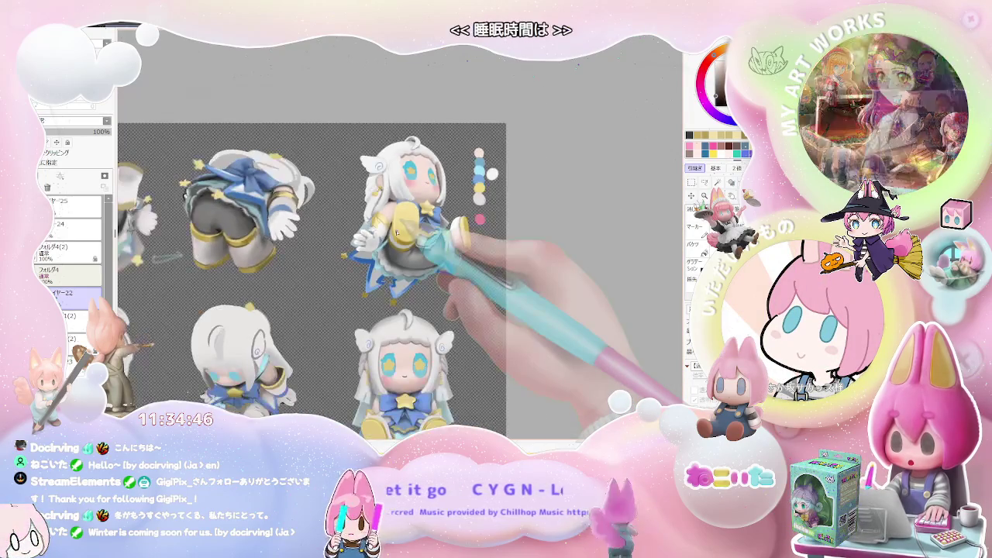
pyautogui.scroll(1, 397, 232)
pyautogui.moveTo(397, 232)
pyautogui.mouseDown()
pyautogui.moveTo(392, 326)
pyautogui.moveTo(423, 284)
pyautogui.mouseUp()
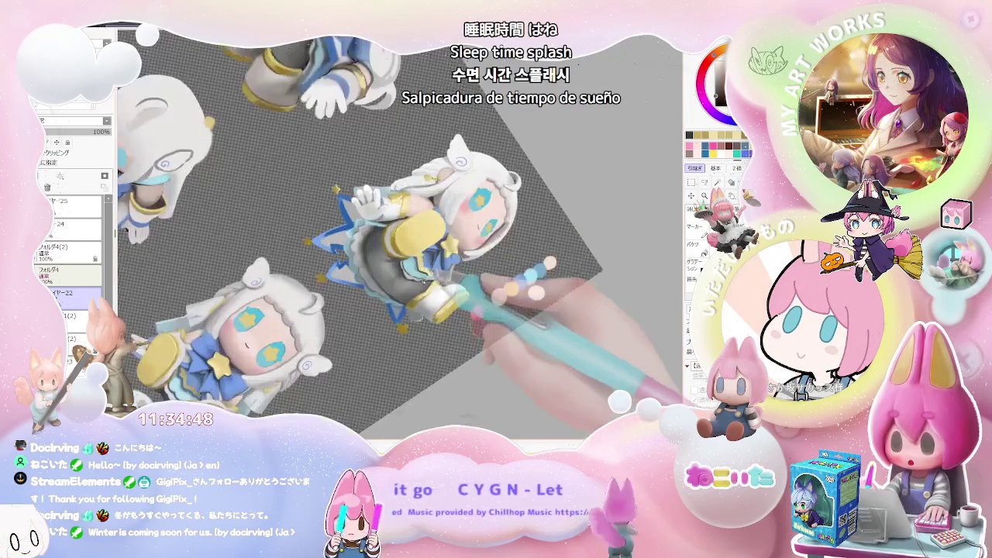
pyautogui.scroll(2, 423, 284)
pyautogui.scroll(2, 405, 319)
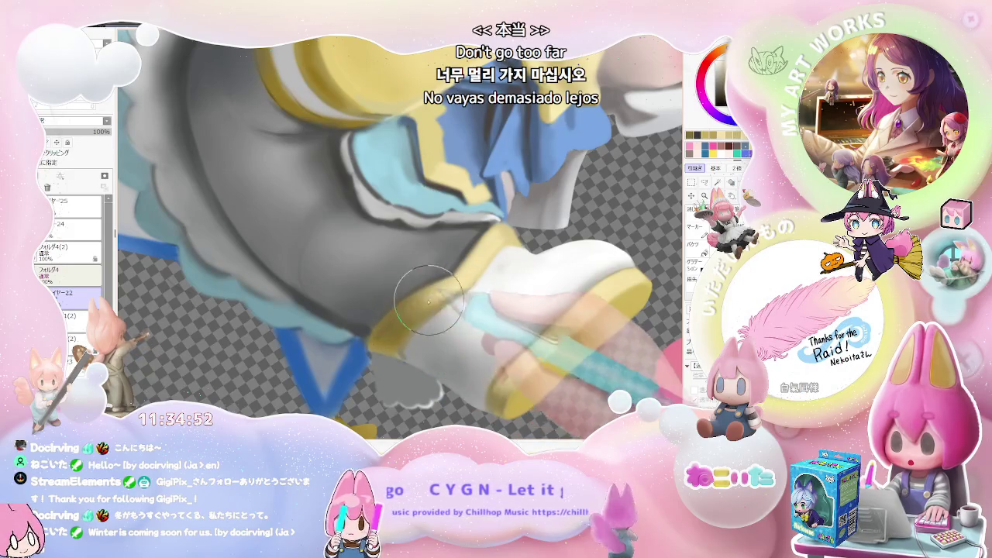
pyautogui.scroll(-2, 435, 303)
pyautogui.scroll(-2, 449, 304)
pyautogui.scroll(-2, 469, 305)
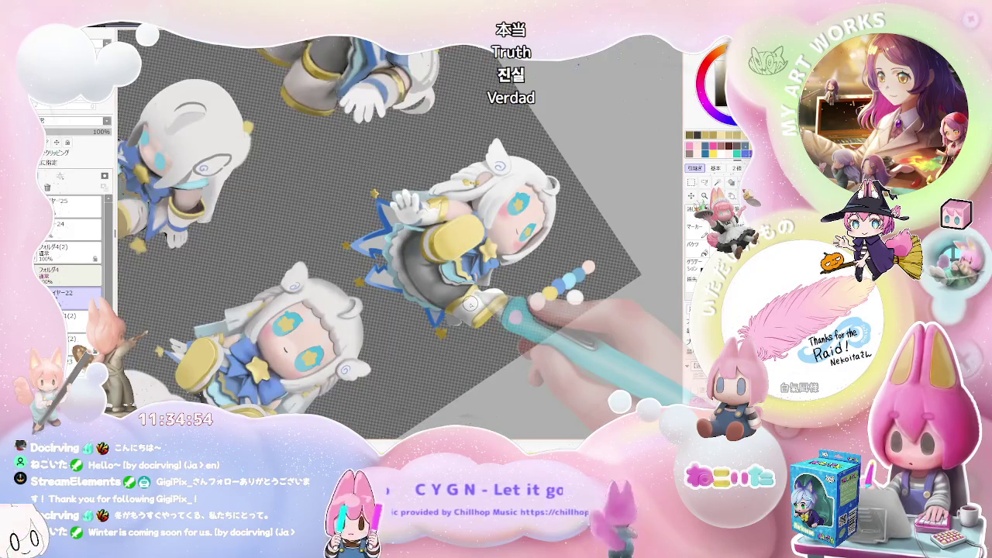
pyautogui.press('End')
pyautogui.press('End')
pyautogui.press('End')
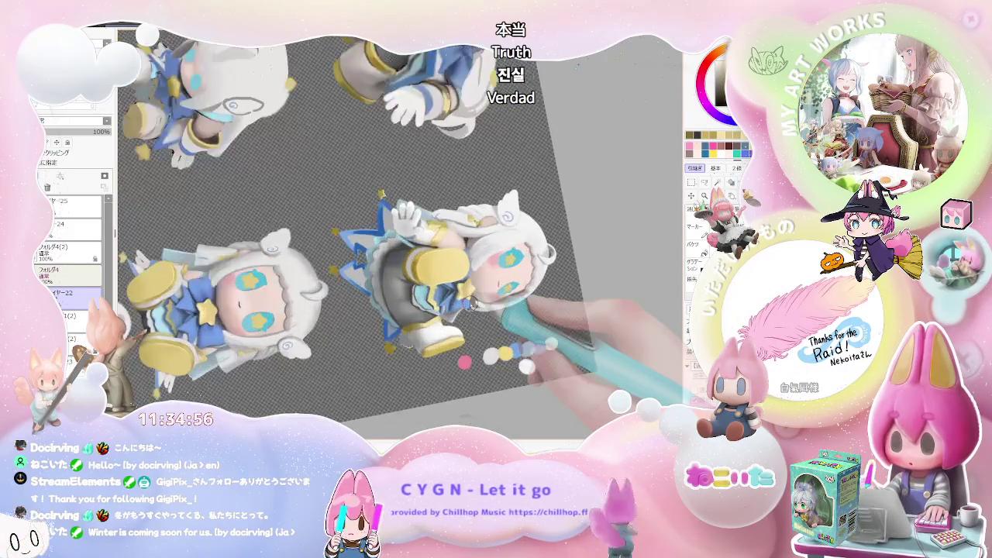
pyautogui.scroll(2, 465, 304)
pyautogui.scroll(2, 415, 305)
pyautogui.scroll(-1, 457, 311)
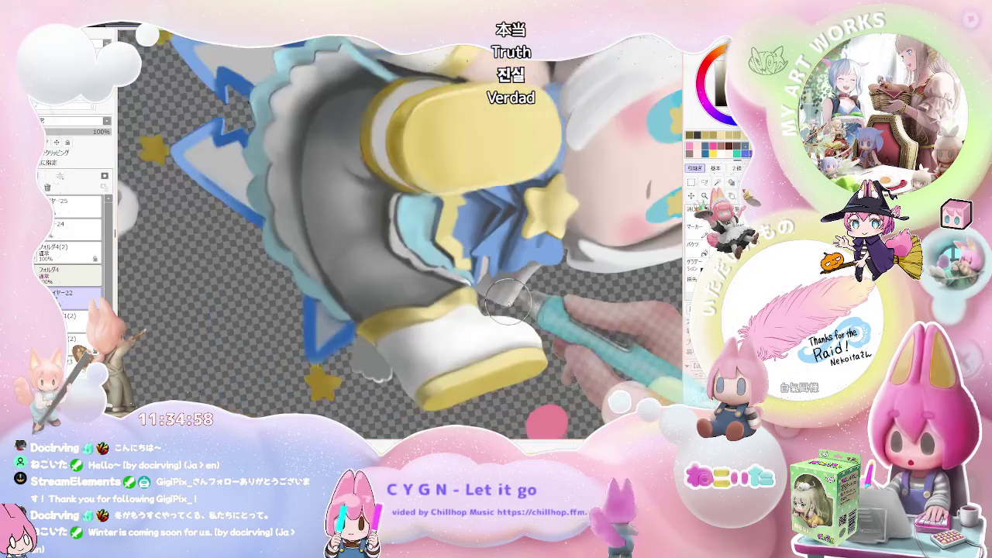
pyautogui.scroll(-2, 484, 325)
pyautogui.scroll(-1, 520, 353)
pyautogui.scroll(1, 527, 358)
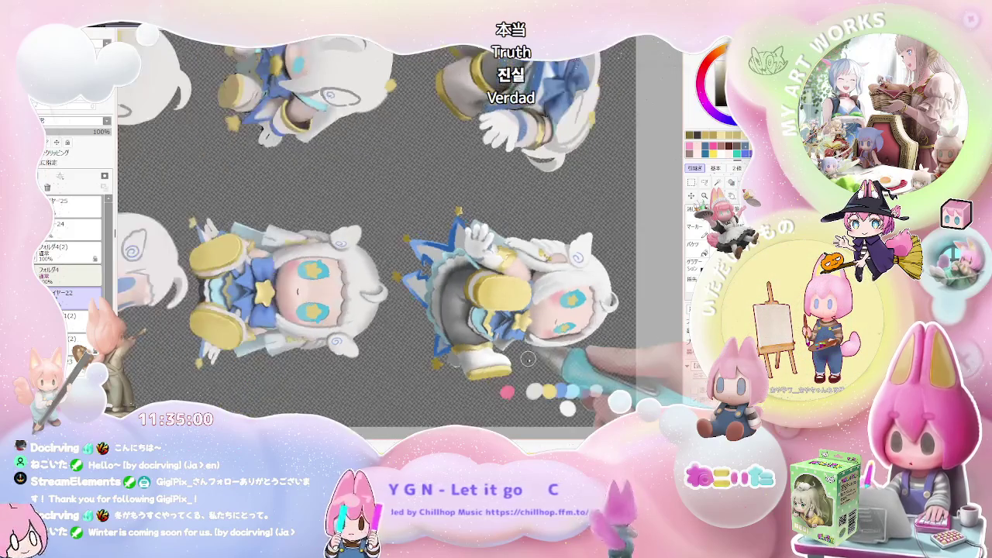
pyautogui.scroll(1, 503, 345)
pyautogui.scroll(1, 473, 329)
pyautogui.scroll(2, 442, 314)
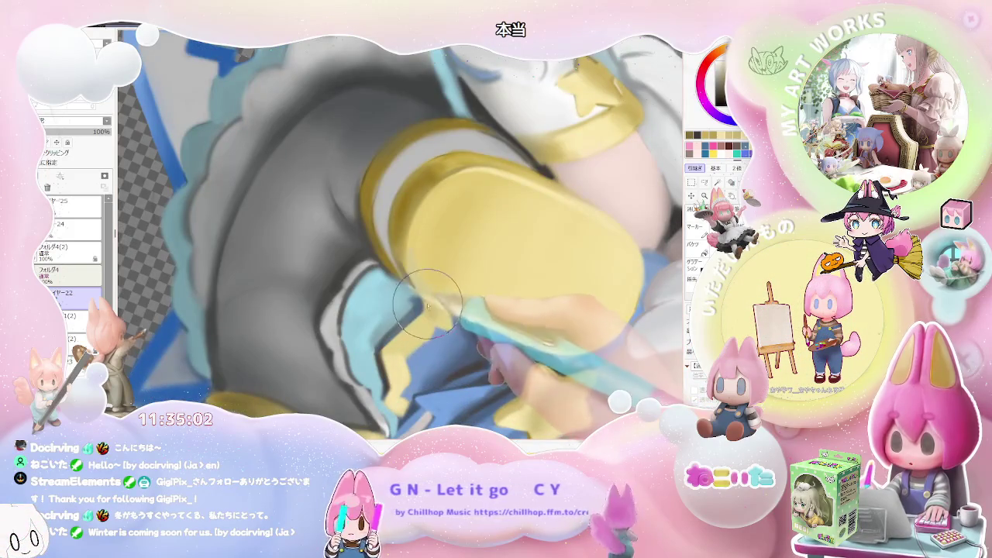
pyautogui.scroll(-1, 438, 325)
pyautogui.scroll(-1, 442, 336)
pyautogui.scroll(-1, 465, 341)
pyautogui.scroll(1, 497, 348)
pyautogui.scroll(1, 519, 357)
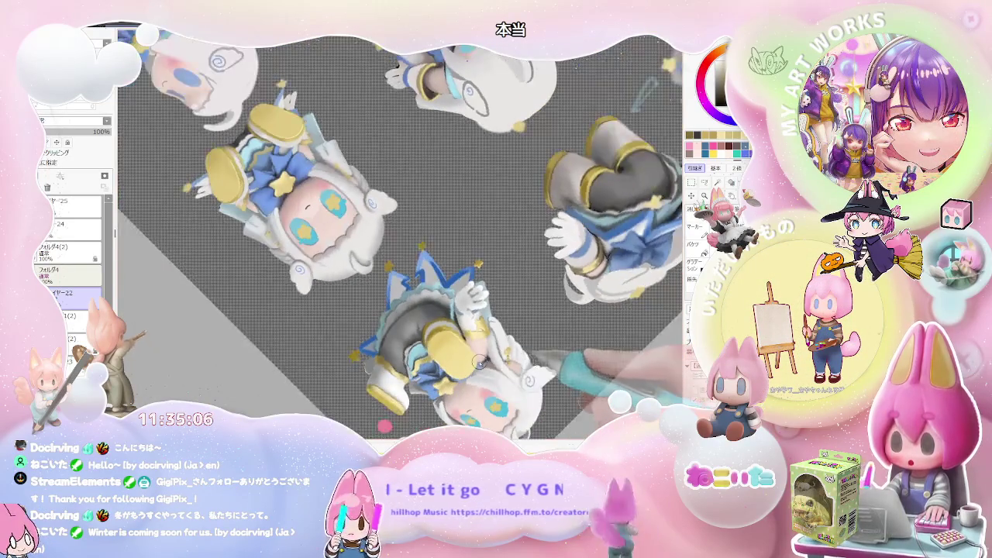
pyautogui.scroll(1, 504, 349)
pyautogui.scroll(1, 457, 334)
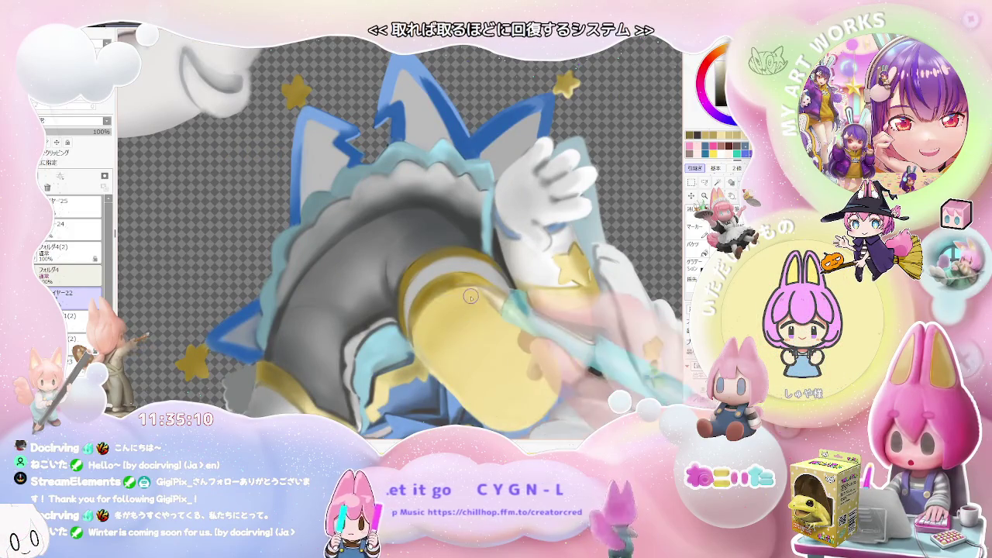
pyautogui.scroll(-2, 468, 293)
pyautogui.scroll(-1, 503, 318)
pyautogui.scroll(-1, 542, 341)
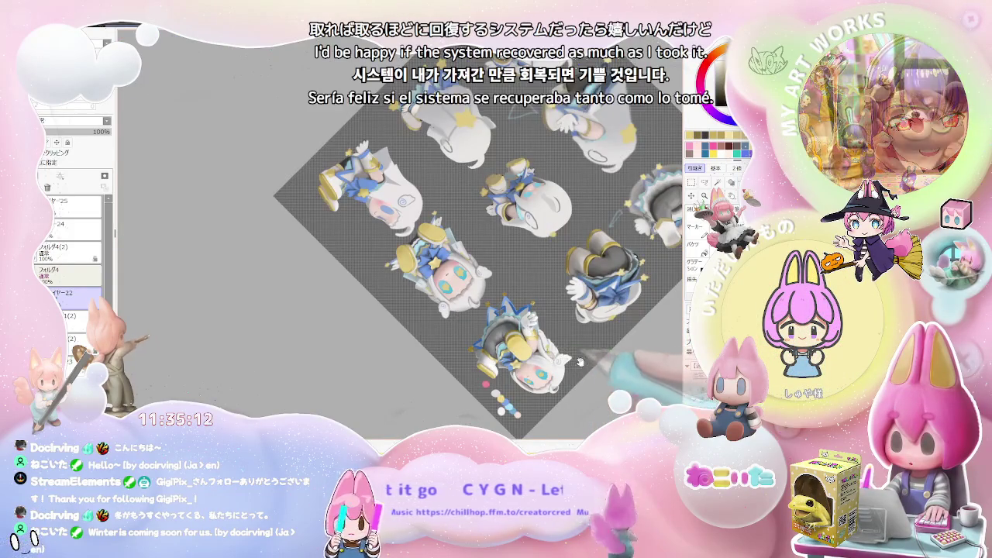
pyautogui.moveTo(574, 361); pyautogui.dragTo(527, 325)
pyautogui.scroll(2, 481, 288)
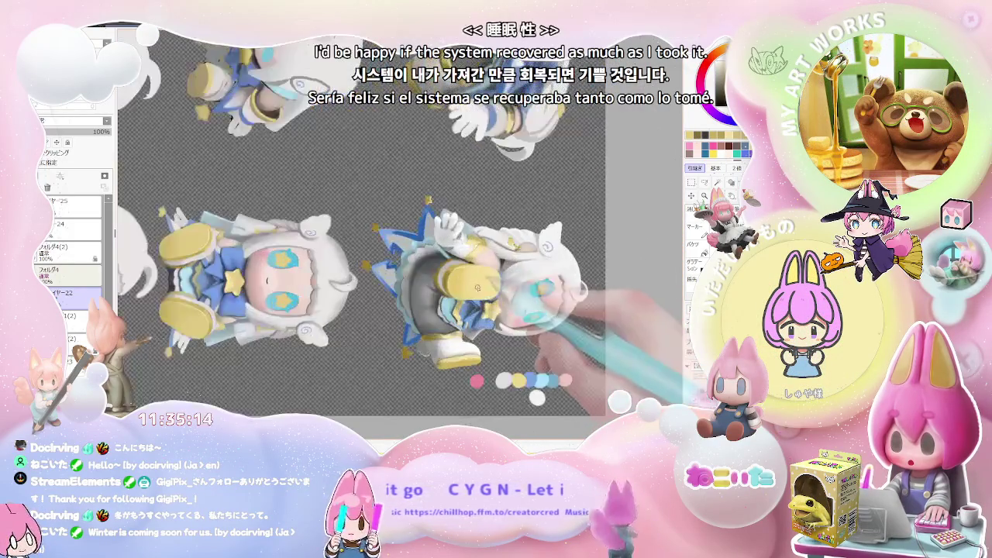
pyautogui.scroll(2, 482, 286)
pyautogui.scroll(1, 450, 310)
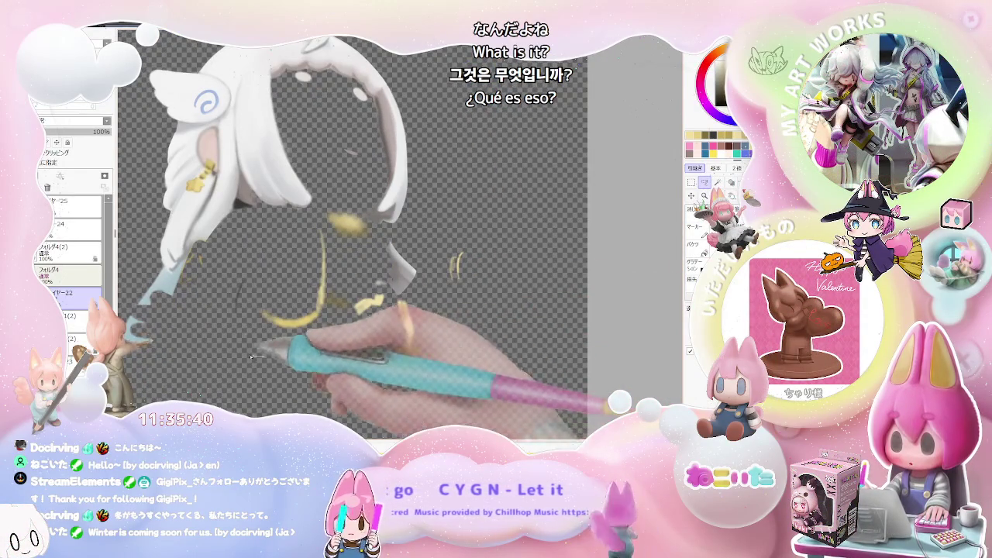
# Add a thin stroke, move レイヤー26 below レイヤー22, and lasso beside the hair tip.
pyautogui.moveTo(263, 356)
pyautogui.mouseDown()
pyautogui.moveTo(289, 251)
pyautogui.moveTo(462, 246)
pyautogui.moveTo(403, 243)
pyautogui.moveTo(430, 306)
pyautogui.moveTo(285, 377)
pyautogui.mouseUp()
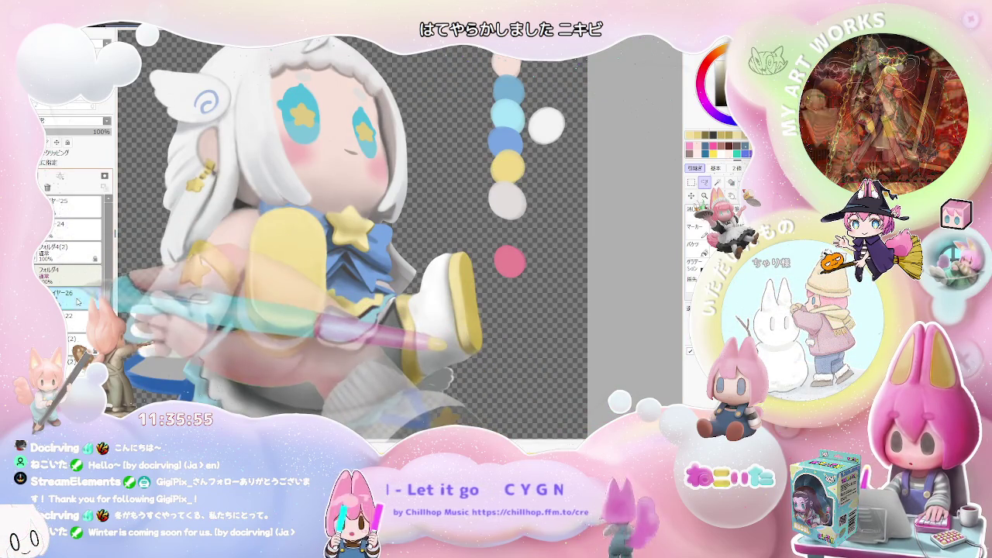
pyautogui.moveTo(77, 301); pyautogui.dragTo(78, 319)
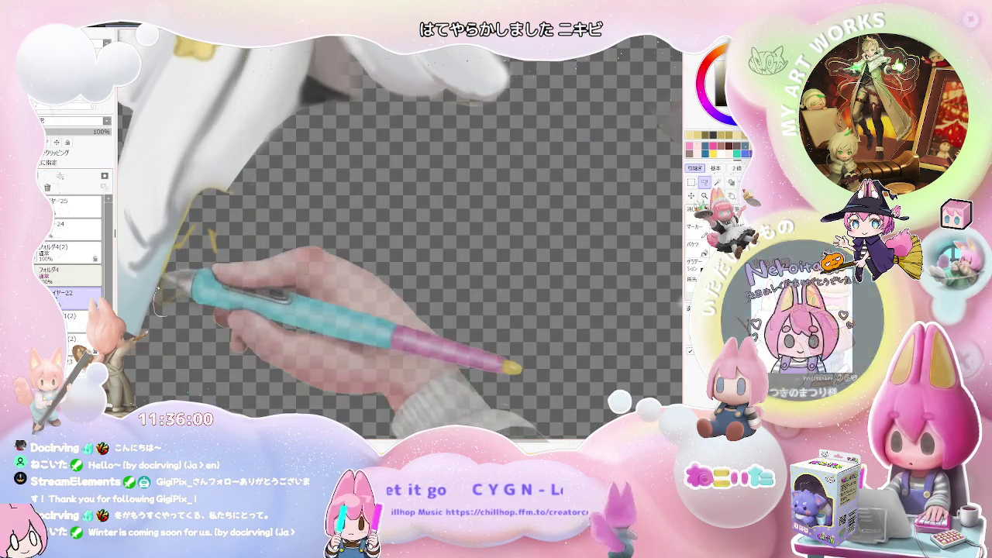
pyautogui.moveTo(155, 314); pyautogui.dragTo(241, 270)
pyautogui.scroll(-2, 241, 270)
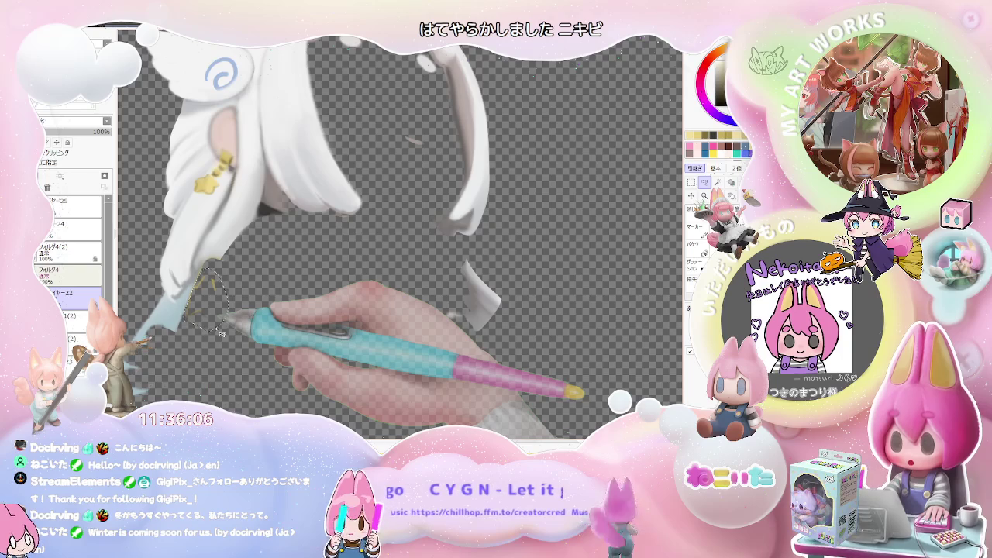
pyautogui.hotkey('ctrl', 'v')
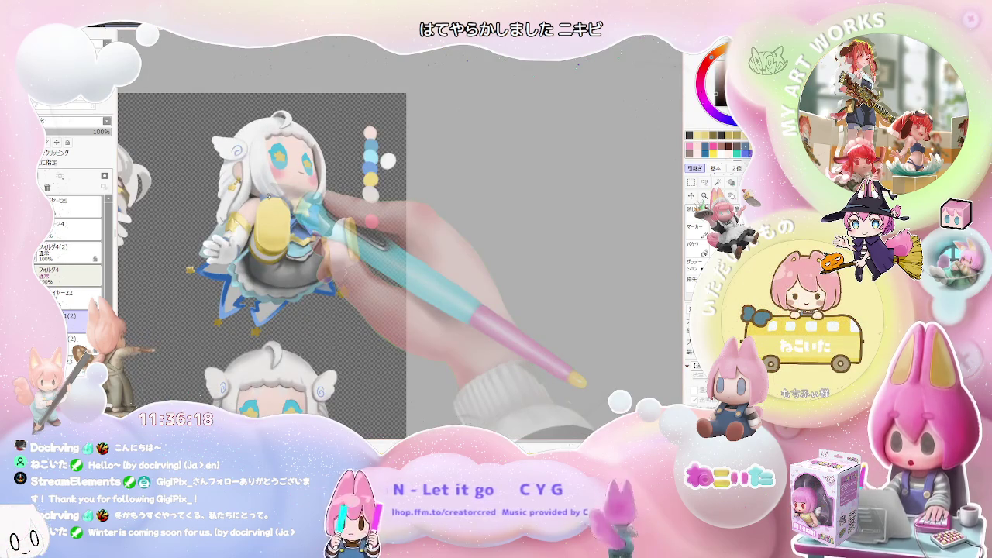
pyautogui.hotkey('ctrl', '-')
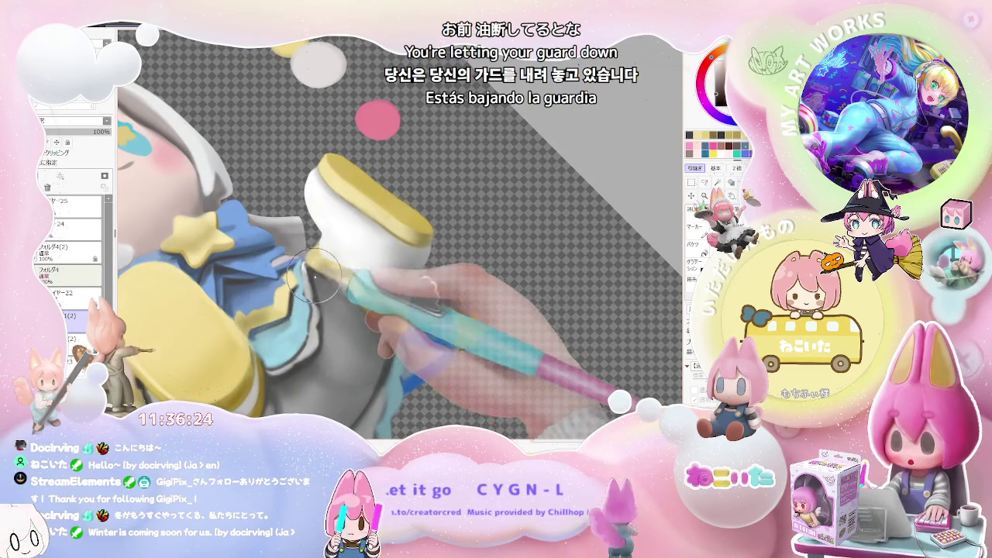
pyautogui.hotkey('ctrl', '-')
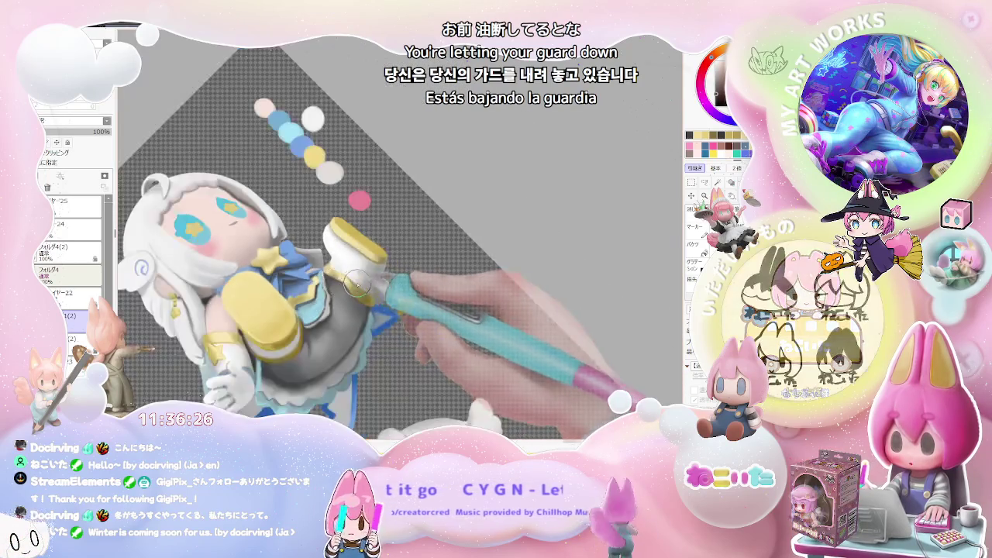
pyautogui.hotkey('ctrl', '-')
pyautogui.press('Delete')
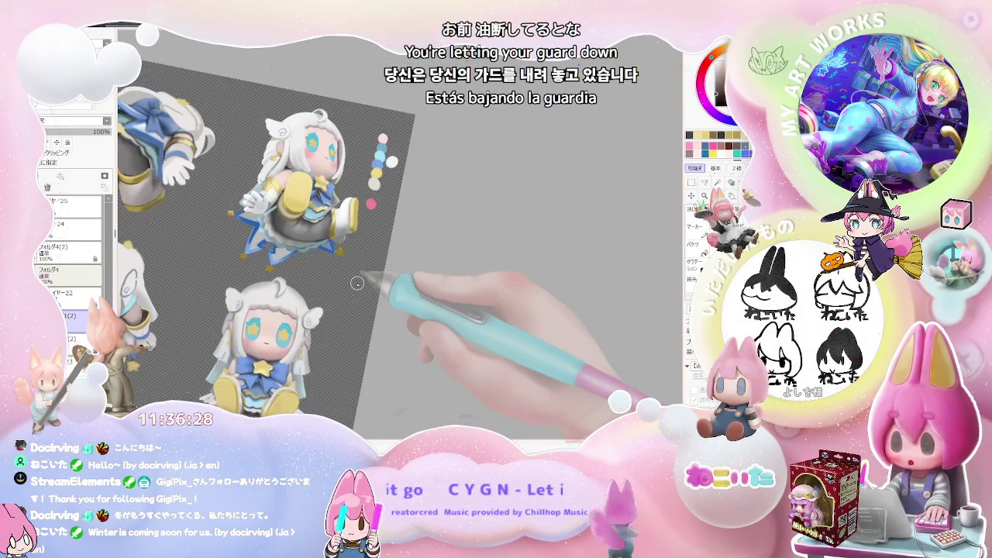
pyautogui.hotkey('ctrl', '-')
pyautogui.press('Home')
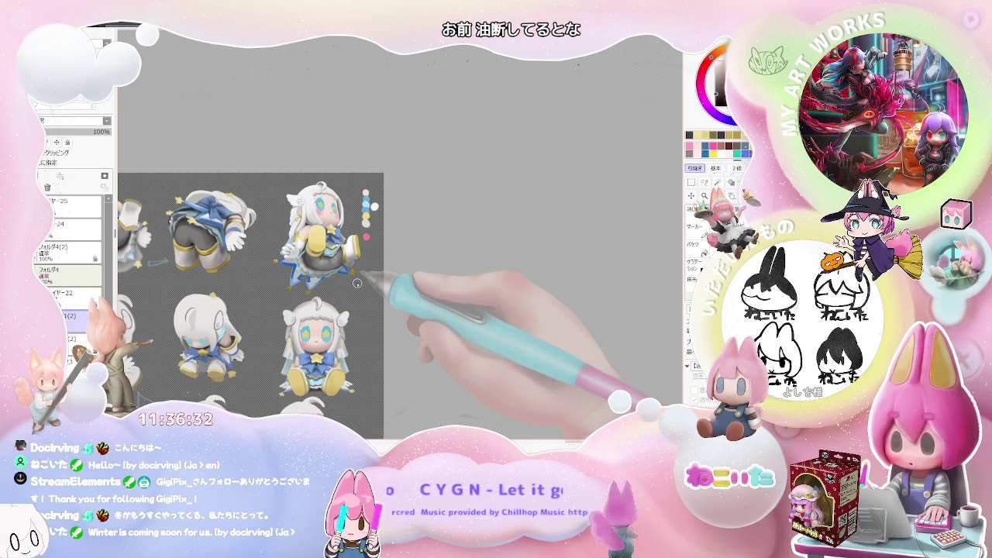
pyautogui.hotkey('ctrl', '-')
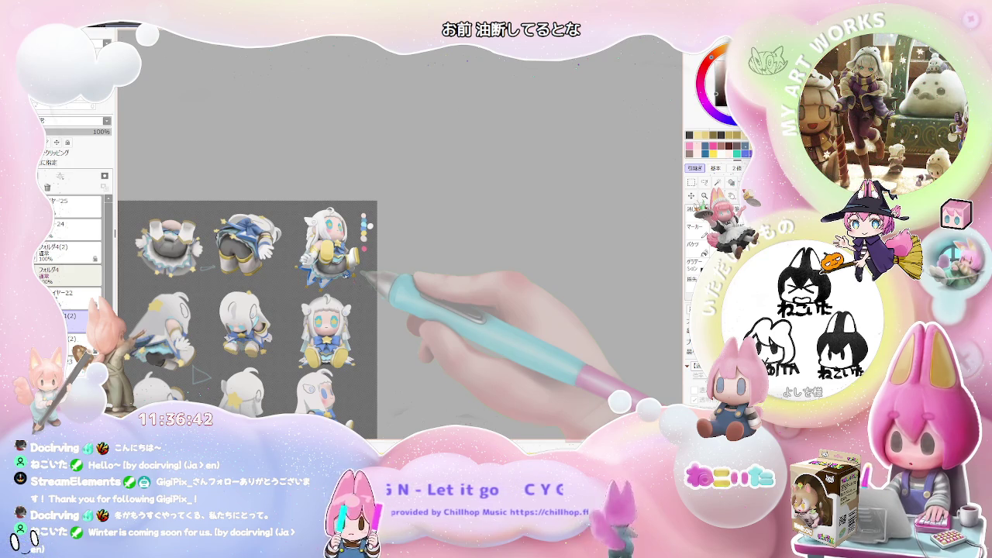
pyautogui.scroll(1, 357, 284)
pyautogui.scroll(3, 334, 285)
pyautogui.scroll(2, 310, 287)
pyautogui.scroll(1, 287, 288)
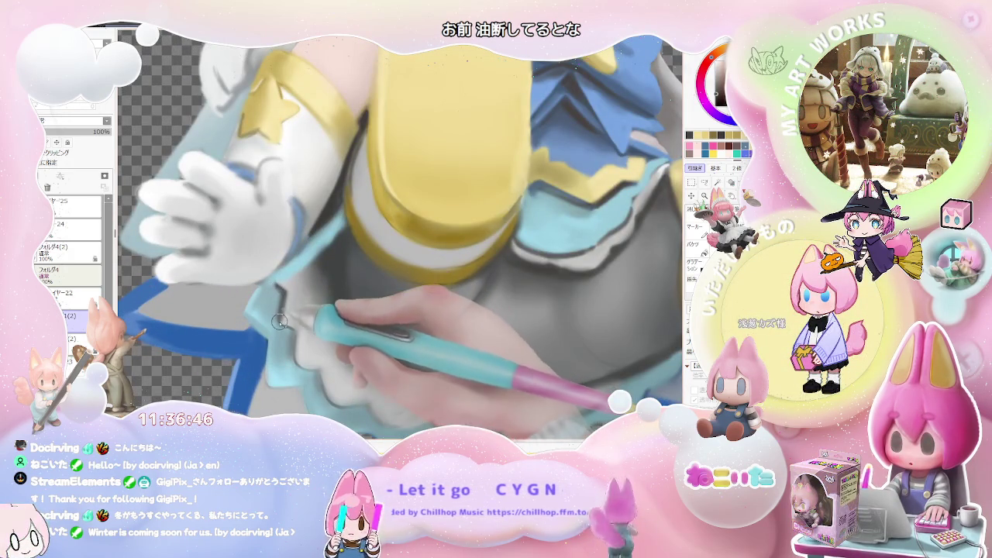
pyautogui.scroll(-3, 310, 335)
pyautogui.scroll(-2, 341, 341)
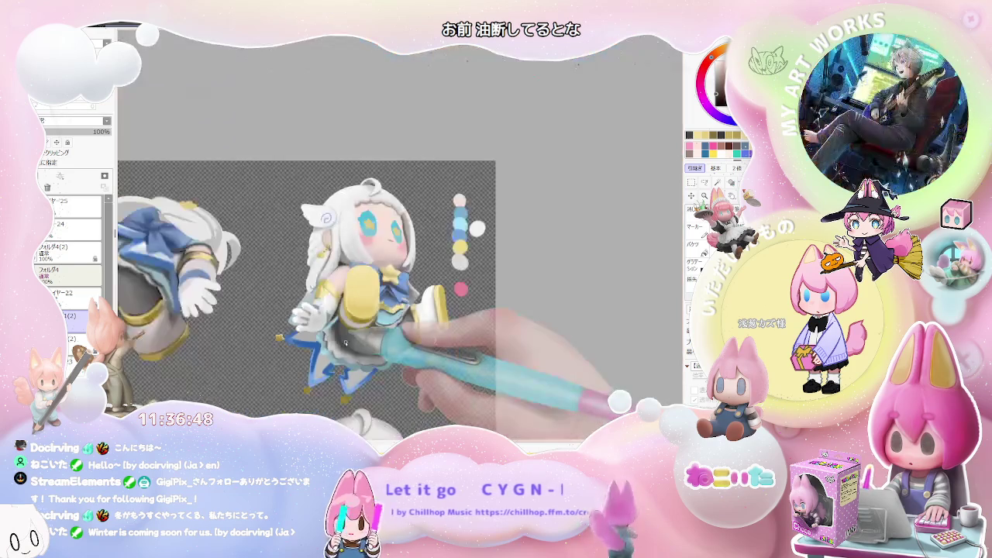
pyautogui.press('End')
pyautogui.press('End')
pyautogui.press('End')
pyautogui.scroll(2, 310, 310)
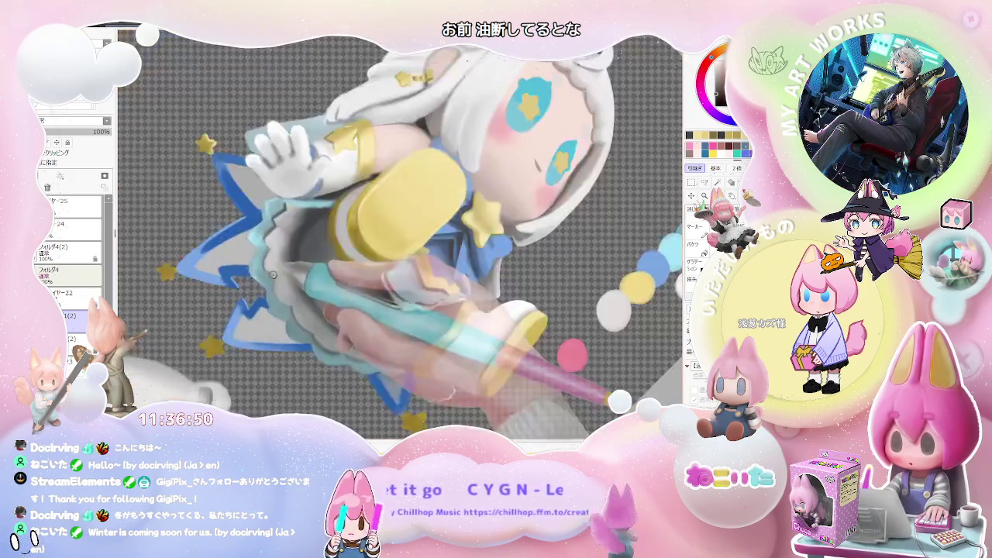
pyautogui.scroll(2, 279, 287)
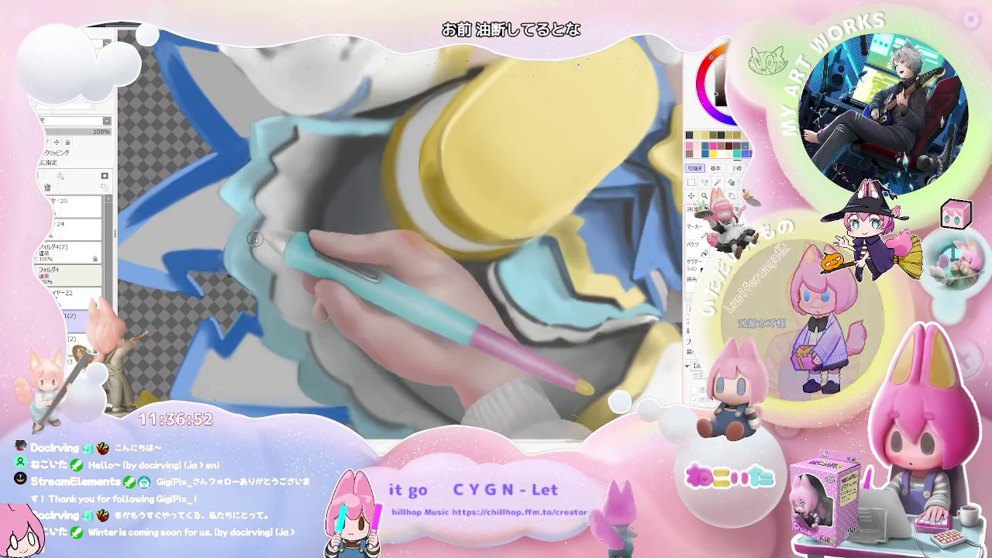
pyautogui.scroll(-4, 378, 304)
pyautogui.scroll(-2, 377, 305)
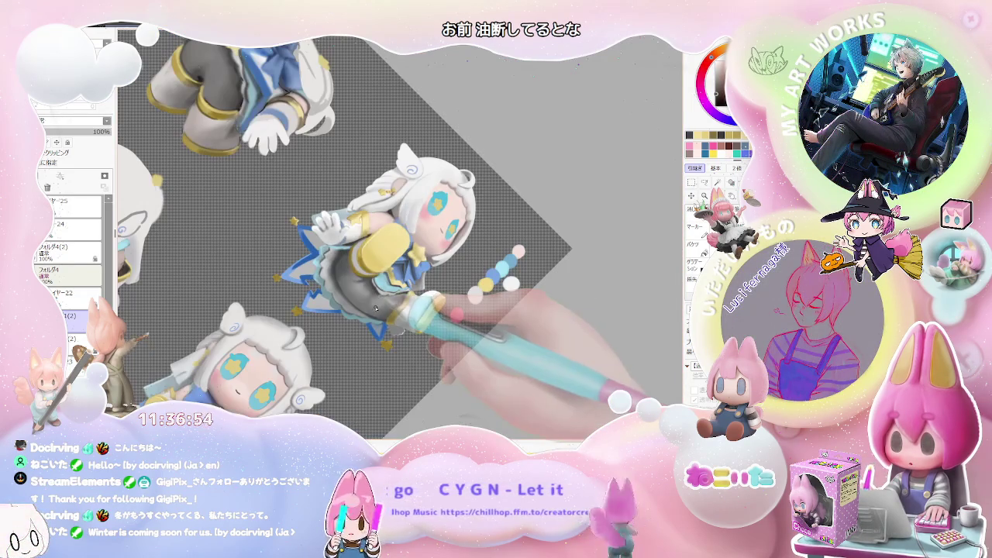
pyautogui.scroll(2, 374, 308)
pyautogui.scroll(2, 374, 308)
pyautogui.scroll(2, 325, 287)
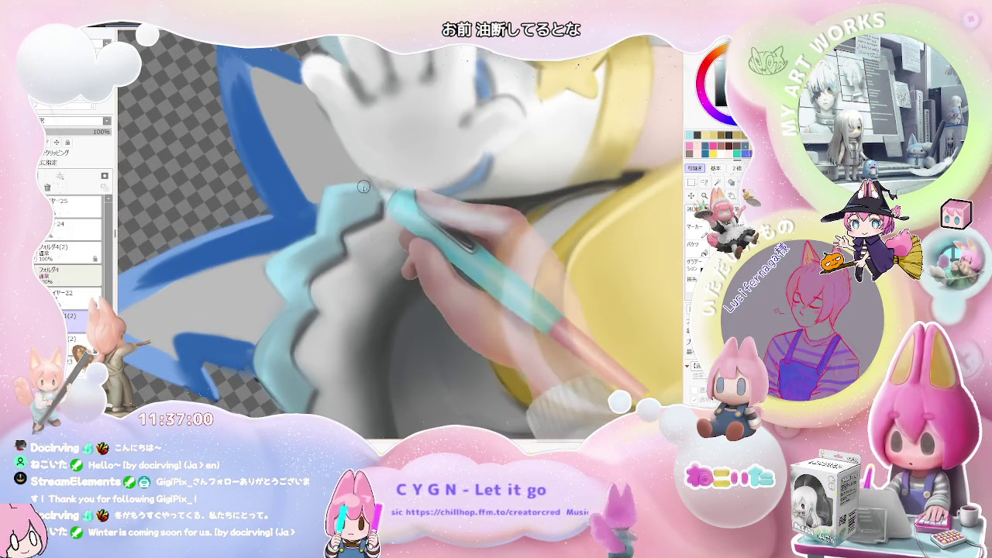
pyautogui.scroll(-2, 355, 186)
pyautogui.scroll(-2, 355, 186)
pyautogui.scroll(-2, 354, 186)
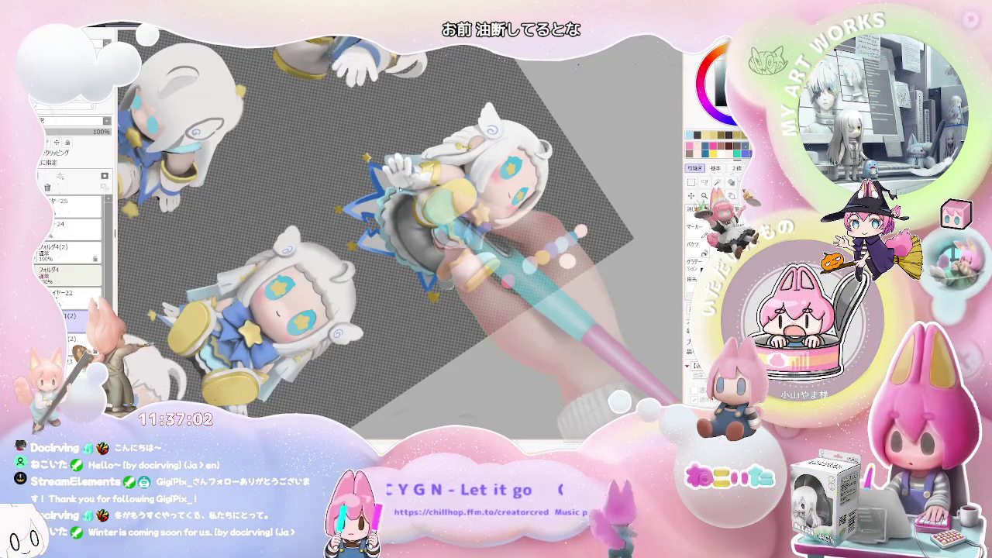
pyautogui.scroll(-1, 434, 210)
pyautogui.scroll(1, 388, 225)
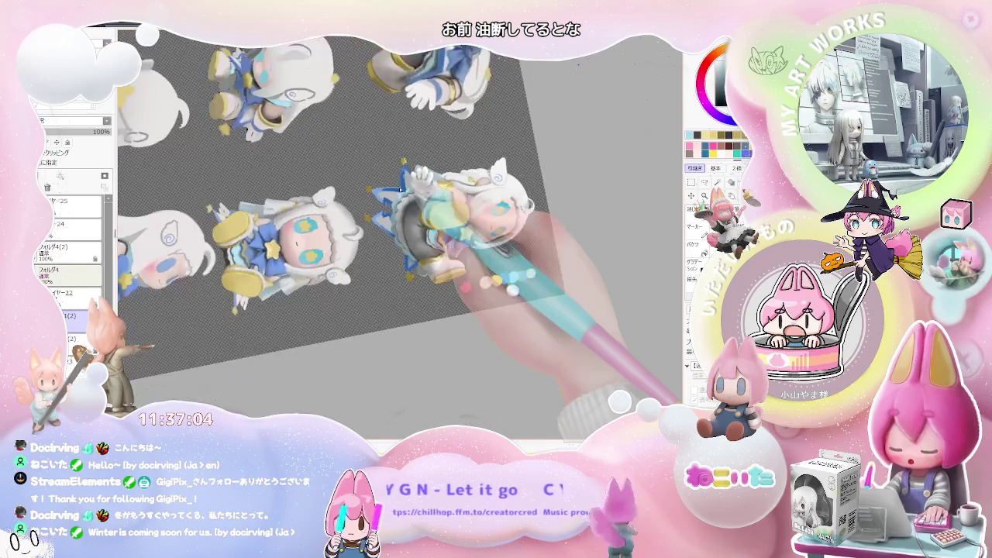
pyautogui.scroll(1, 388, 225)
pyautogui.scroll(1, 387, 225)
pyautogui.scroll(2, 411, 224)
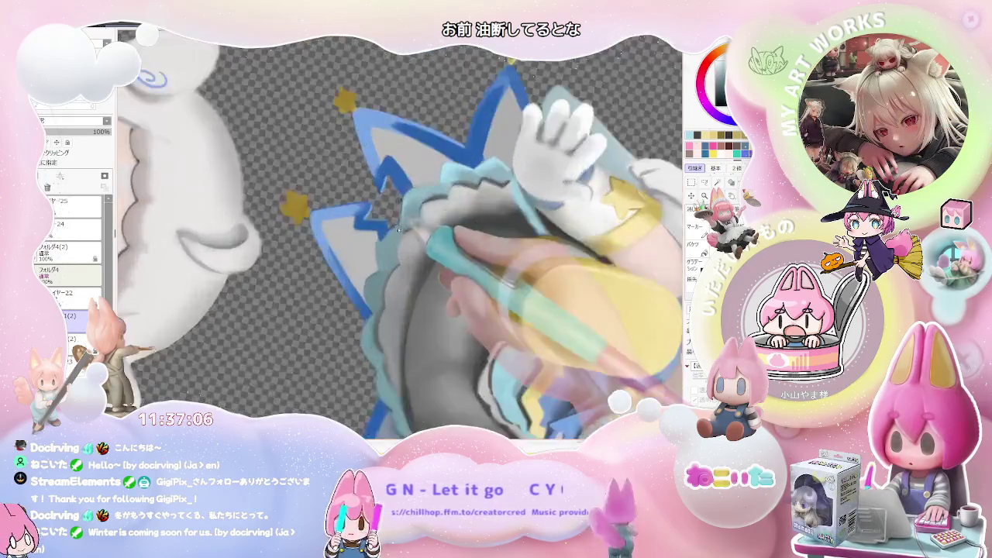
pyautogui.scroll(1, 411, 225)
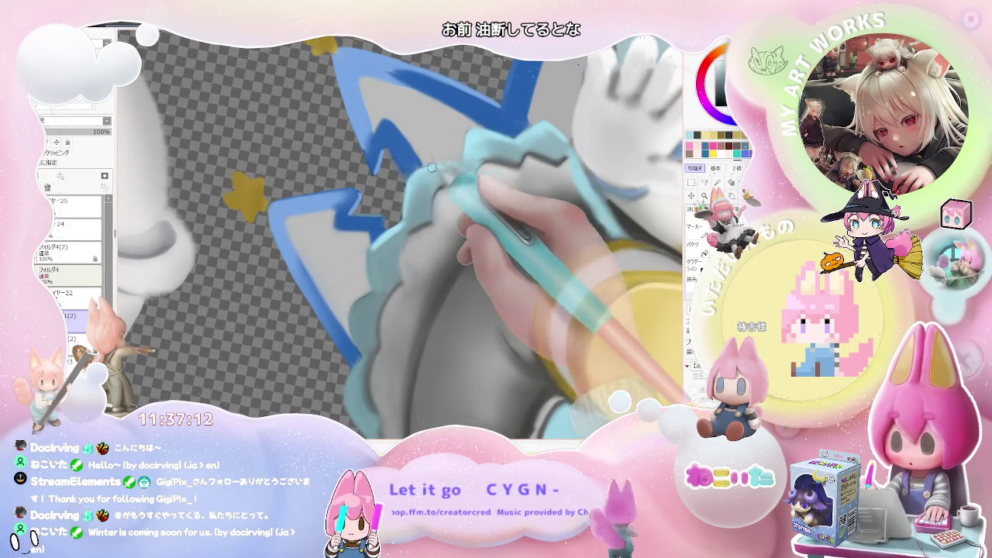
pyautogui.scroll(-2, 477, 149)
pyautogui.scroll(-2, 477, 149)
pyautogui.scroll(-2, 489, 145)
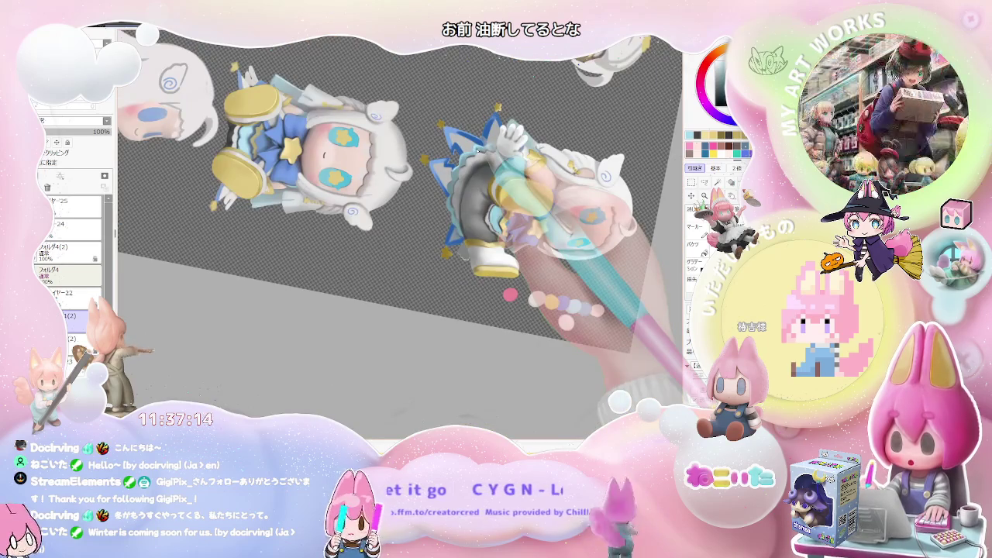
pyautogui.press('End')
pyautogui.press('End')
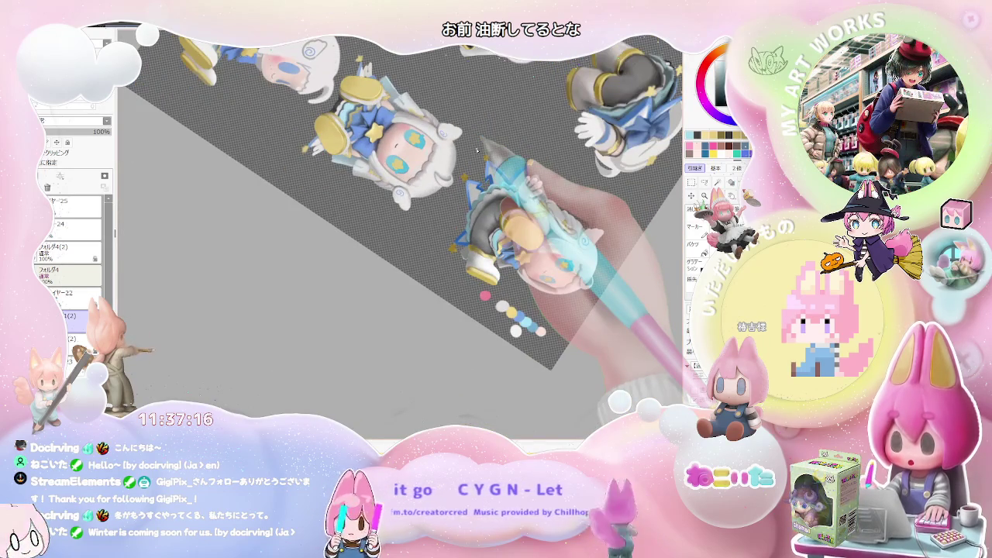
pyautogui.scroll(3, 478, 151)
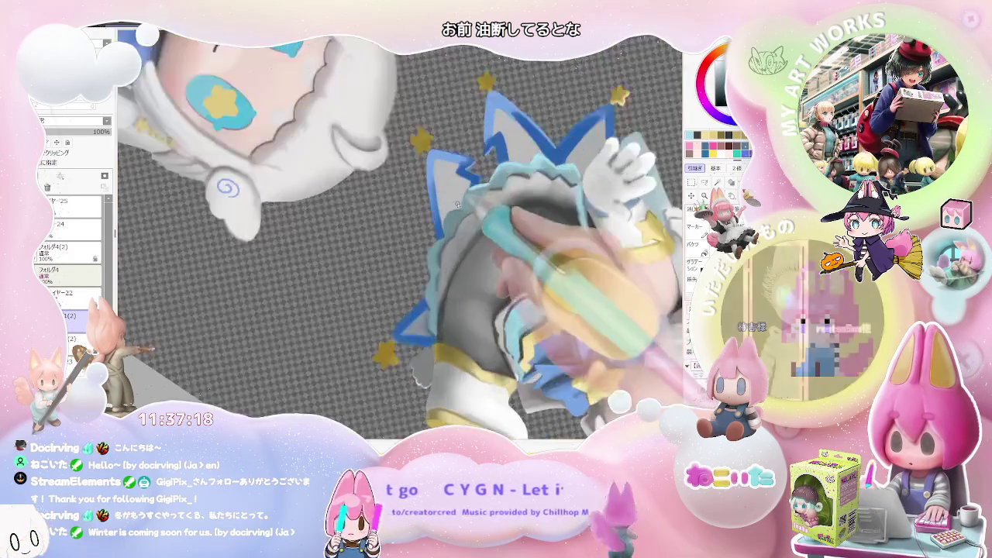
pyautogui.press('Home')
pyautogui.scroll(2, 465, 186)
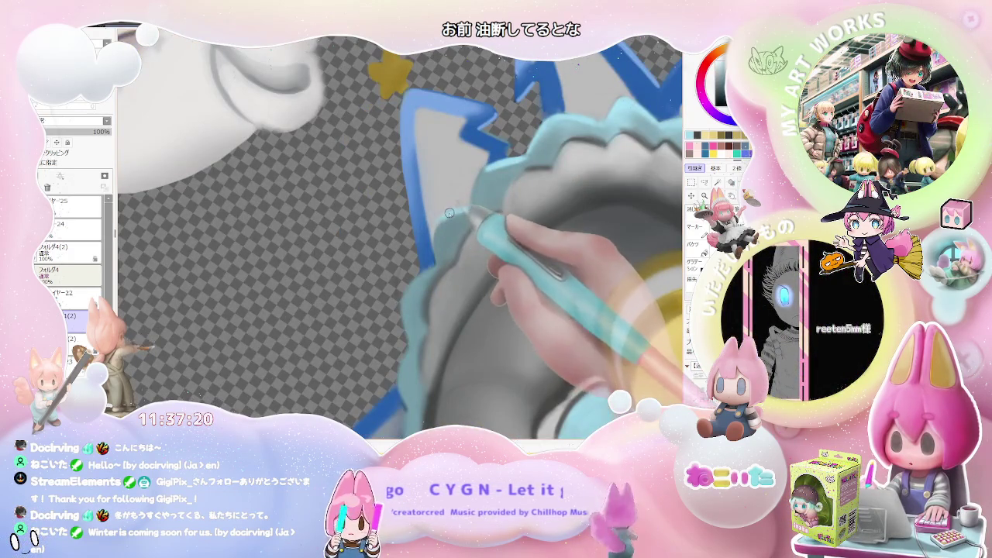
pyautogui.press('End')
pyautogui.press('End')
pyautogui.scroll(-2, 480, 217)
pyautogui.scroll(-2, 527, 228)
pyautogui.press('Delete')
pyautogui.scroll(-1, 574, 267)
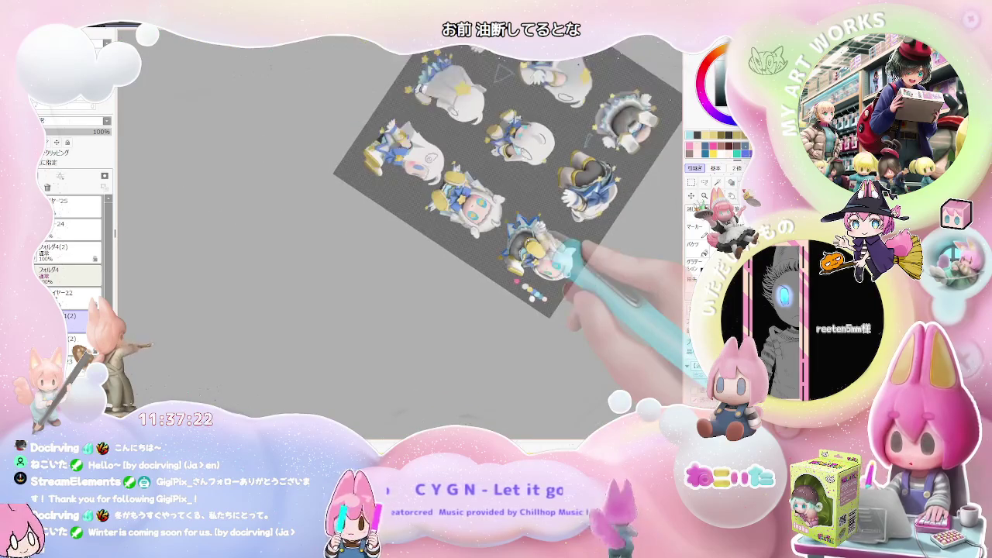
pyautogui.press('Delete')
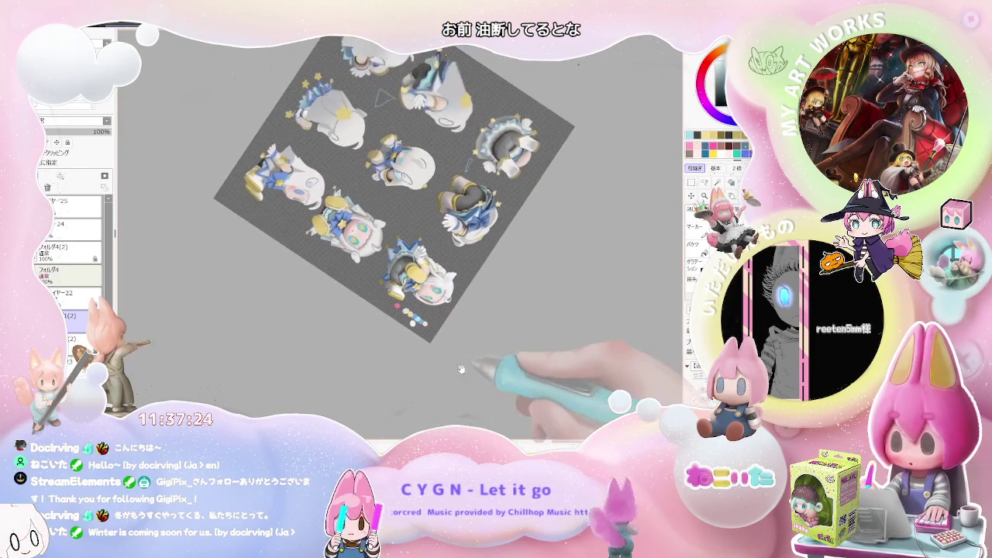
pyautogui.press('Delete')
pyautogui.press('Delete')
pyautogui.scroll(1, 475, 380)
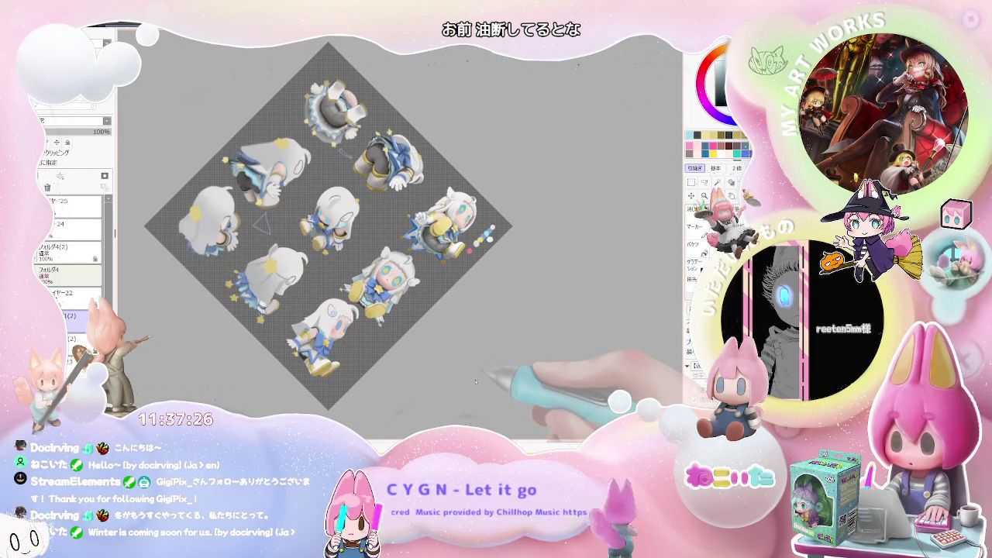
pyautogui.press('Delete')
pyautogui.press('Delete')
pyautogui.press('Delete')
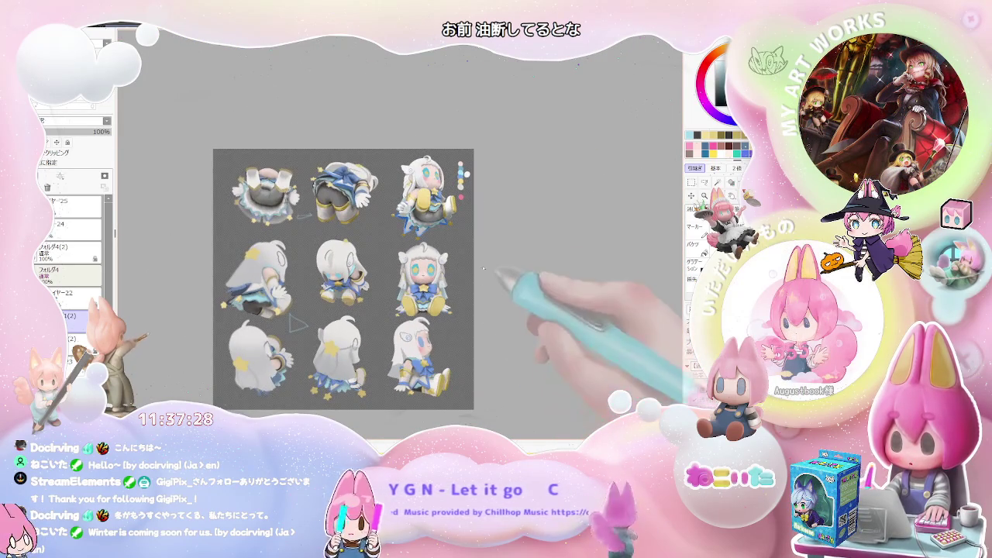
pyautogui.scroll(2, 388, 256)
pyautogui.scroll(2, 314, 222)
pyautogui.scroll(2, 299, 261)
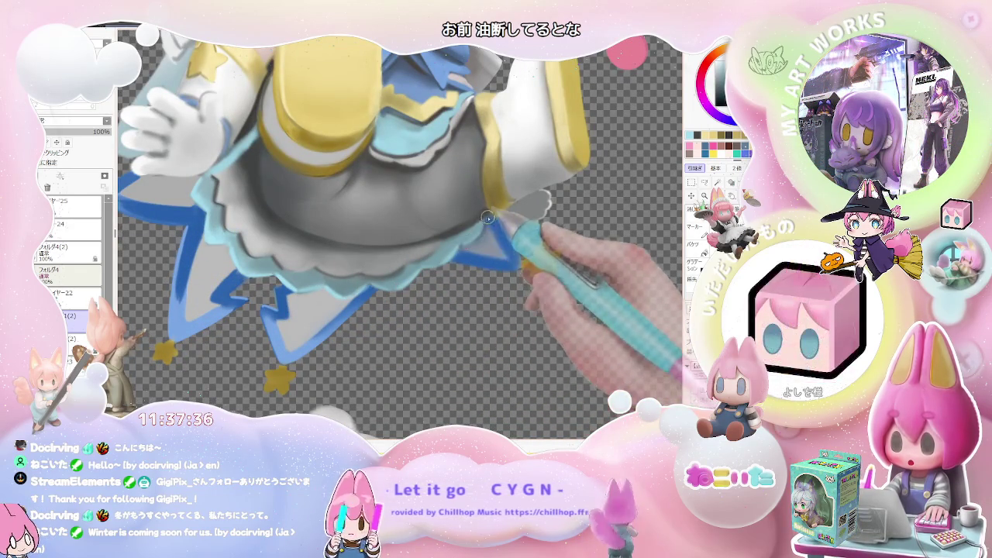
pyautogui.scroll(-1, 473, 252)
pyautogui.scroll(-1, 483, 237)
pyautogui.scroll(-2, 481, 236)
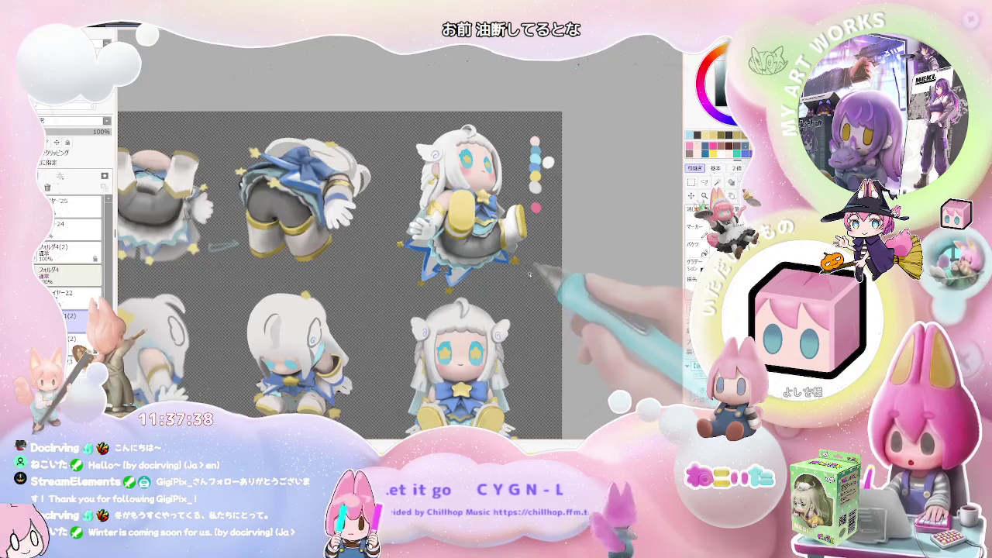
pyautogui.moveTo(529, 277); pyautogui.dragTo(436, 317)
pyautogui.press('End')
pyautogui.press('End')
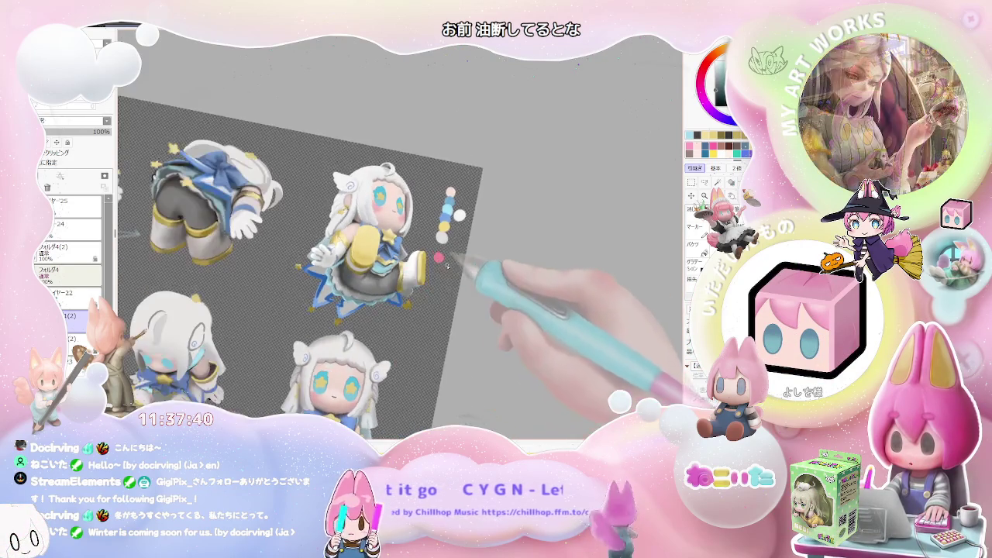
pyautogui.scroll(1, 341, 264)
pyautogui.scroll(2, 333, 248)
pyautogui.scroll(1, 329, 243)
pyautogui.scroll(1, 329, 243)
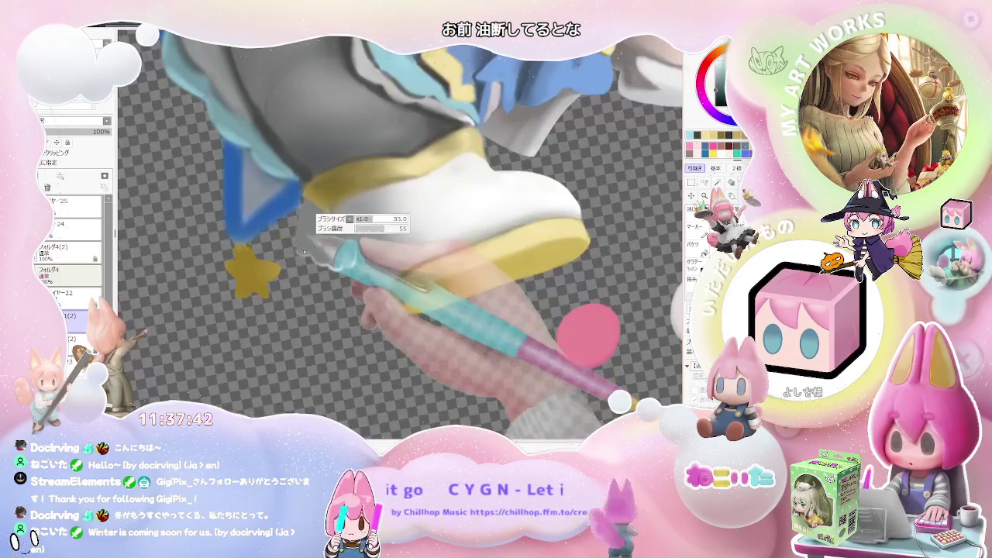
pyautogui.scroll(1, 308, 233)
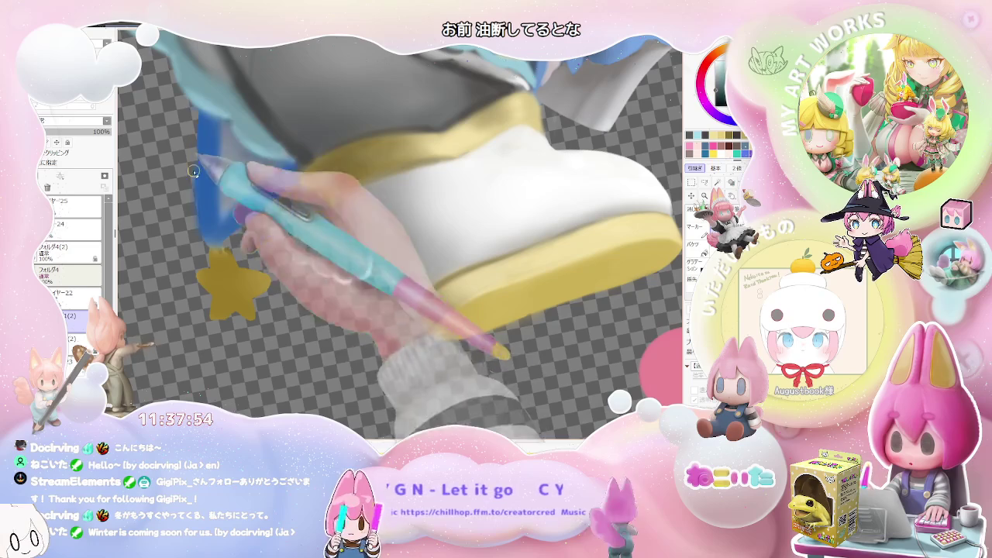
pyautogui.scroll(-1, 222, 251)
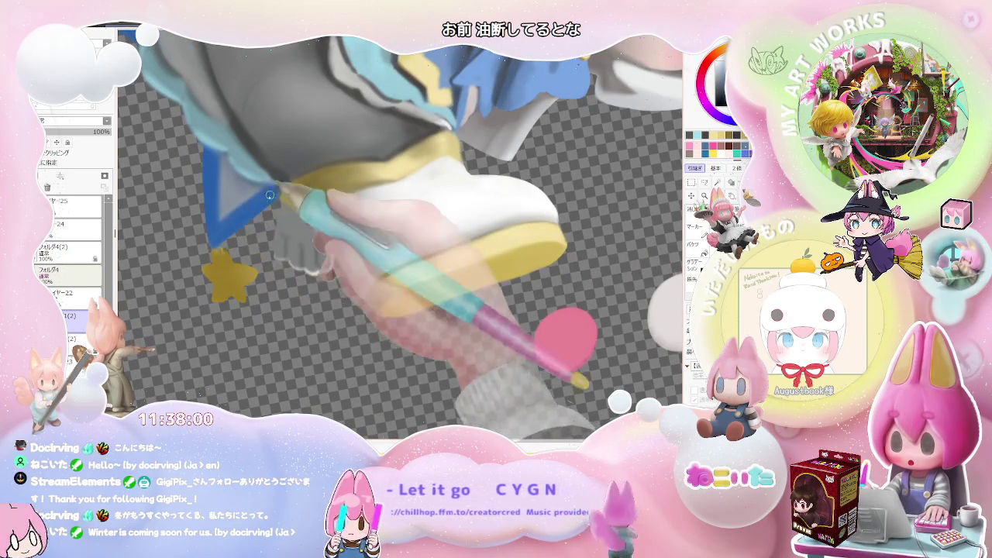
pyautogui.scroll(-1, 273, 193)
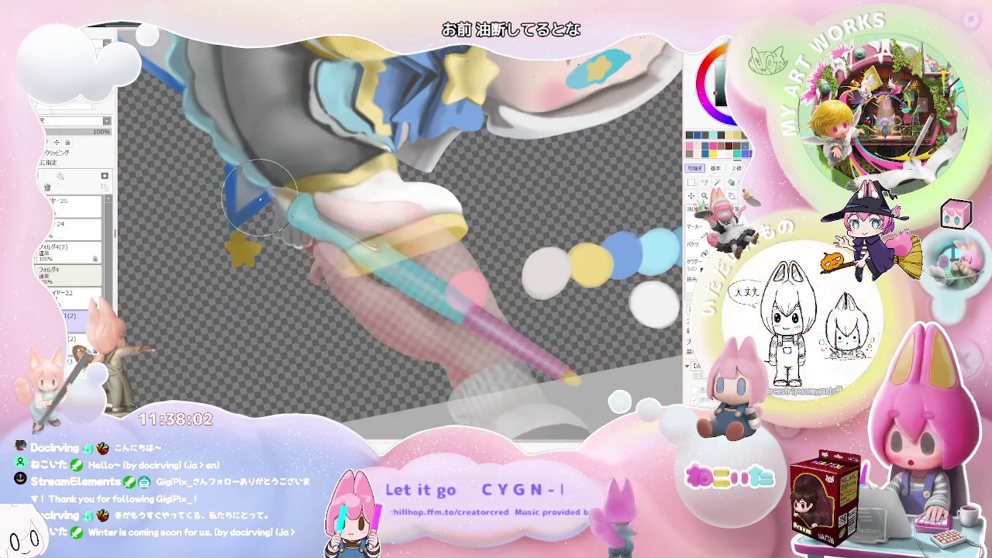
pyautogui.scroll(-2, 233, 178)
pyautogui.scroll(-2, 271, 194)
pyautogui.scroll(-1, 311, 209)
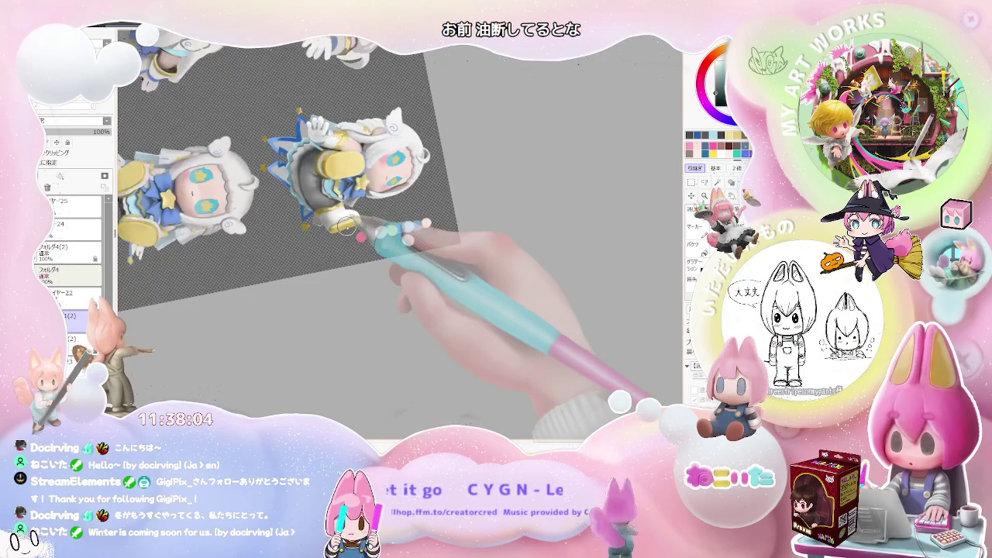
pyautogui.scroll(-1, 347, 226)
pyautogui.press('Home')
pyautogui.scroll(-2, 357, 225)
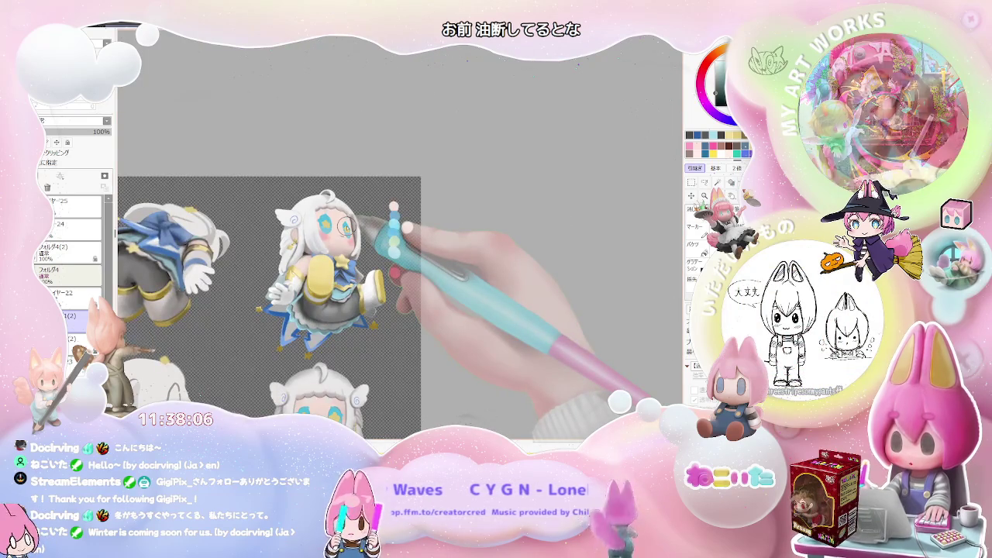
pyautogui.scroll(1, 347, 225)
pyautogui.scroll(1, 347, 225)
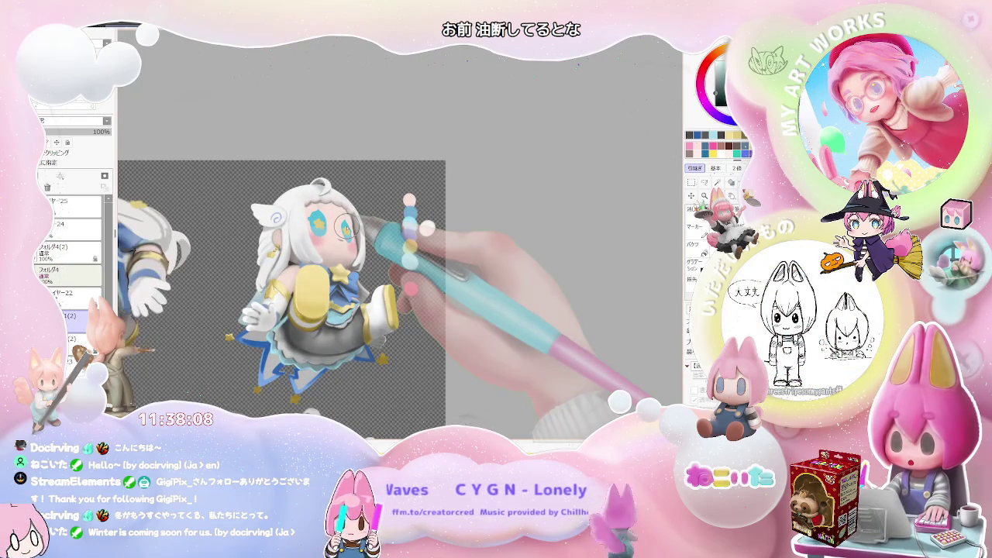
pyautogui.scroll(1, 346, 225)
pyautogui.scroll(1, 310, 295)
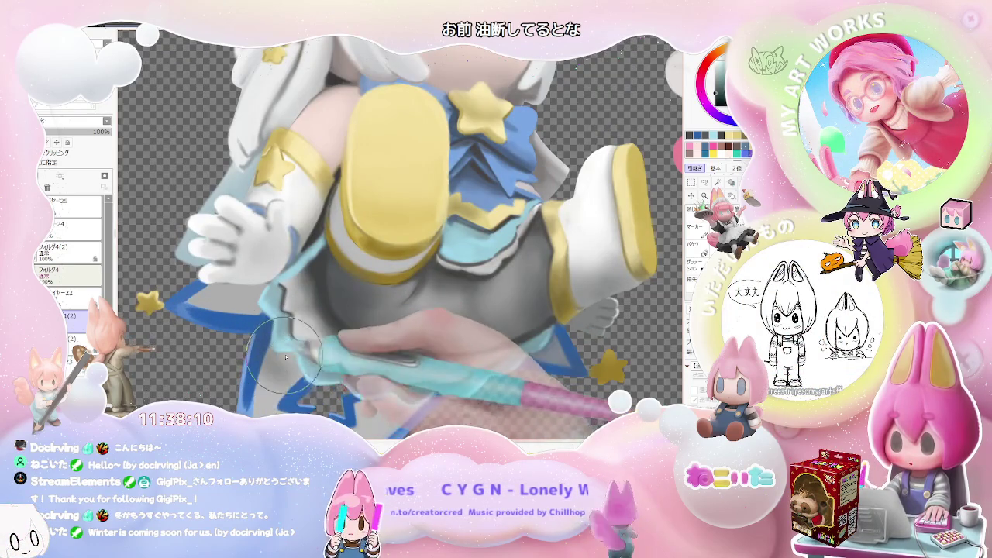
pyautogui.scroll(-2, 281, 358)
pyautogui.scroll(-1, 310, 368)
pyautogui.scroll(-1, 330, 381)
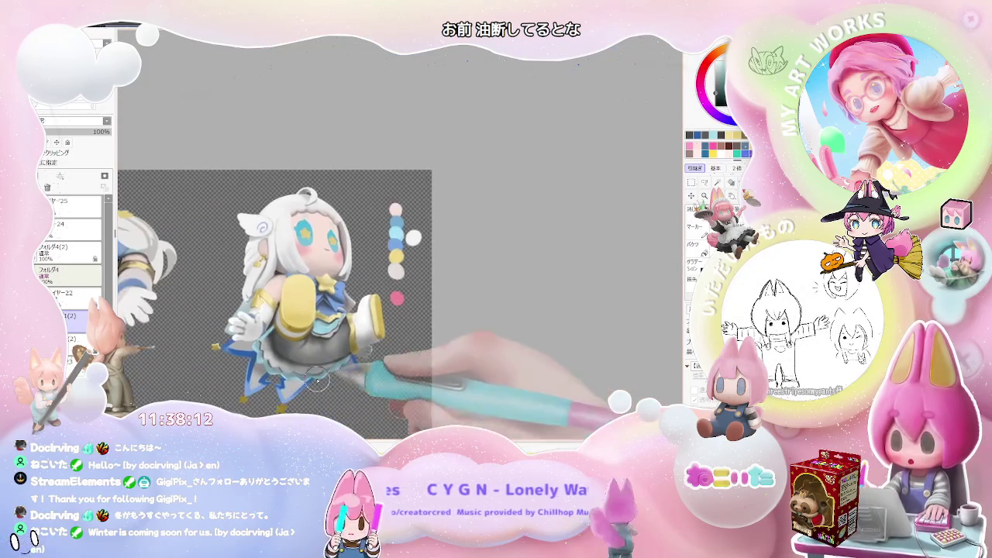
pyautogui.scroll(1, 242, 355)
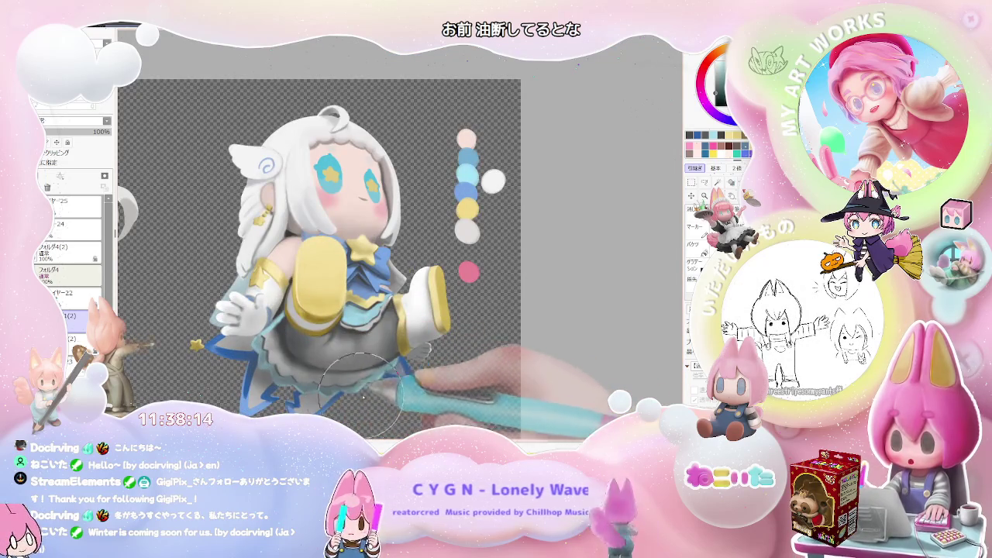
pyautogui.scroll(-1, 352, 396)
pyautogui.scroll(-1, 372, 372)
pyautogui.scroll(-1, 411, 378)
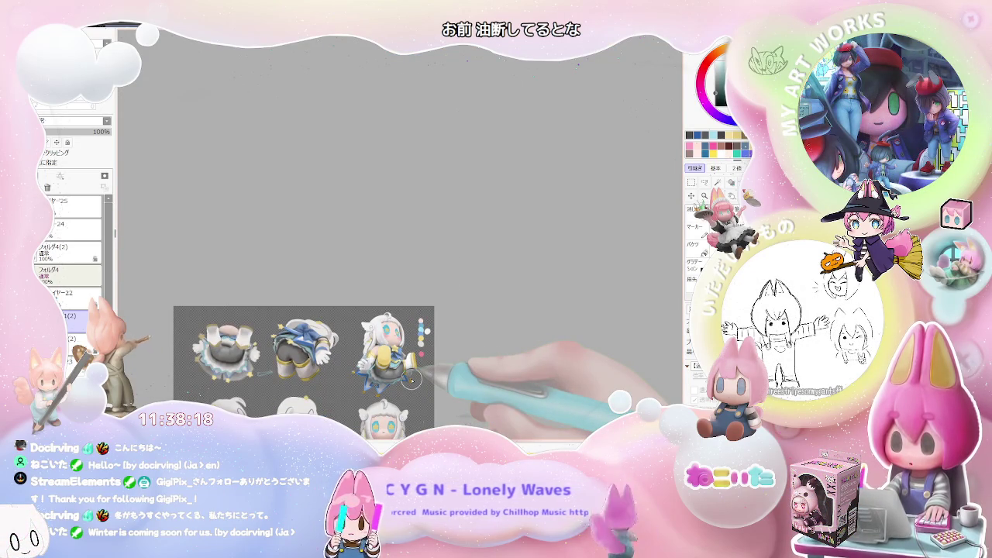
pyautogui.scroll(2, 412, 378)
pyautogui.scroll(2, 356, 329)
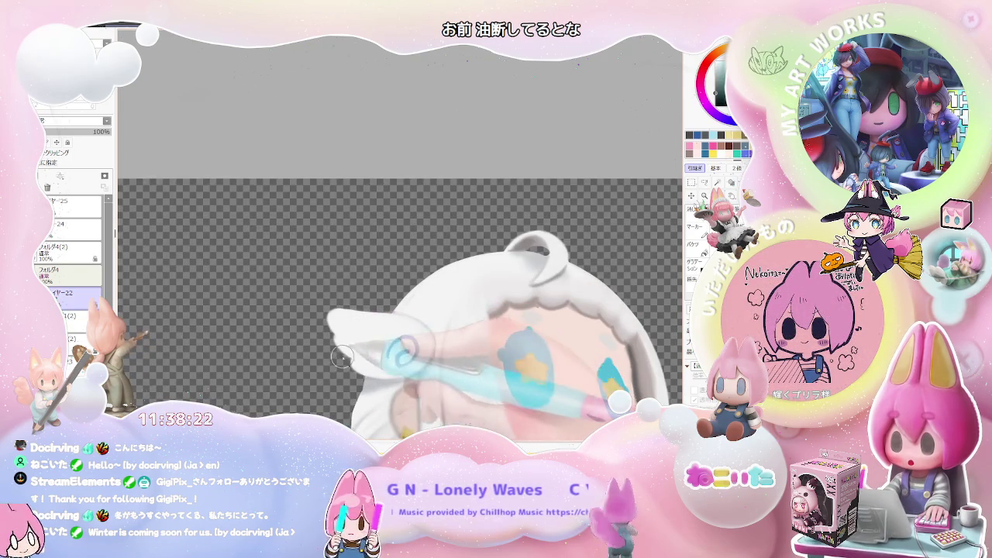
pyautogui.scroll(-1, 371, 344)
pyautogui.scroll(-2, 434, 341)
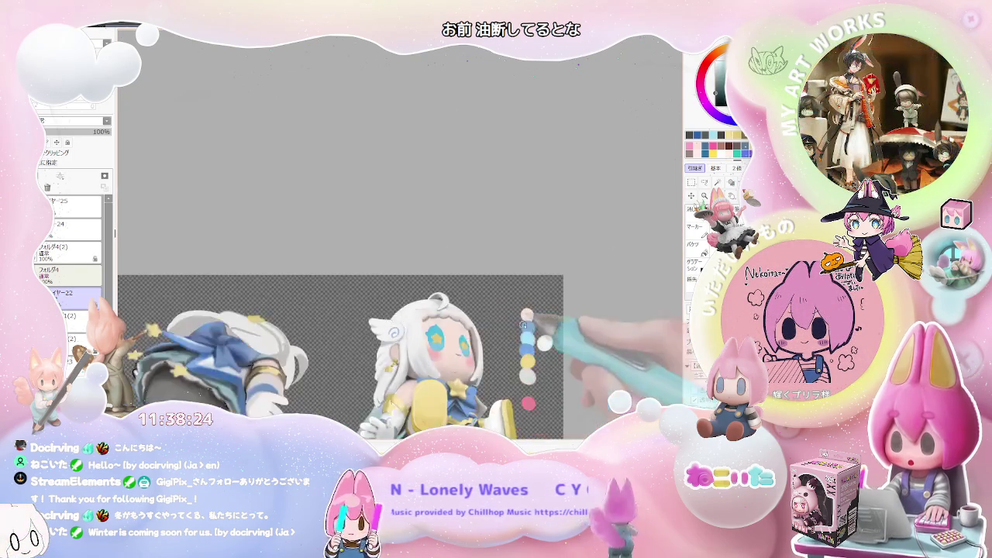
pyautogui.scroll(-1, 527, 339)
pyautogui.scroll(-1, 543, 339)
pyautogui.scroll(-2, 534, 317)
pyautogui.scroll(-1, 519, 295)
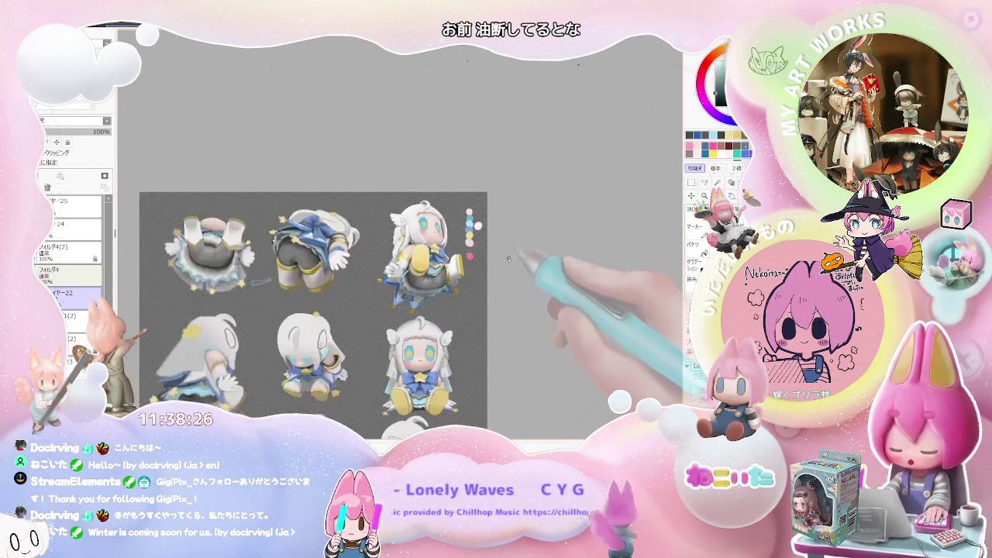
pyautogui.moveTo(512, 281); pyautogui.dragTo(461, 220)
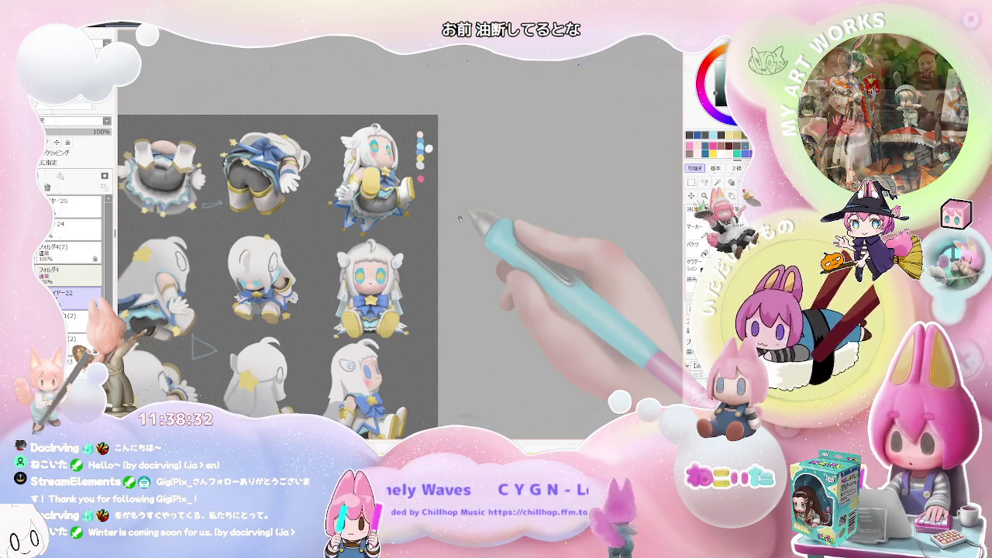
pyautogui.scroll(-1, 459, 220)
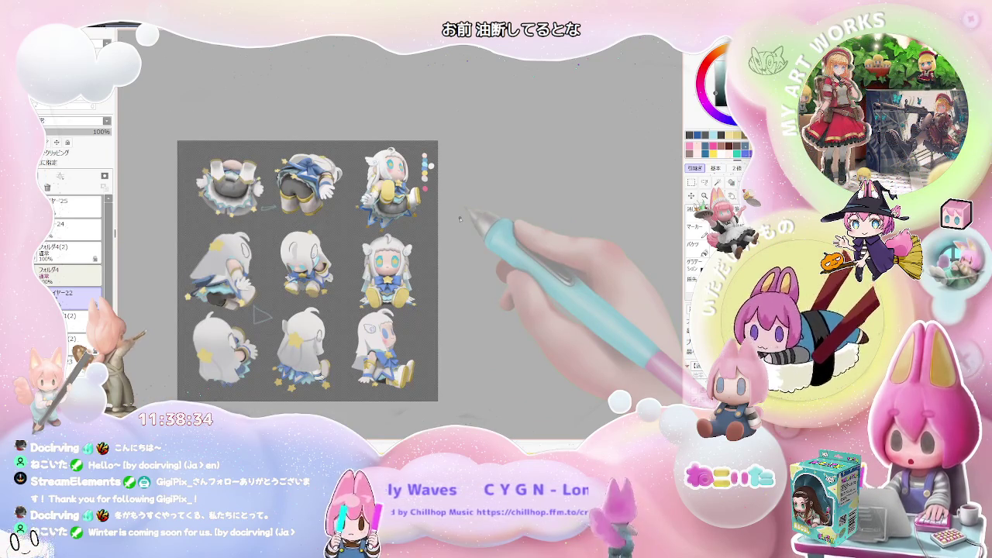
pyautogui.scroll(2, 459, 220)
pyautogui.scroll(-2, 373, 315)
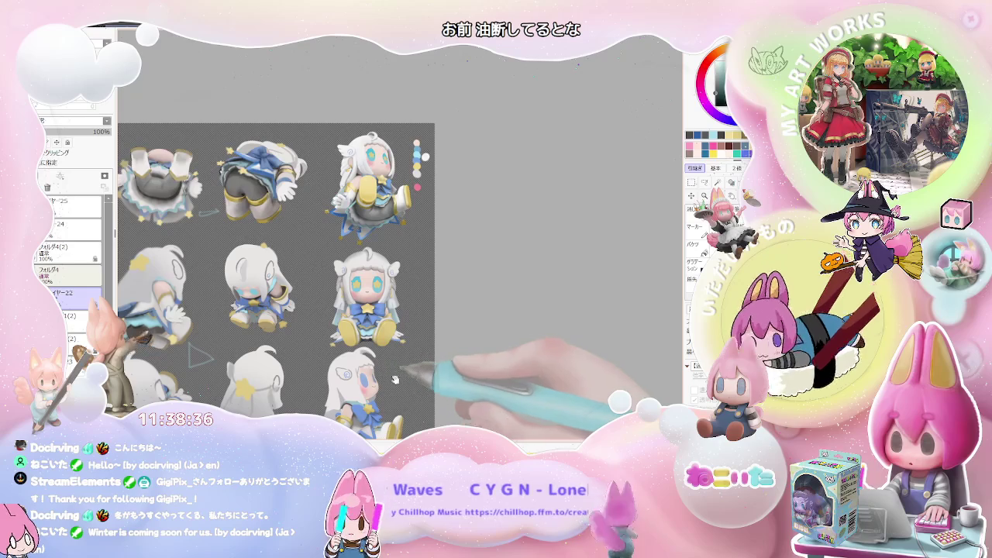
pyautogui.scroll(1, 373, 315)
pyautogui.scroll(1, 374, 315)
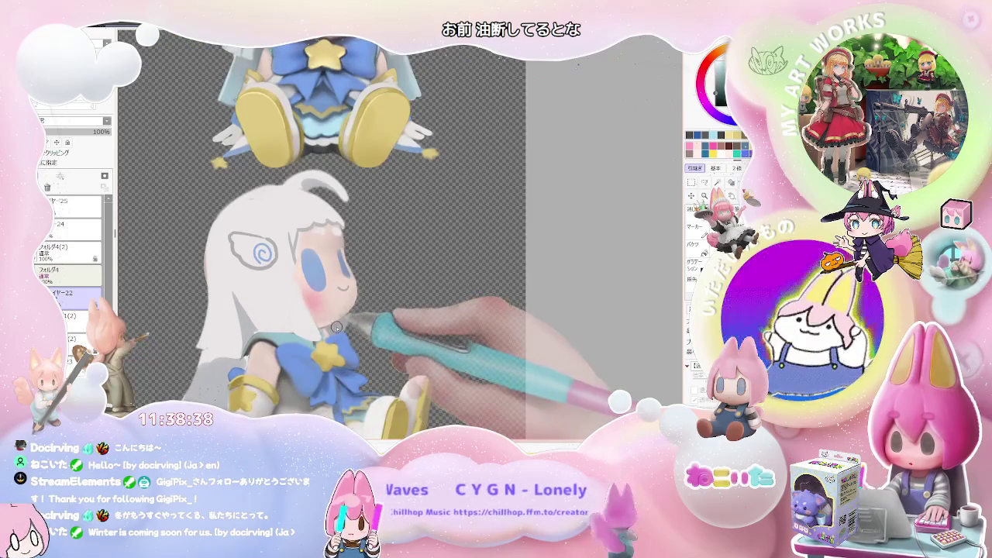
# Lasso the side-view chibi's head on レイヤー22, scale it up slightly and nudge it left.
pyautogui.keyDown('ctrl'); pyautogui.keyDown('shift'); pyautogui.click(336, 318); pyautogui.keyUp('shift'); pyautogui.keyUp('ctrl')
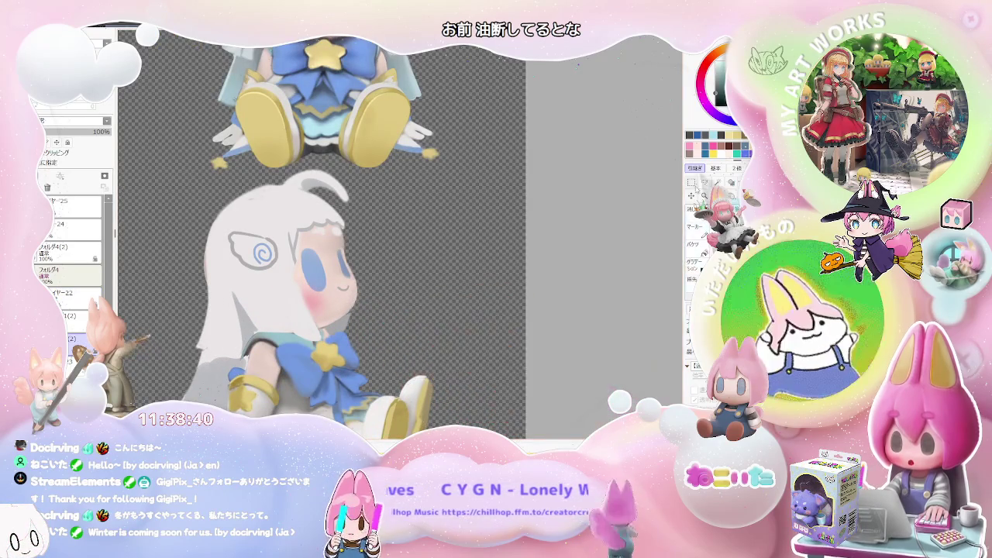
pyautogui.keyDown('ctrl'); pyautogui.keyDown('shift'); pyautogui.click(272, 320); pyautogui.keyUp('shift'); pyautogui.keyUp('ctrl')
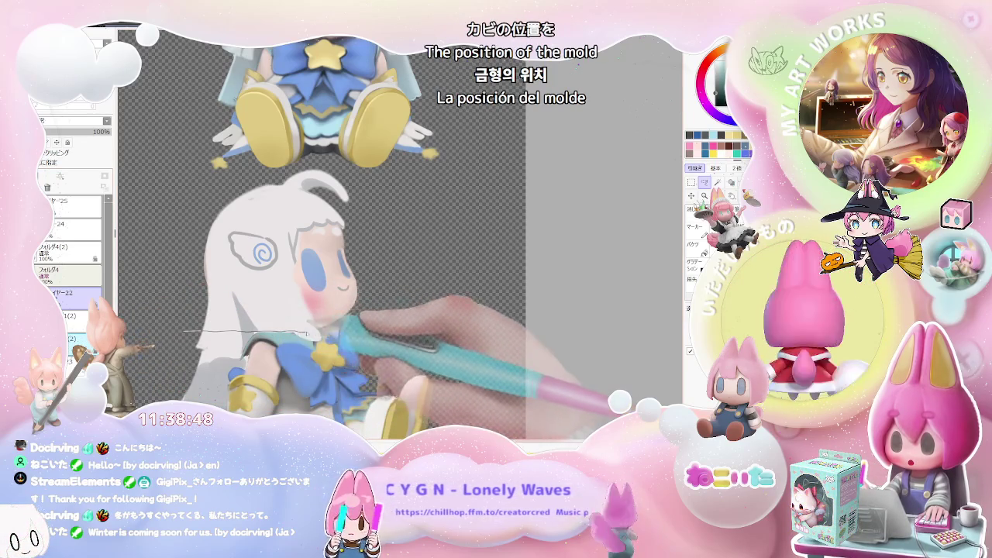
pyautogui.moveTo(349, 322)
pyautogui.mouseDown()
pyautogui.moveTo(308, 174)
pyautogui.moveTo(186, 337)
pyautogui.mouseUp()
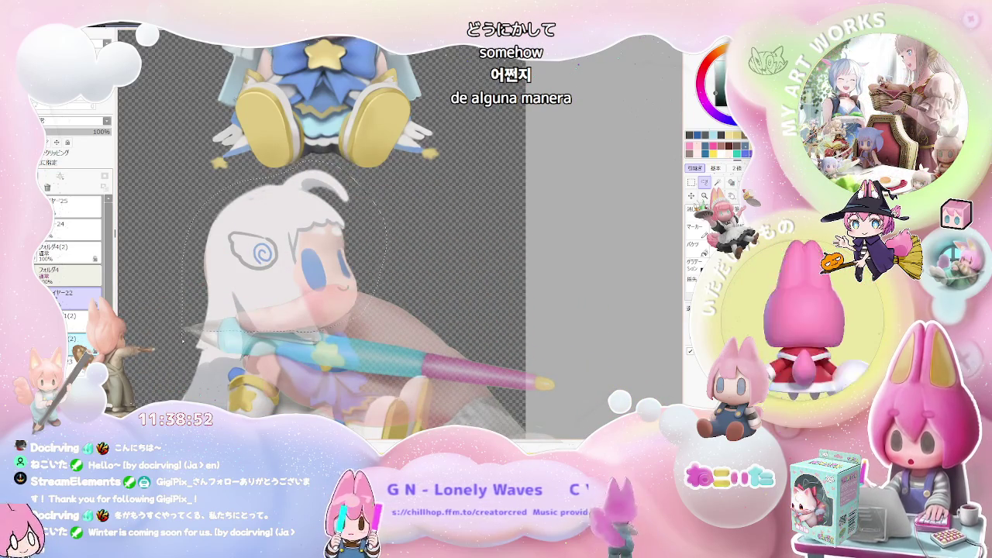
pyautogui.hotkey('ctrl', 't')
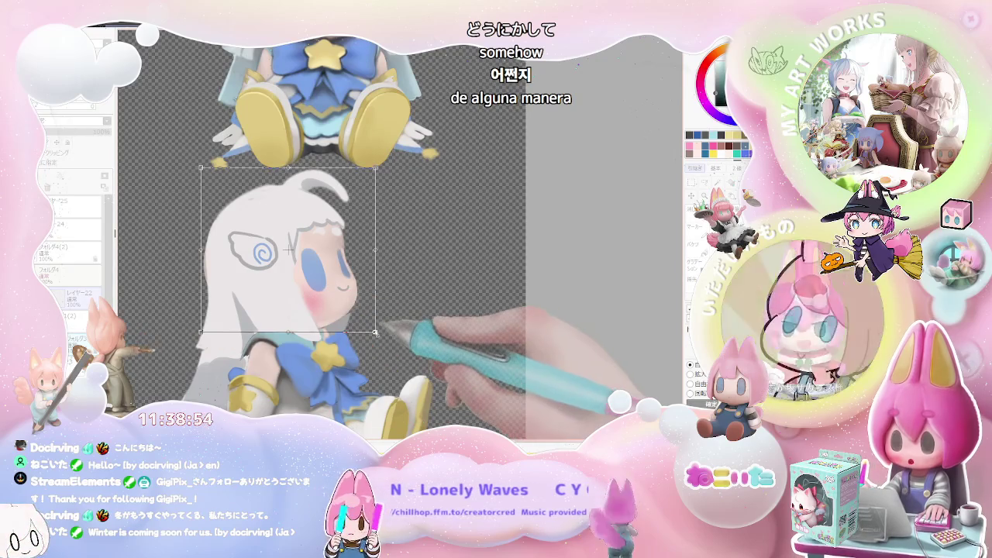
pyautogui.moveTo(201, 333); pyautogui.dragTo(194, 339)
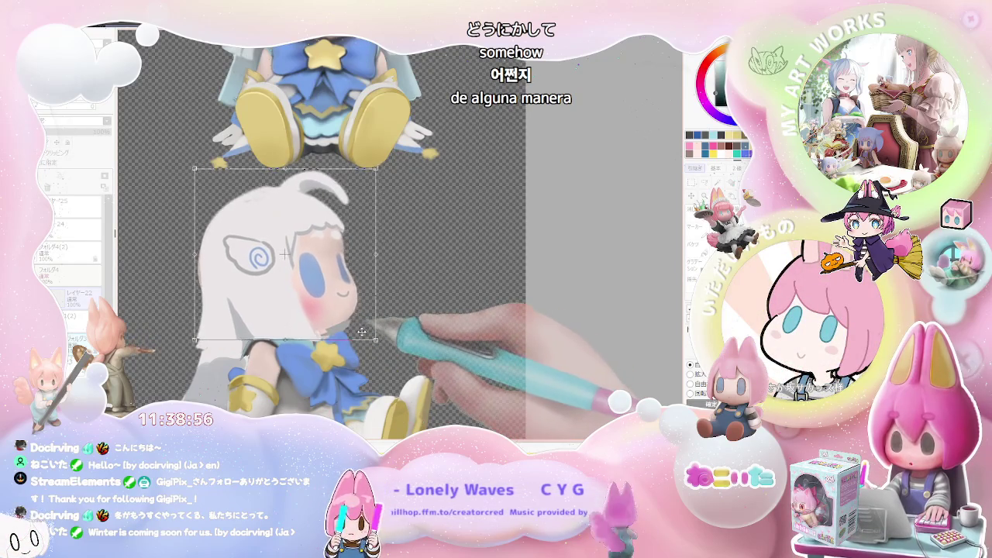
pyautogui.moveTo(359, 334); pyautogui.dragTo(355, 336)
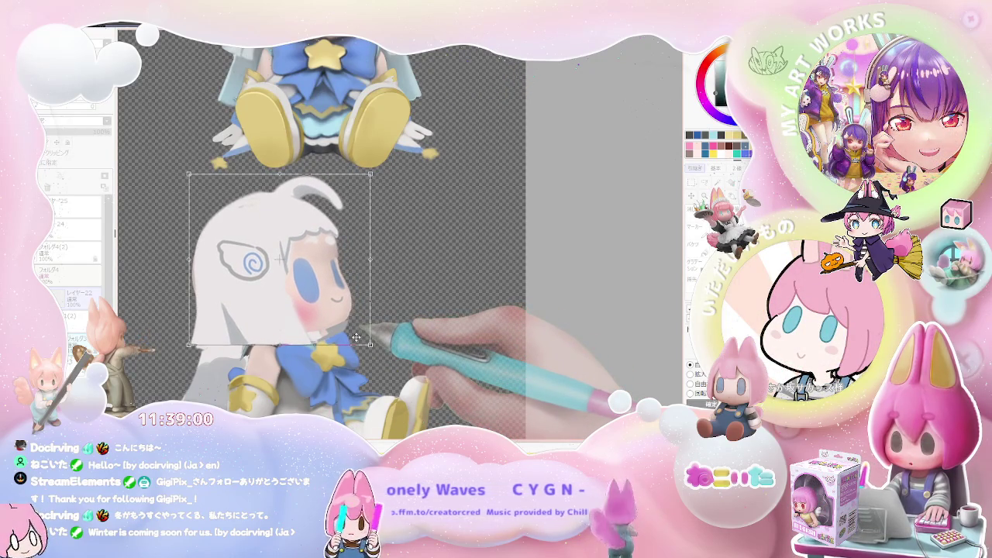
pyautogui.scroll(-2, 357, 337)
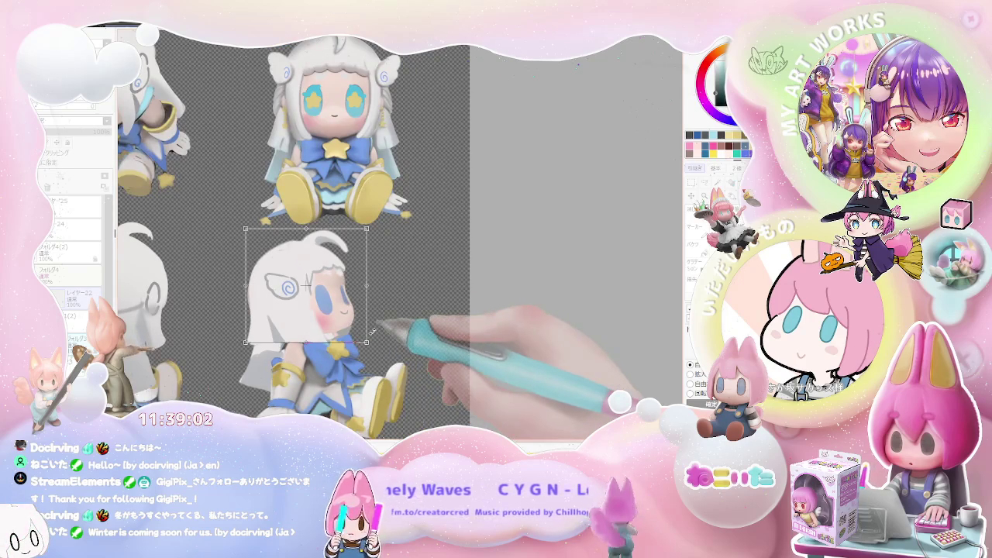
pyautogui.press('Return')
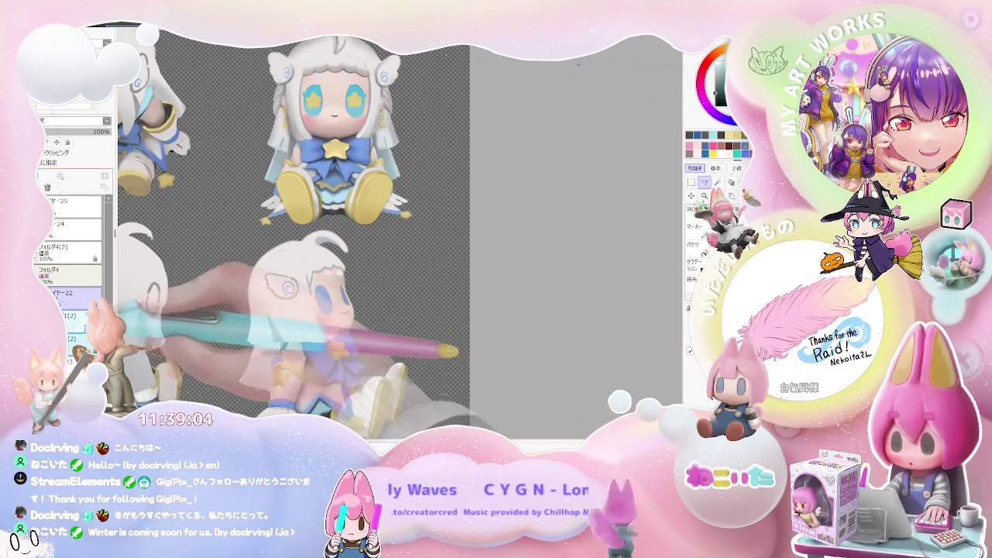
pyautogui.scroll(2, 342, 330)
pyautogui.scroll(2, 342, 331)
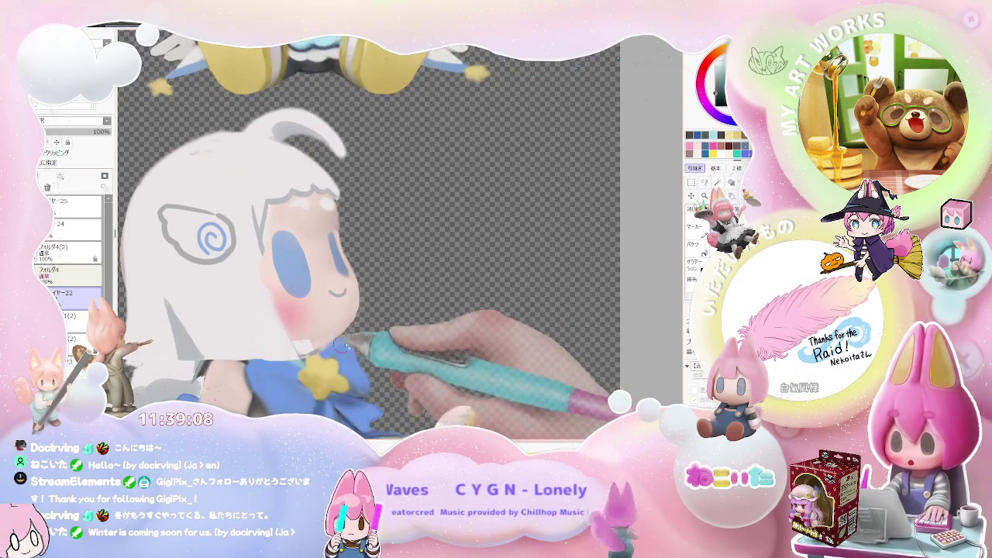
pyautogui.scroll(-2, 352, 331)
pyautogui.scroll(-2, 365, 330)
pyautogui.scroll(-1, 381, 334)
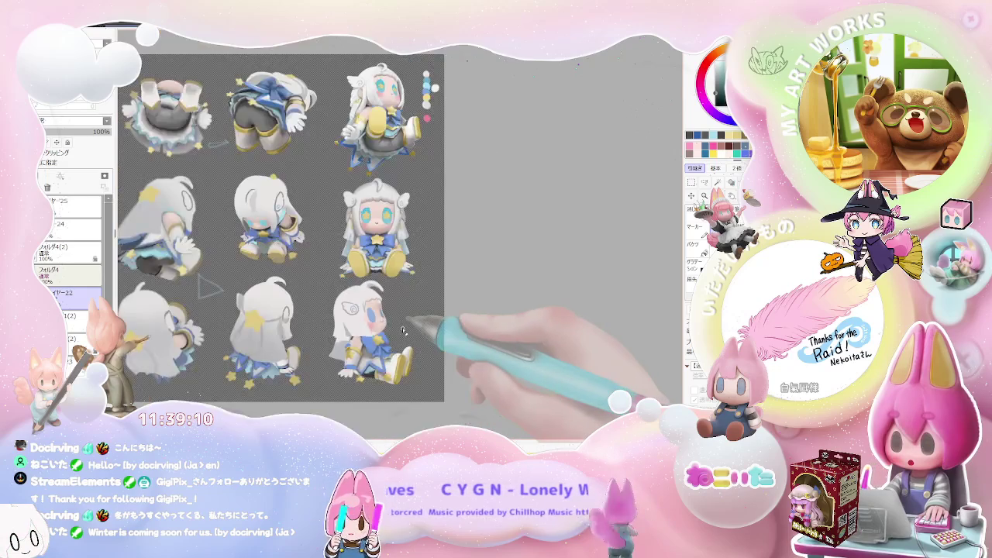
pyautogui.scroll(2, 403, 331)
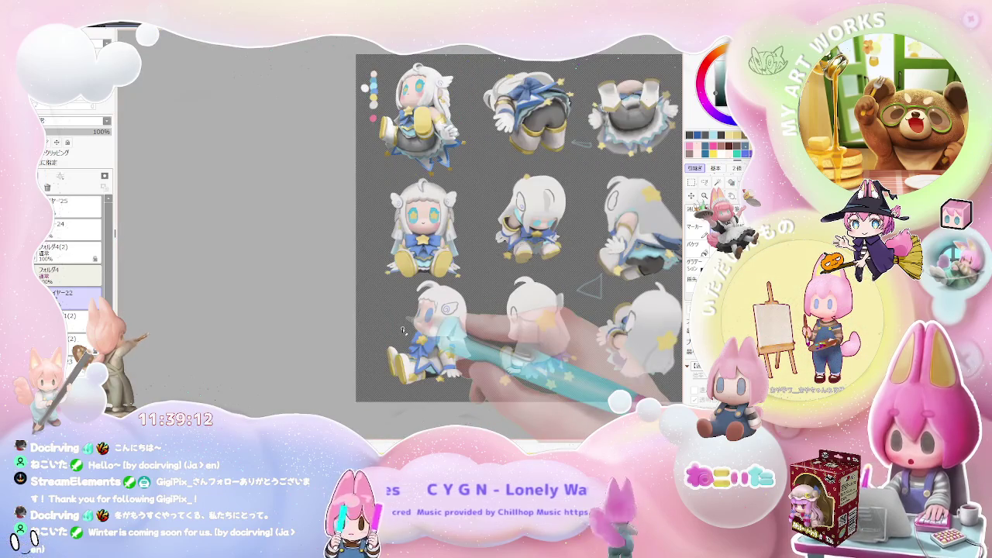
pyautogui.scroll(3, 418, 322)
pyautogui.scroll(3, 437, 312)
pyautogui.scroll(3, 429, 320)
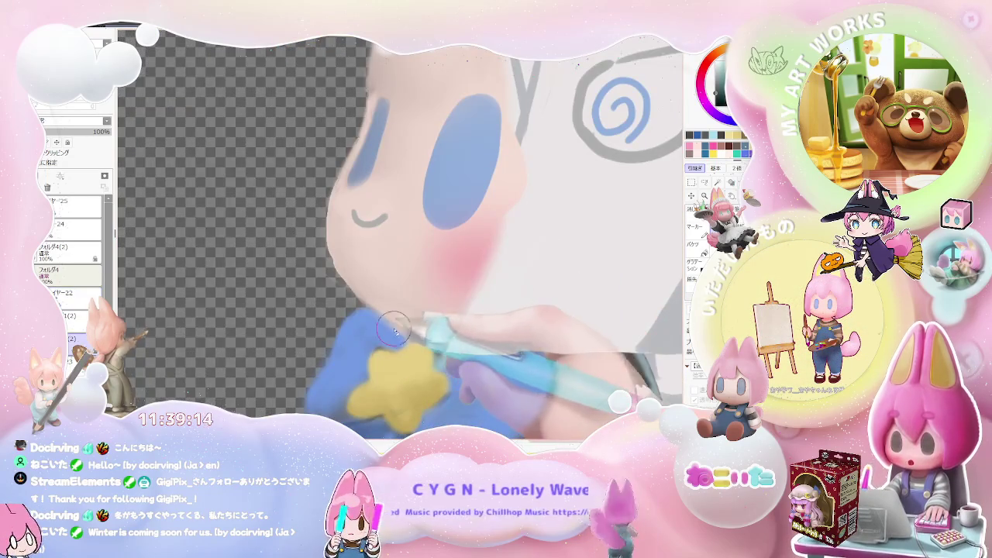
pyautogui.scroll(1, 399, 335)
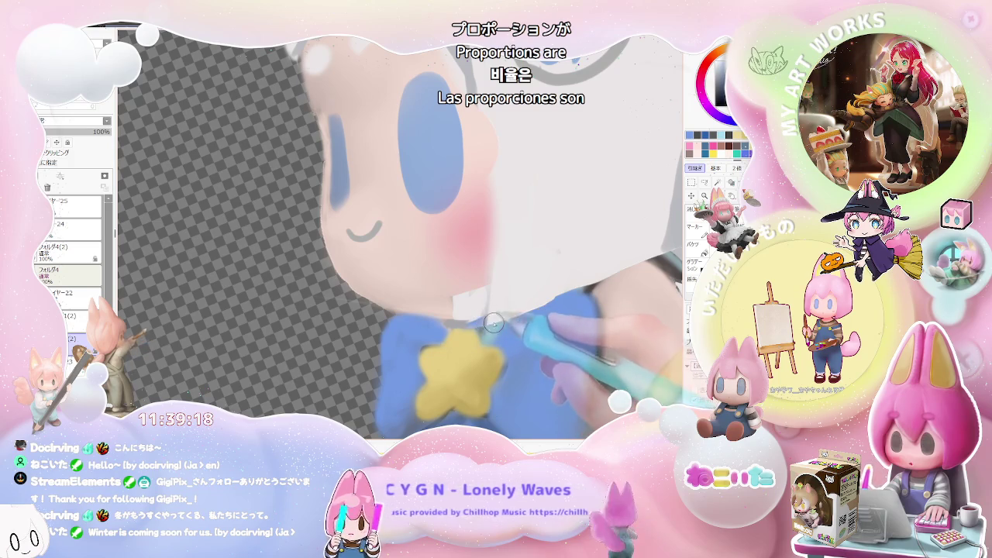
pyautogui.scroll(-2, 497, 334)
pyautogui.scroll(-3, 512, 337)
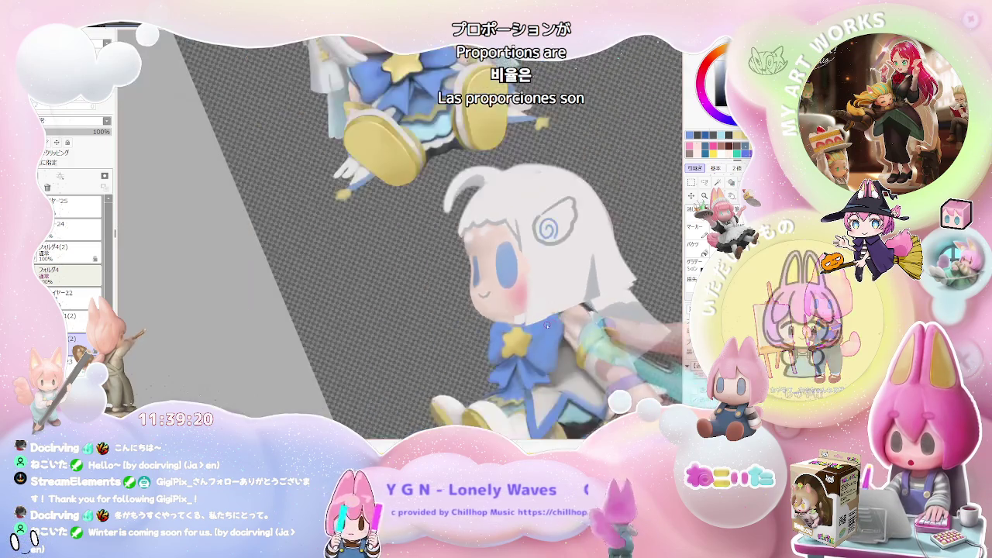
pyautogui.scroll(-3, 535, 339)
pyautogui.scroll(-1, 565, 342)
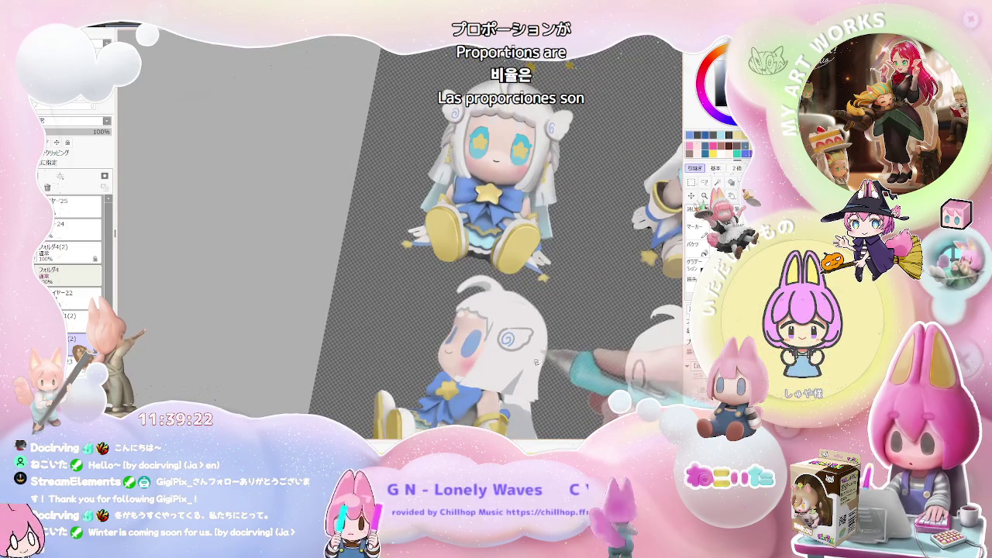
pyautogui.scroll(-2, 536, 362)
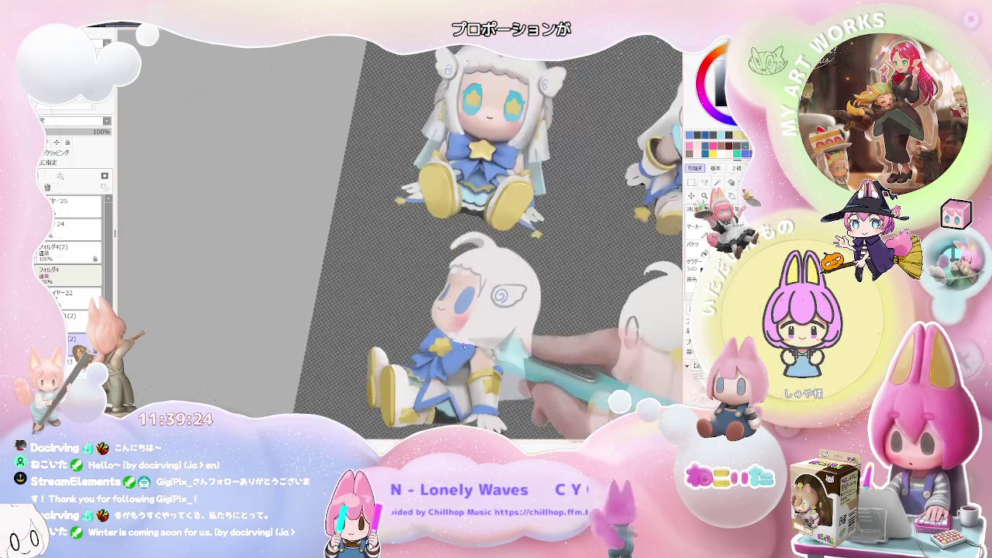
pyautogui.scroll(3, 481, 325)
pyautogui.scroll(-2, 533, 221)
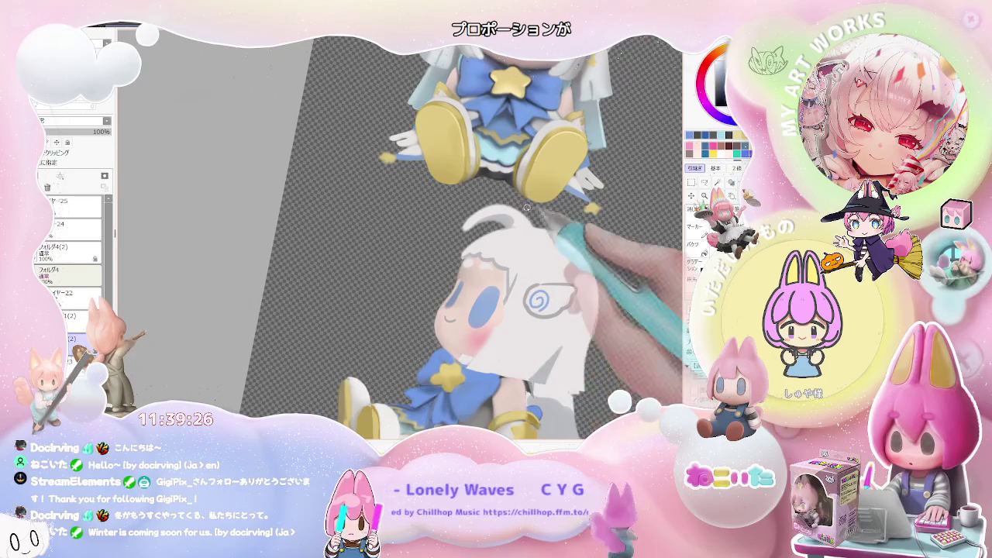
pyautogui.scroll(2, 499, 390)
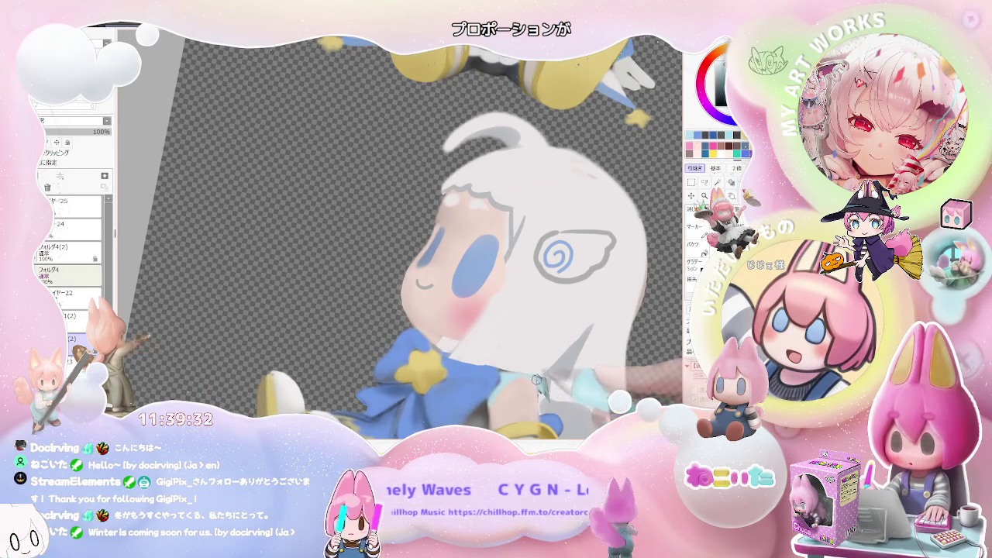
pyautogui.scroll(-3, 536, 401)
pyautogui.scroll(-2, 577, 402)
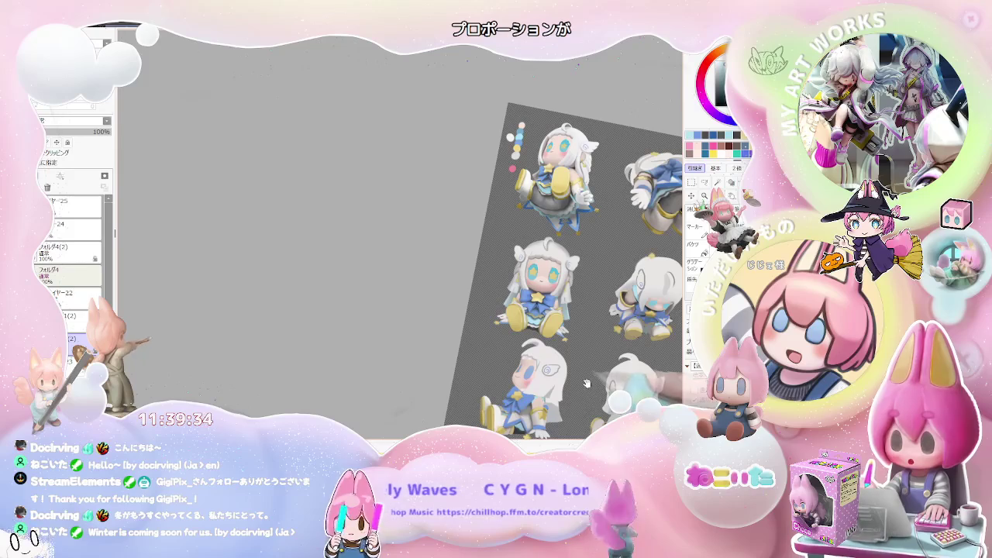
pyautogui.scroll(2, 588, 384)
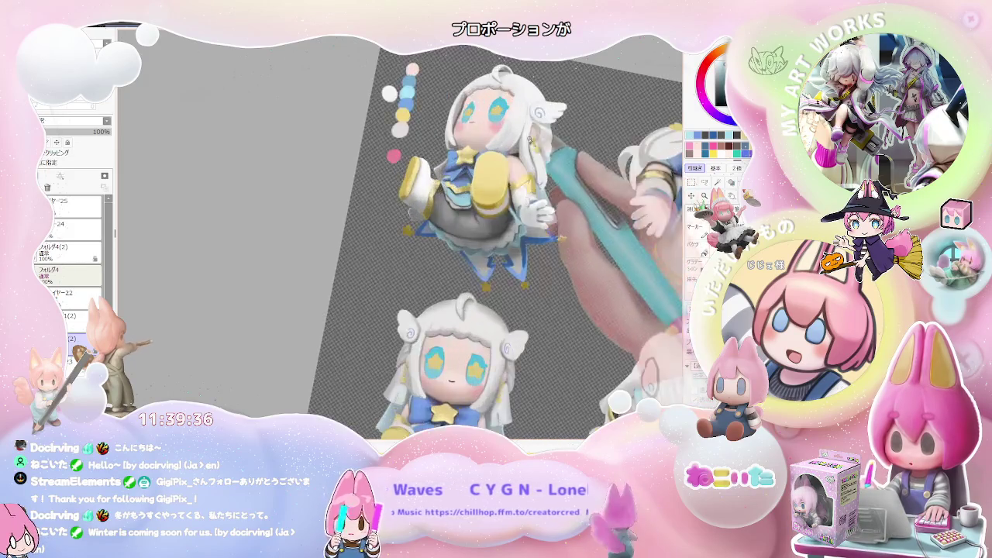
pyautogui.scroll(3, 534, 140)
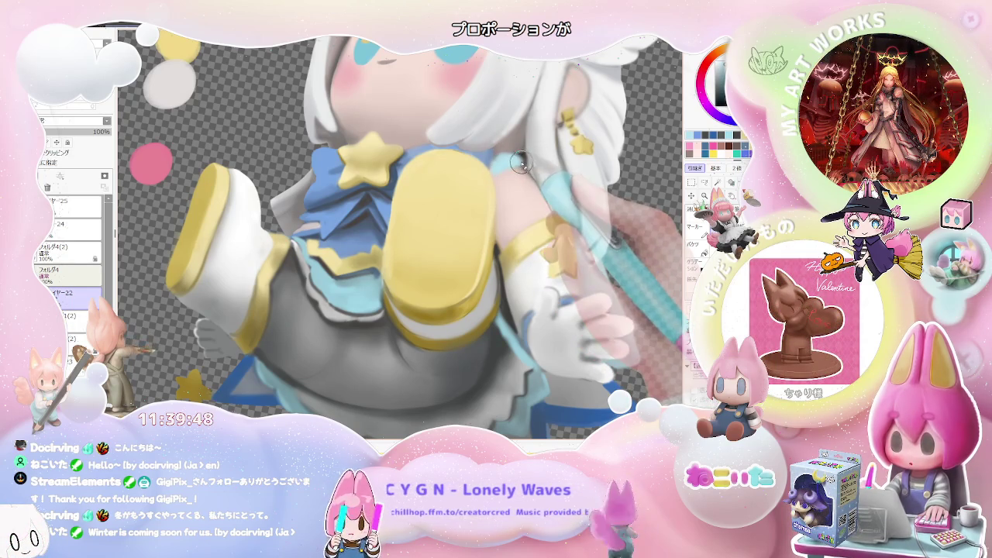
pyautogui.scroll(-2, 498, 154)
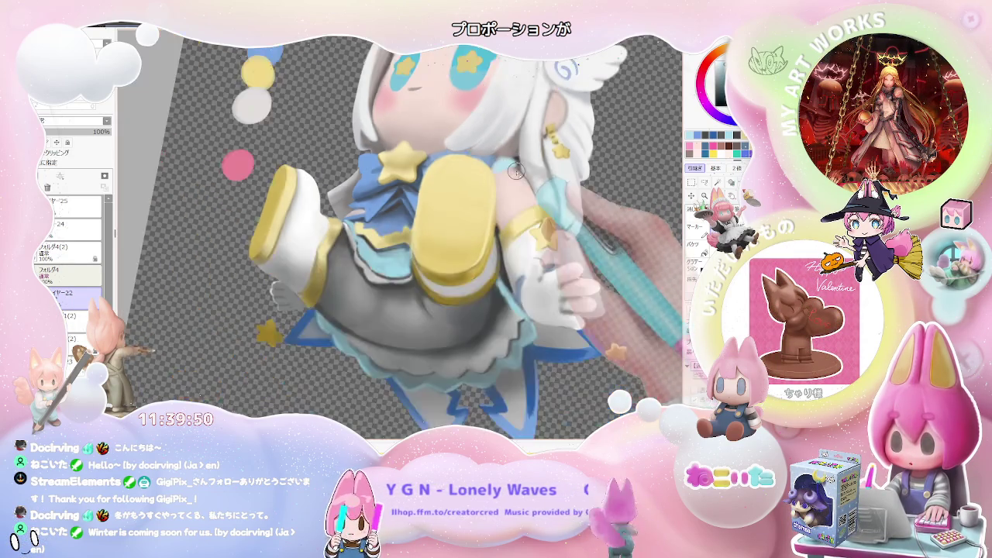
pyautogui.scroll(-3, 527, 202)
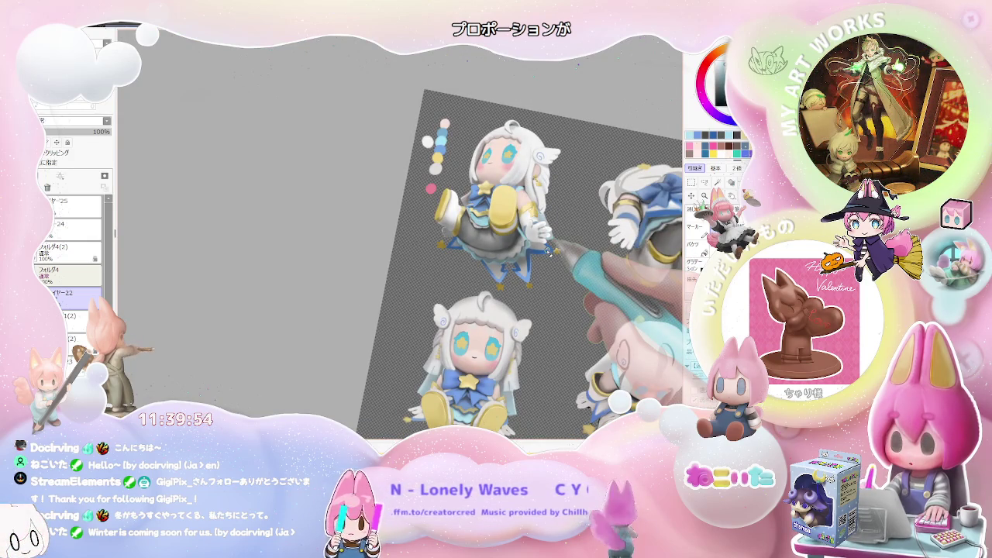
pyautogui.moveTo(551, 252); pyautogui.dragTo(466, 246)
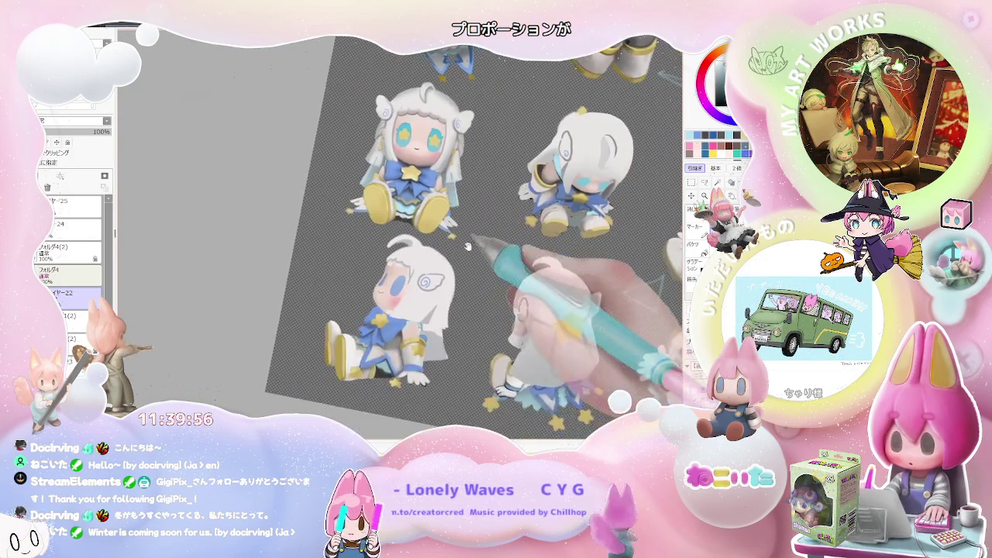
pyautogui.scroll(2, 466, 246)
pyautogui.scroll(2, 453, 271)
pyautogui.scroll(2, 442, 310)
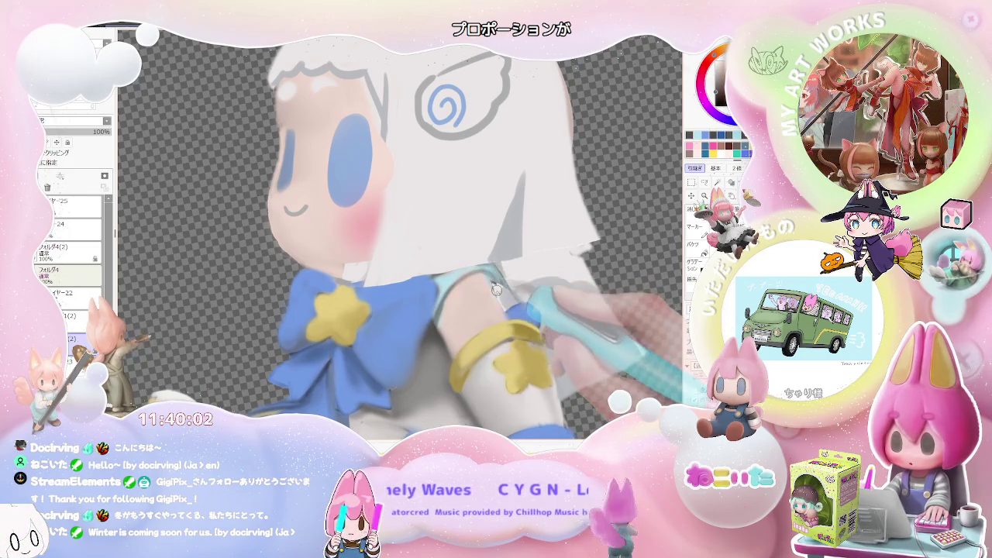
pyautogui.scroll(-2, 497, 289)
pyautogui.scroll(-2, 495, 299)
pyautogui.scroll(-2, 492, 310)
pyautogui.scroll(-1, 491, 323)
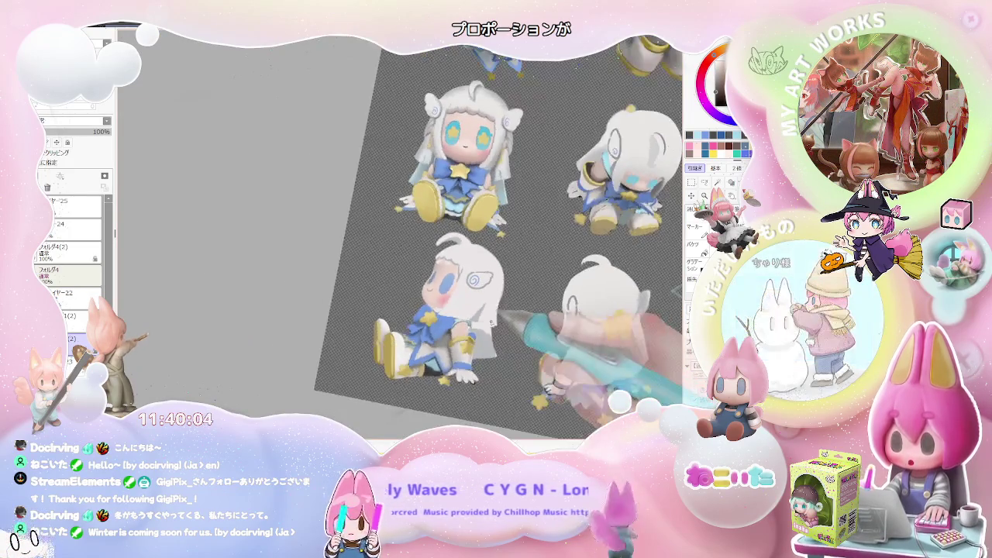
pyautogui.scroll(3, 492, 322)
pyautogui.scroll(2, 444, 334)
pyautogui.keyDown('ctrl'); pyautogui.keyDown('shift'); pyautogui.click(441, 332); pyautogui.keyUp('shift'); pyautogui.keyUp('ctrl')
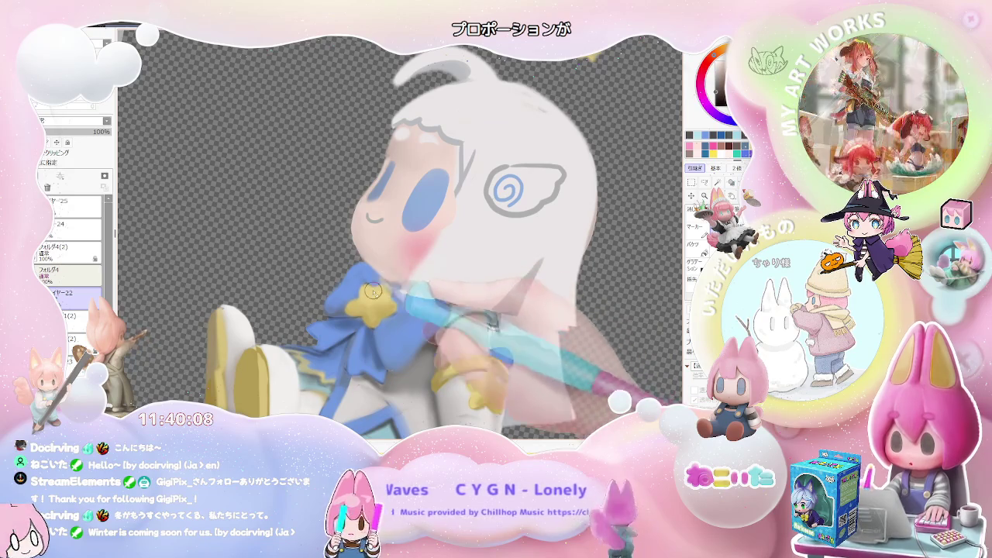
pyautogui.scroll(-2, 374, 290)
pyautogui.scroll(-2, 377, 300)
pyautogui.press('Delete')
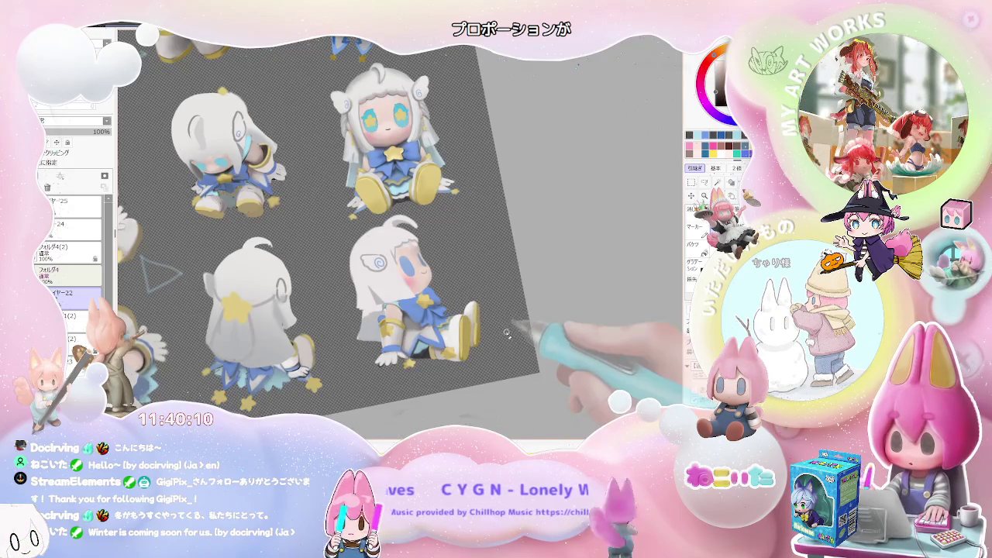
pyautogui.press('Delete')
pyautogui.scroll(2, 542, 310)
pyautogui.scroll(2, 353, 286)
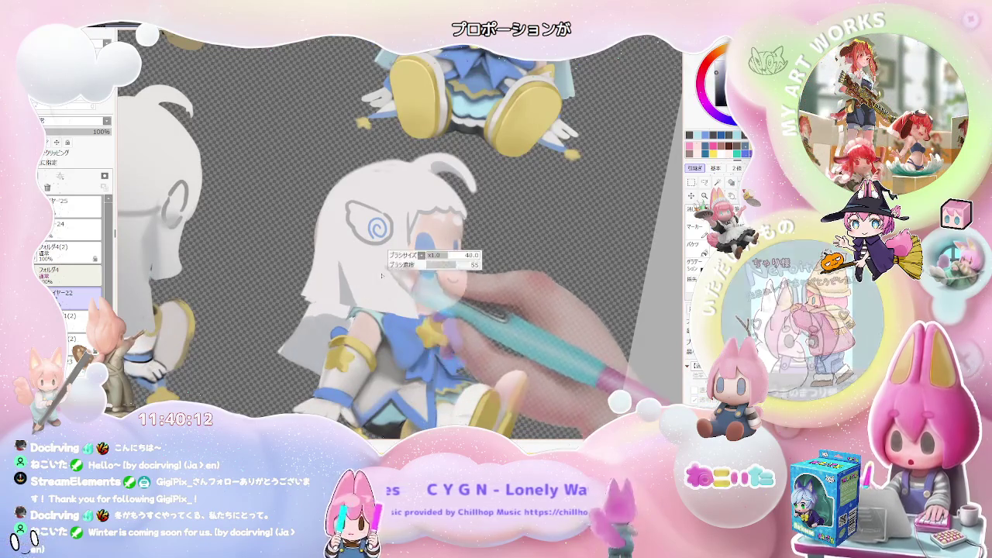
pyautogui.scroll(-2, 353, 285)
pyautogui.scroll(-1, 434, 303)
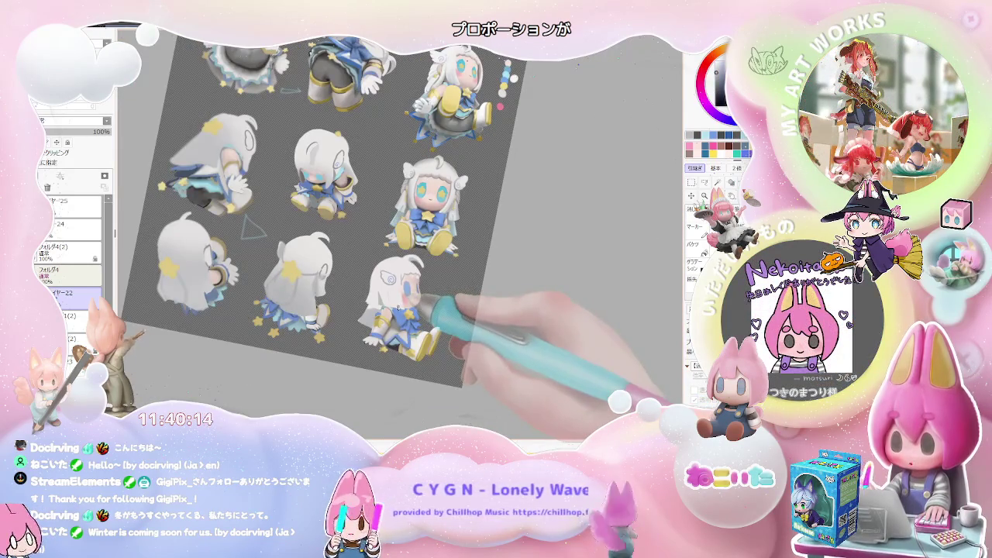
pyautogui.press('Delete')
pyautogui.scroll(3, 377, 291)
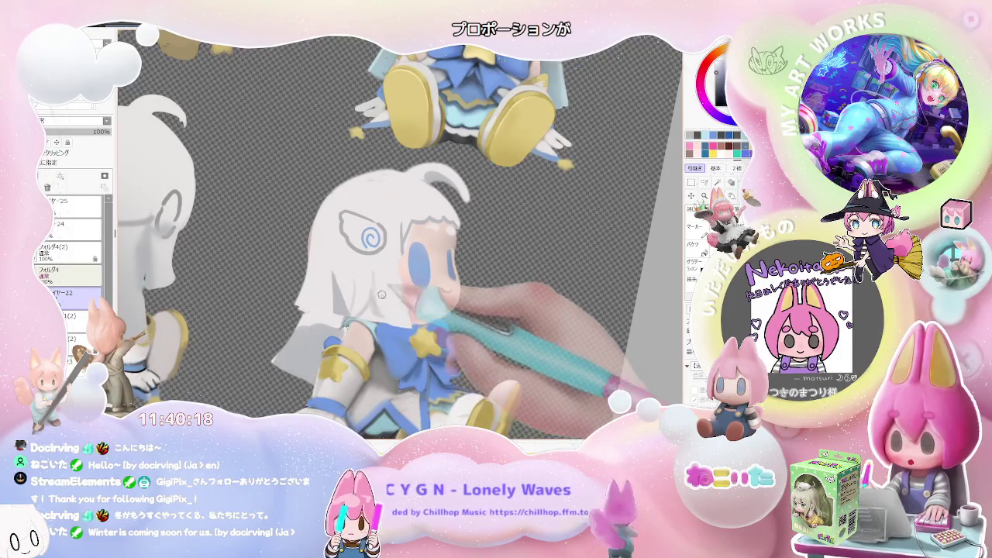
pyautogui.scroll(-3, 407, 331)
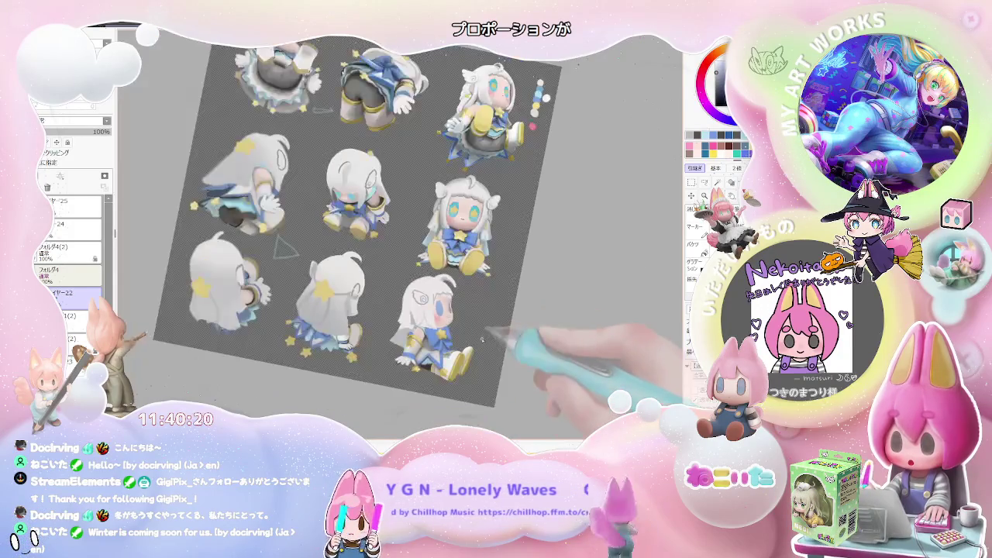
pyautogui.press('Delete')
pyautogui.scroll(2, 482, 341)
pyautogui.scroll(2, 482, 341)
pyautogui.scroll(2, 482, 341)
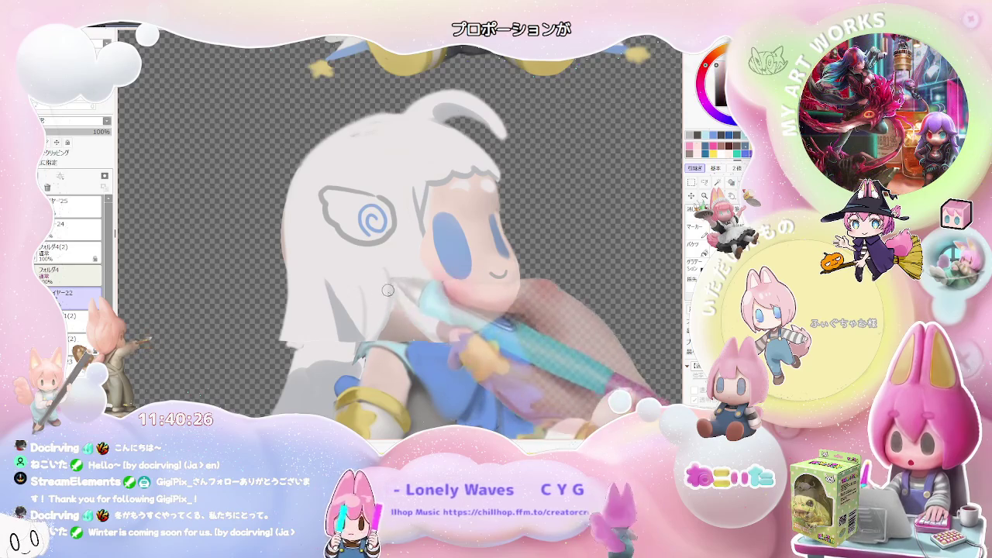
pyautogui.scroll(-2, 389, 310)
pyautogui.scroll(-2, 390, 310)
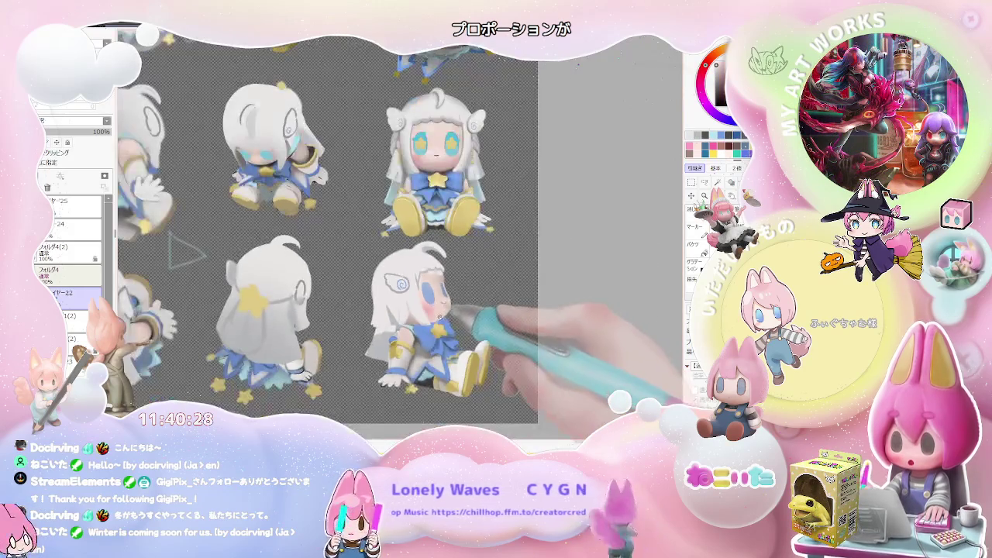
pyautogui.press('Delete')
pyautogui.scroll(2, 434, 319)
pyautogui.scroll(2, 419, 314)
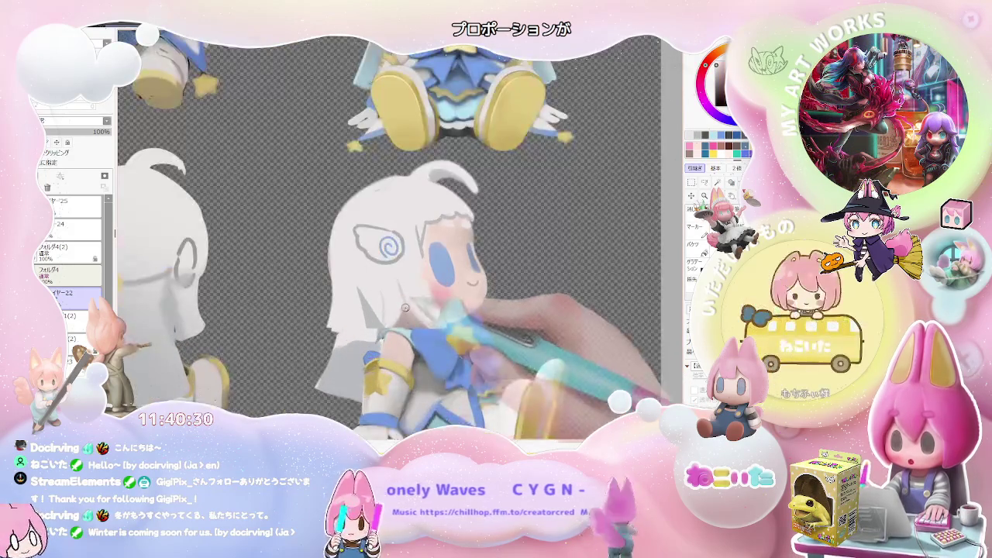
pyautogui.scroll(-2, 395, 323)
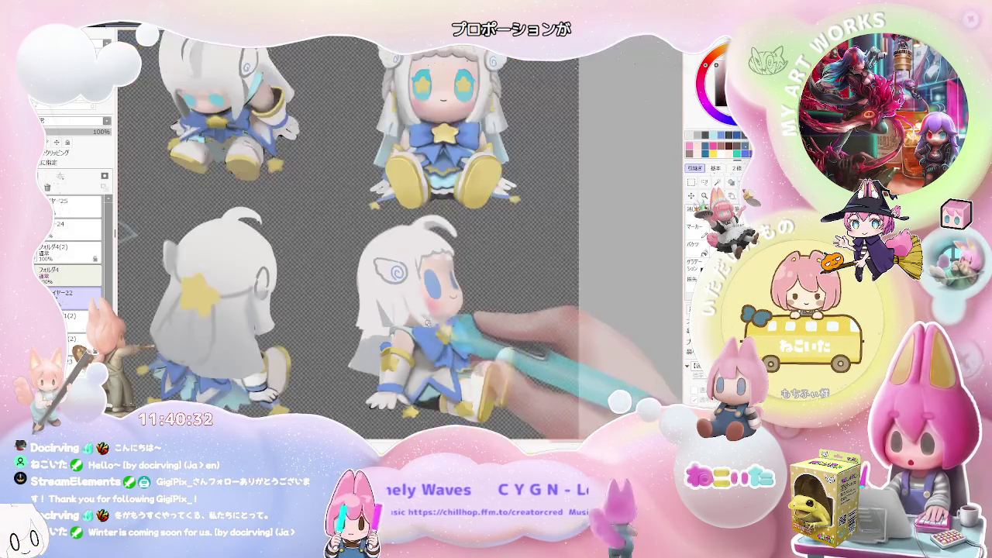
pyautogui.scroll(1, 411, 320)
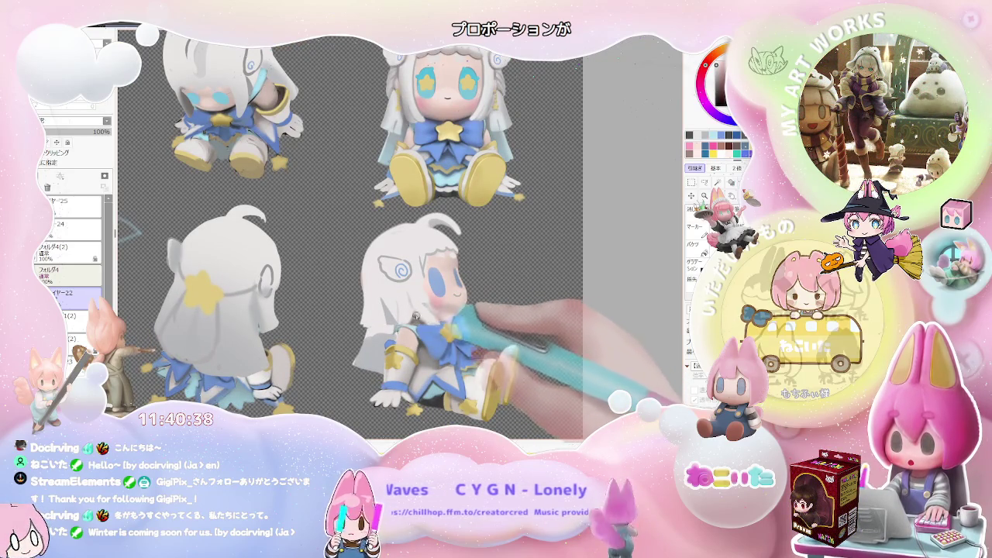
pyautogui.scroll(1, 464, 311)
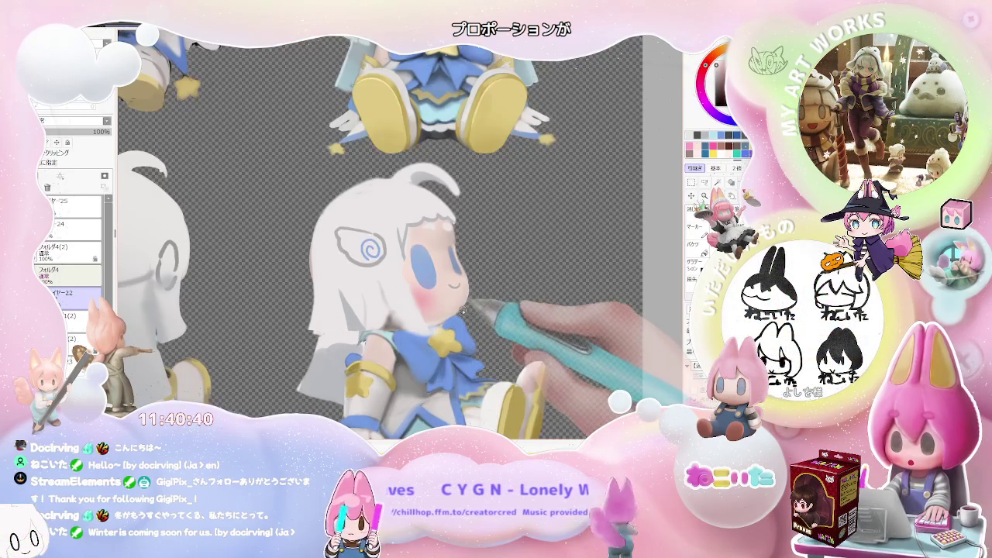
pyautogui.scroll(-1, 457, 318)
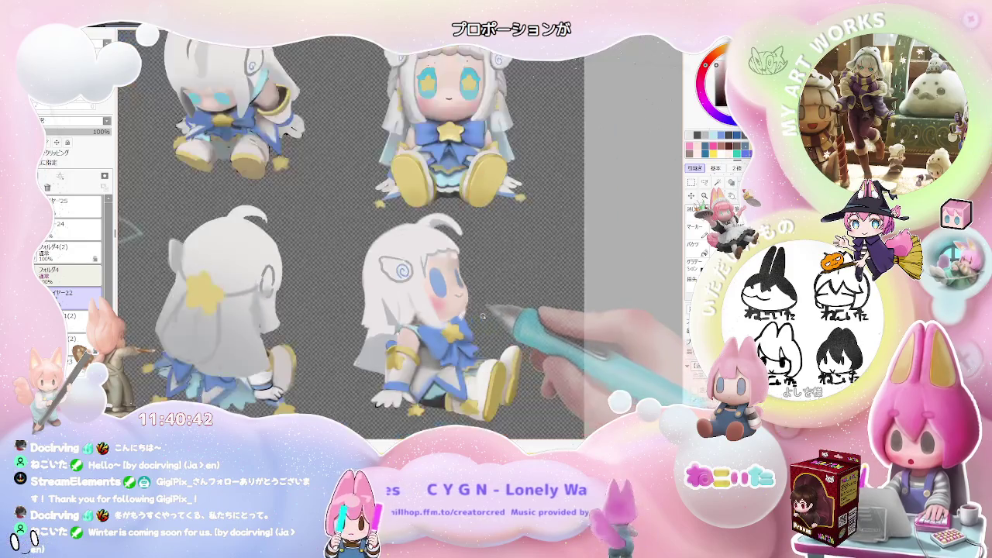
pyautogui.scroll(-2, 465, 318)
pyautogui.scroll(-1, 486, 316)
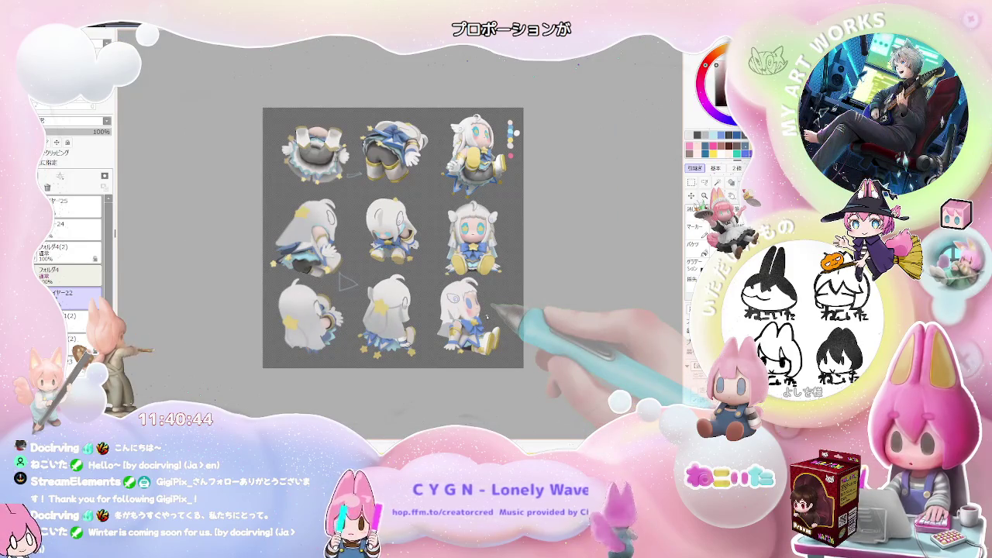
pyautogui.scroll(1, 487, 316)
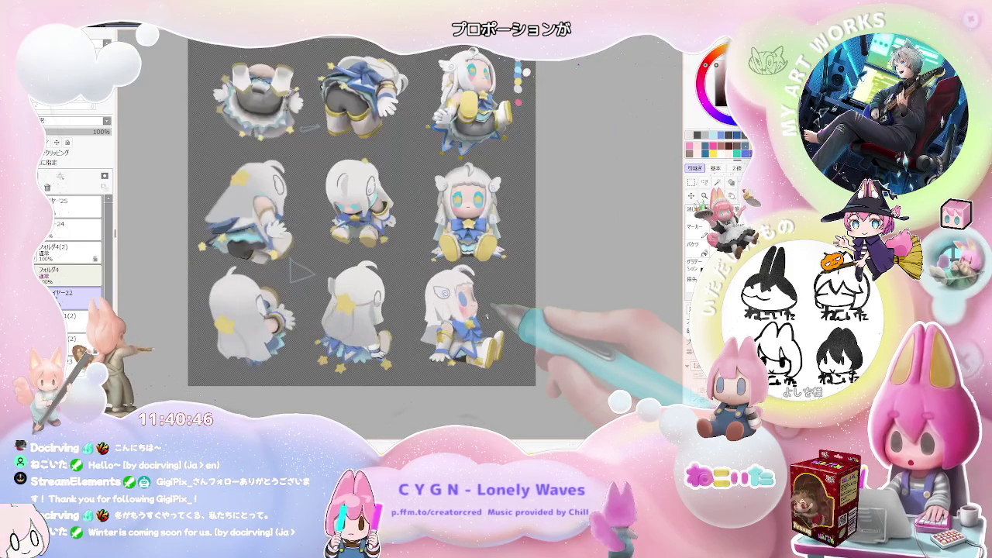
pyautogui.scroll(1, 473, 287)
pyautogui.scroll(1, 454, 248)
pyautogui.scroll(1, 445, 235)
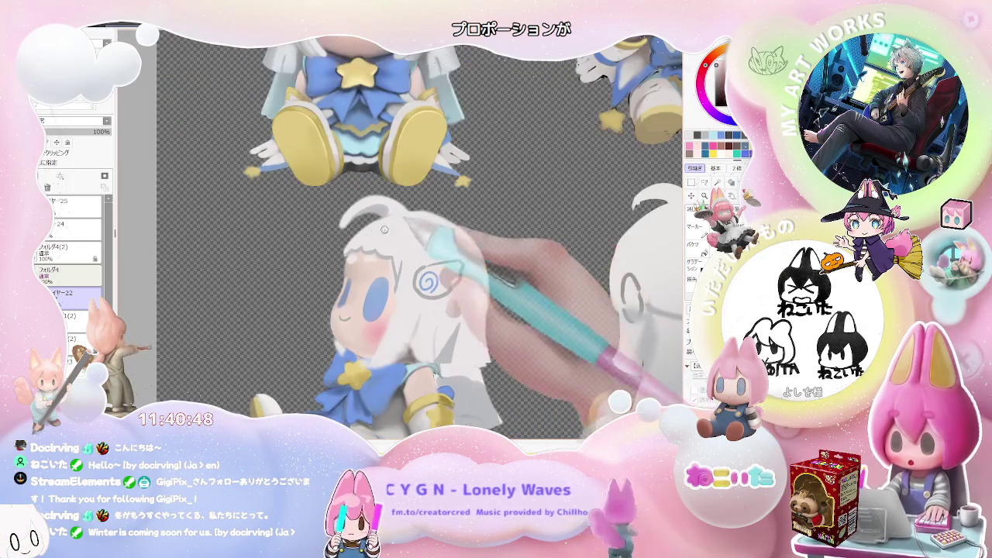
pyautogui.scroll(1, 353, 241)
pyautogui.moveTo(341, 260); pyautogui.dragTo(407, 267)
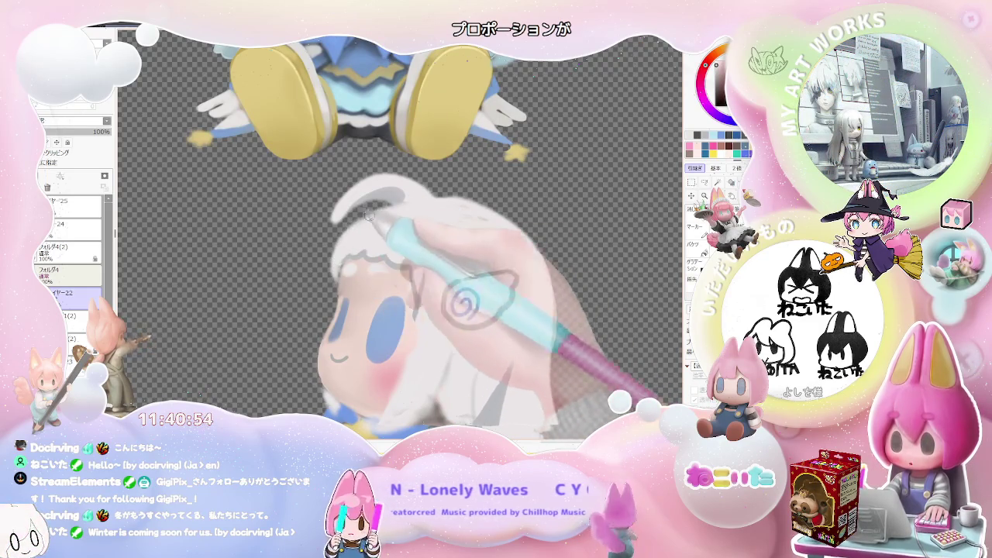
pyautogui.scroll(-1, 341, 287)
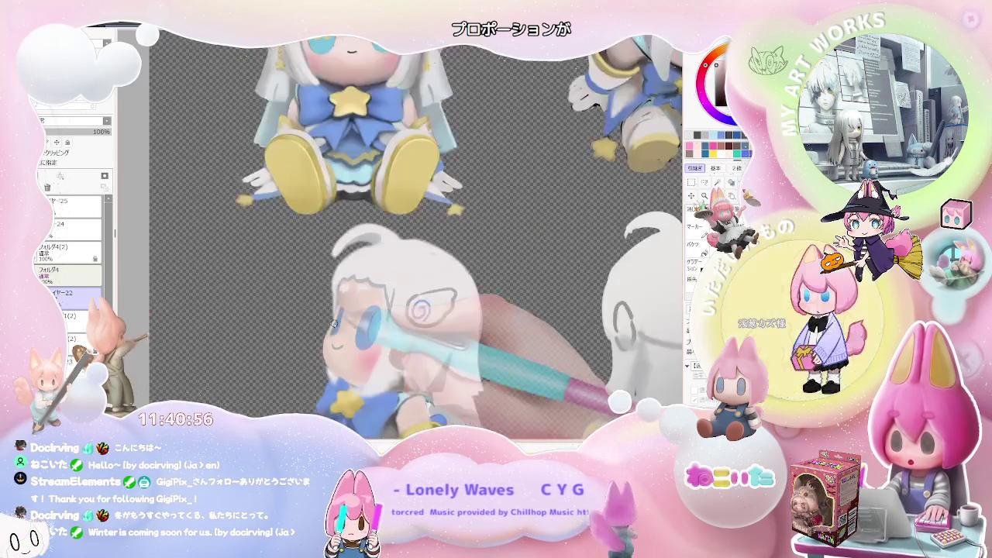
pyautogui.scroll(-1, 434, 310)
pyautogui.scroll(-1, 517, 326)
pyautogui.press('h')
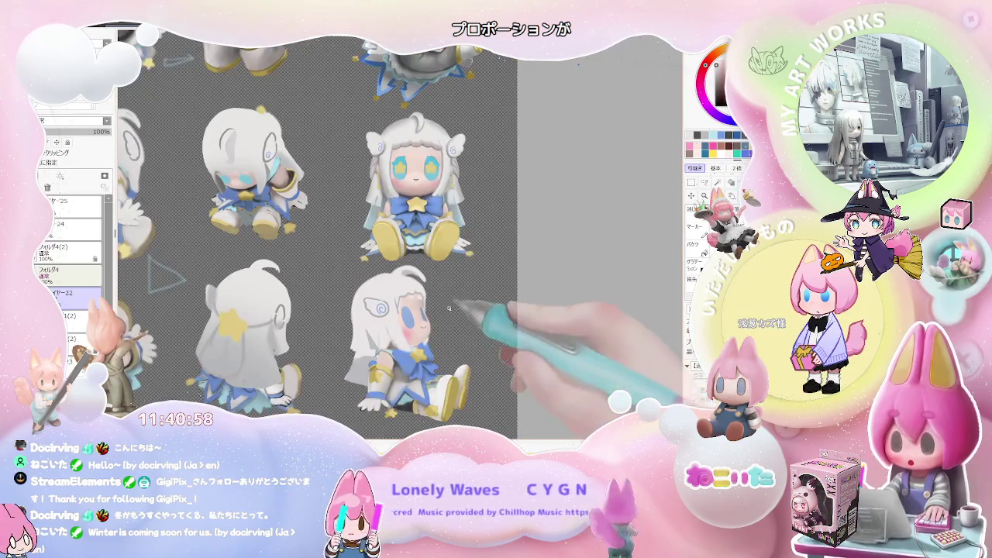
pyautogui.moveTo(451, 313); pyautogui.dragTo(434, 279)
pyautogui.scroll(3, 427, 264)
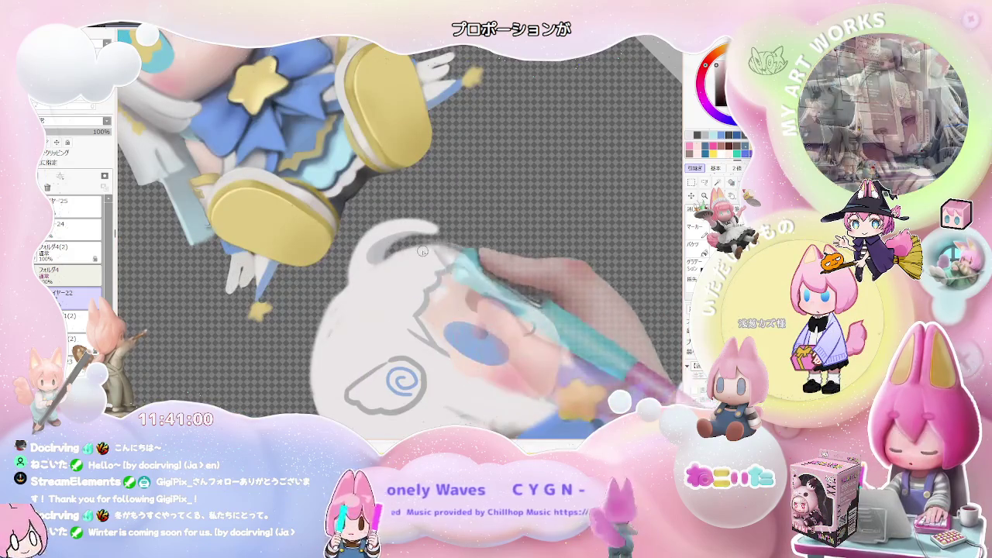
pyautogui.moveTo(422, 253)
pyautogui.mouseDown()
pyautogui.moveTo(511, 267)
pyautogui.moveTo(422, 318)
pyautogui.mouseUp()
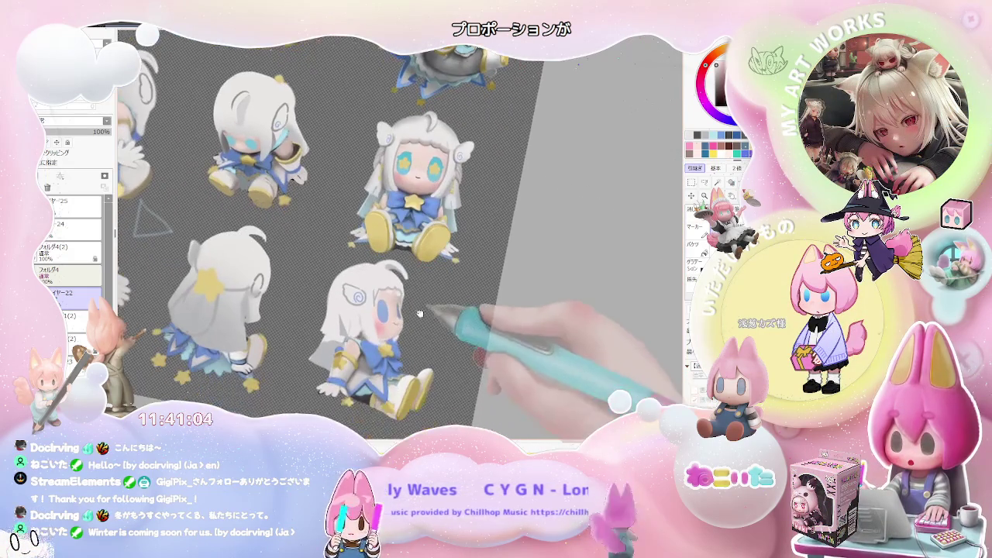
pyautogui.scroll(2, 401, 283)
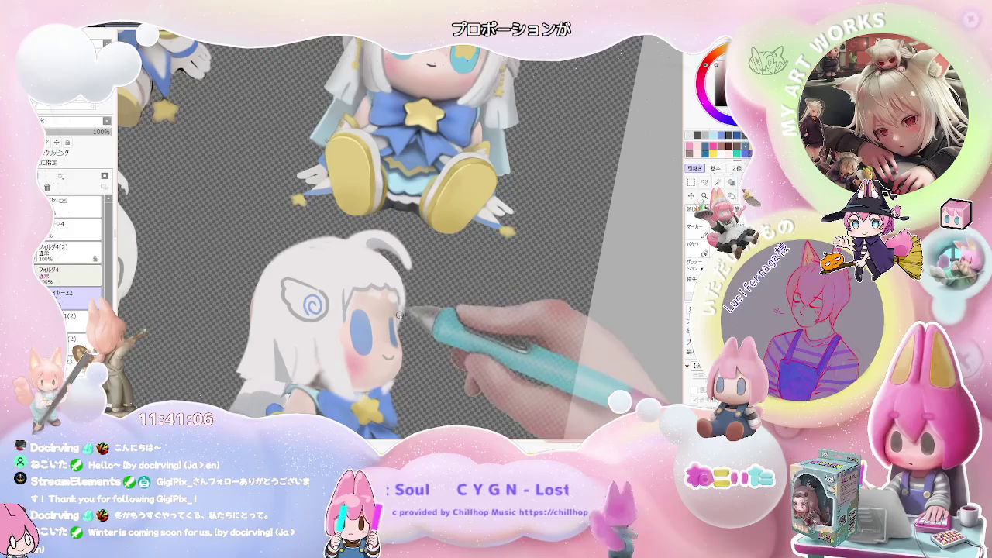
pyautogui.scroll(-3, 401, 340)
pyautogui.scroll(-2, 401, 339)
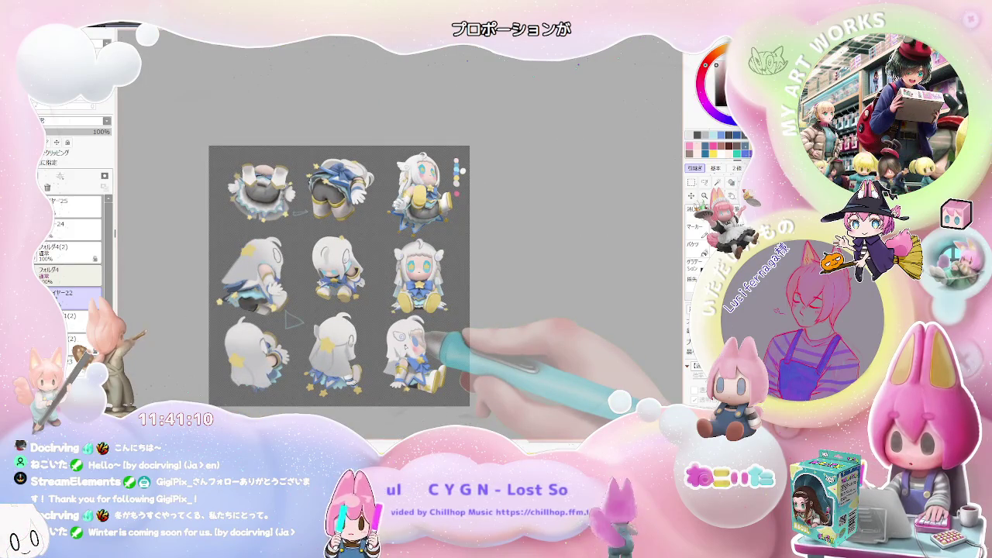
pyautogui.scroll(2, 395, 322)
pyautogui.scroll(2, 395, 322)
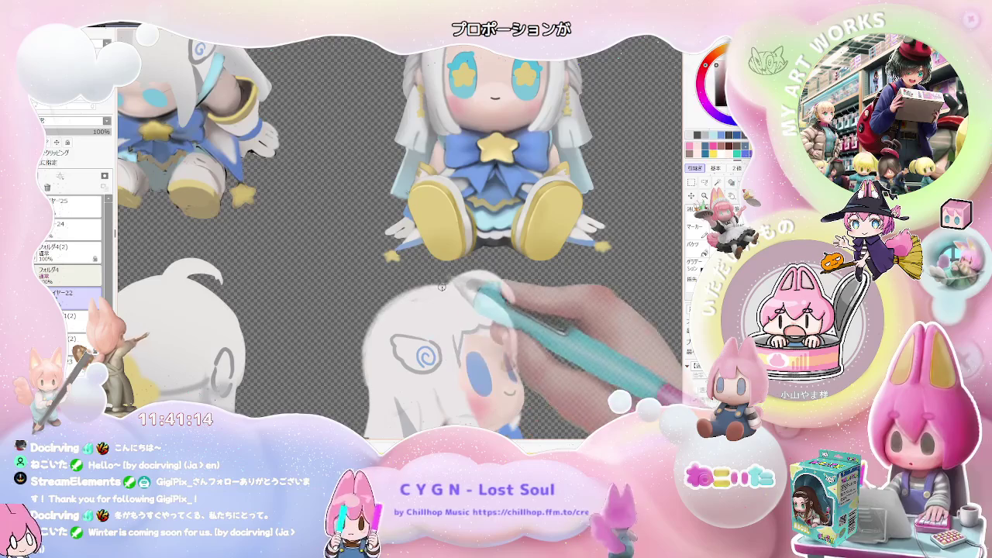
pyautogui.scroll(-2, 444, 287)
pyautogui.scroll(-2, 543, 313)
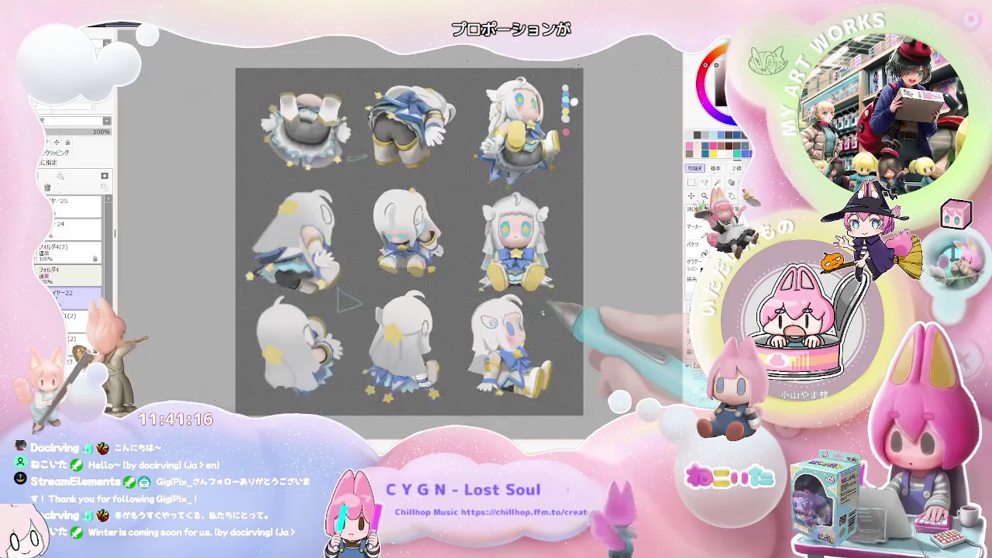
pyautogui.press('End')
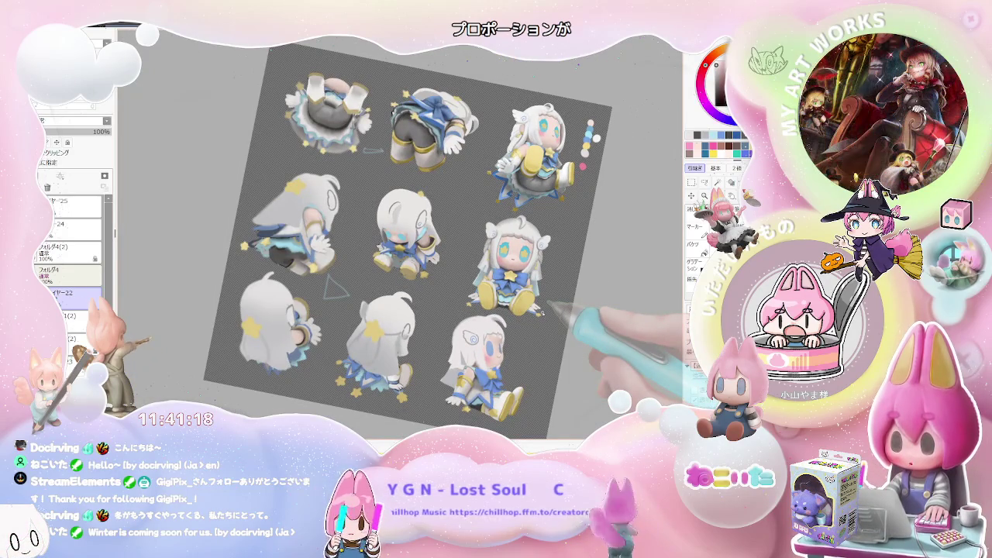
pyautogui.press('Home')
pyautogui.scroll(3, 544, 311)
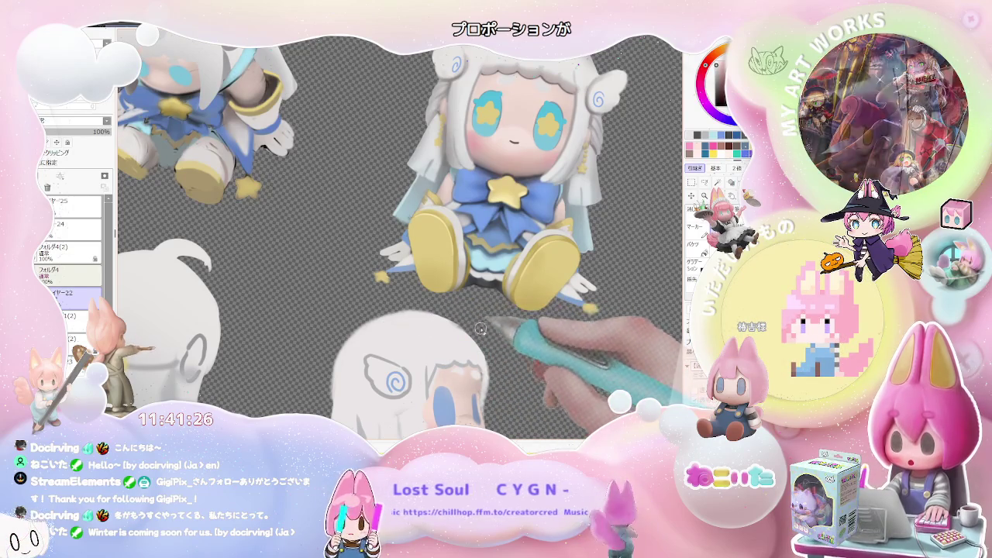
# Zoom and shift the sheet to bring the bottom side-view seated girl into view.
pyautogui.scroll(-3, 531, 322)
pyautogui.scroll(1, 547, 335)
pyautogui.scroll(1, 400, 341)
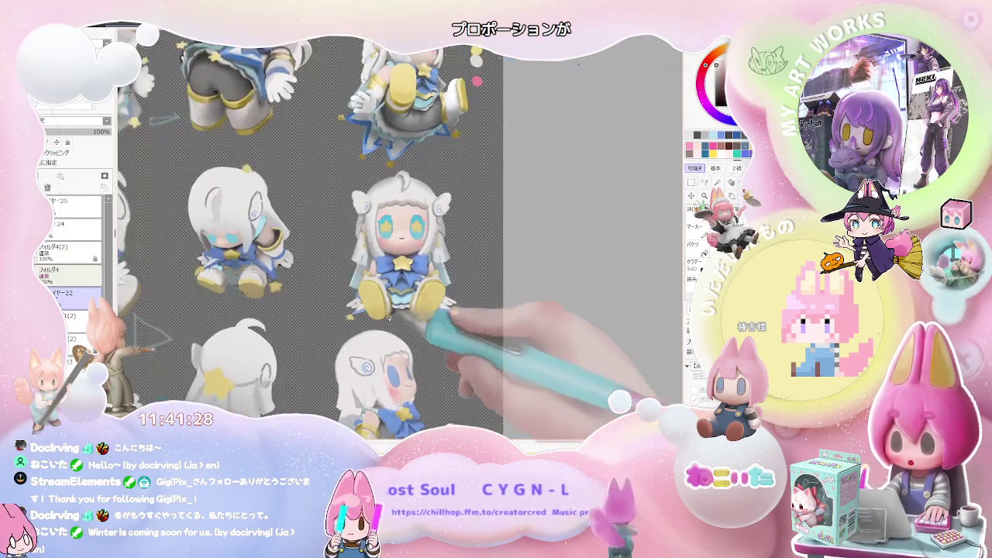
pyautogui.scroll(1, 381, 335)
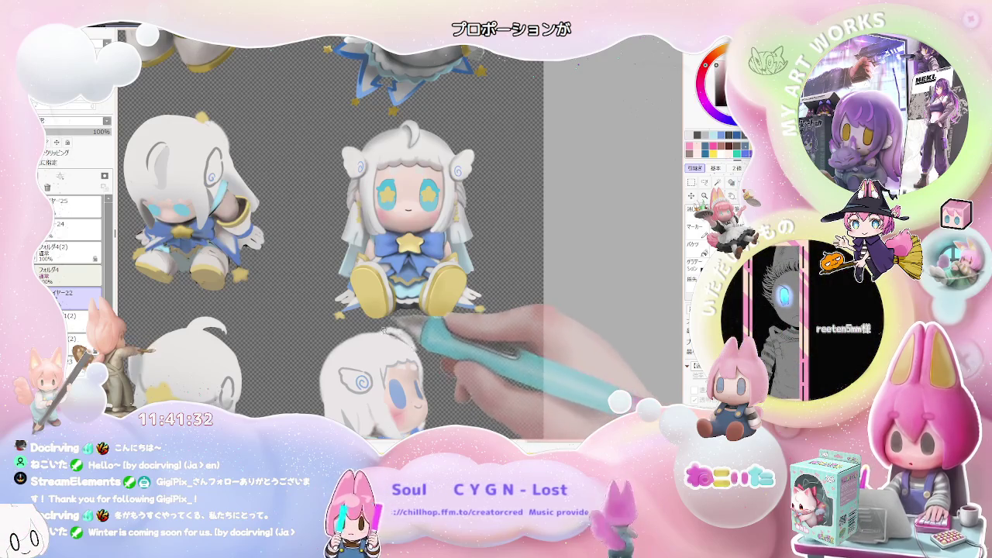
pyautogui.scroll(-1, 403, 335)
pyautogui.scroll(-2, 422, 338)
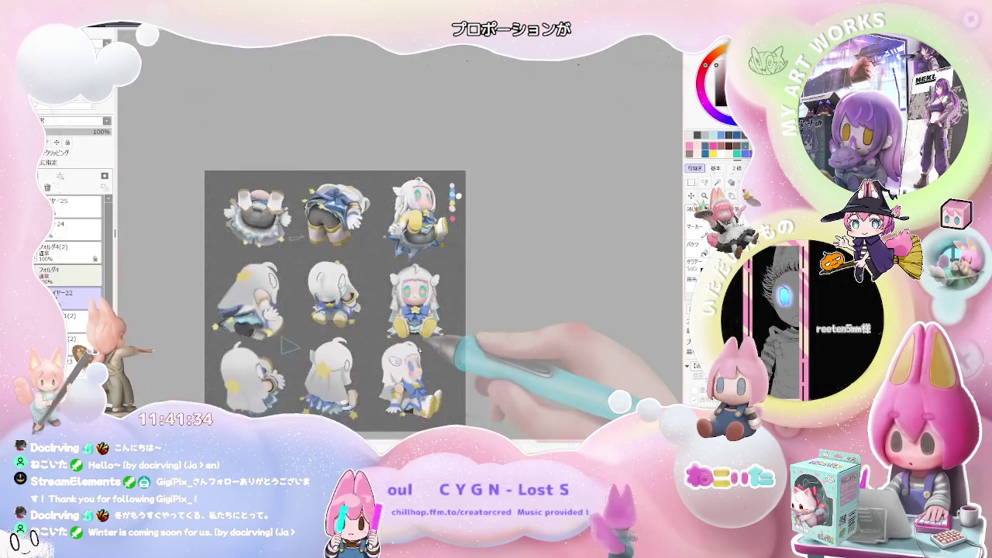
pyautogui.scroll(-1, 434, 341)
pyautogui.scroll(1, 431, 340)
pyautogui.scroll(1, 426, 343)
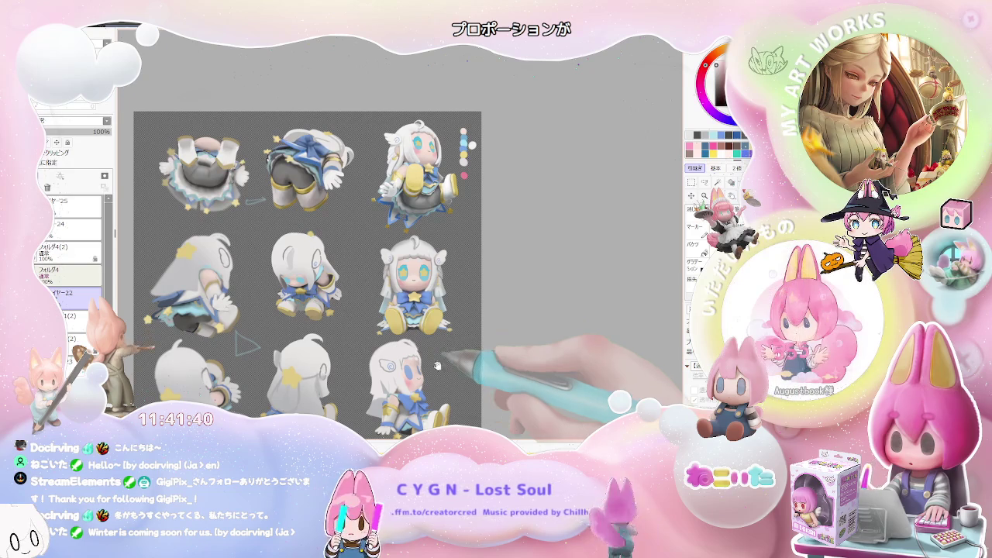
pyautogui.moveTo(440, 377); pyautogui.dragTo(400, 309)
# Paint a small yellow dangling earring below her ear, zooming in and out to check it.
pyautogui.scroll(2, 400, 309)
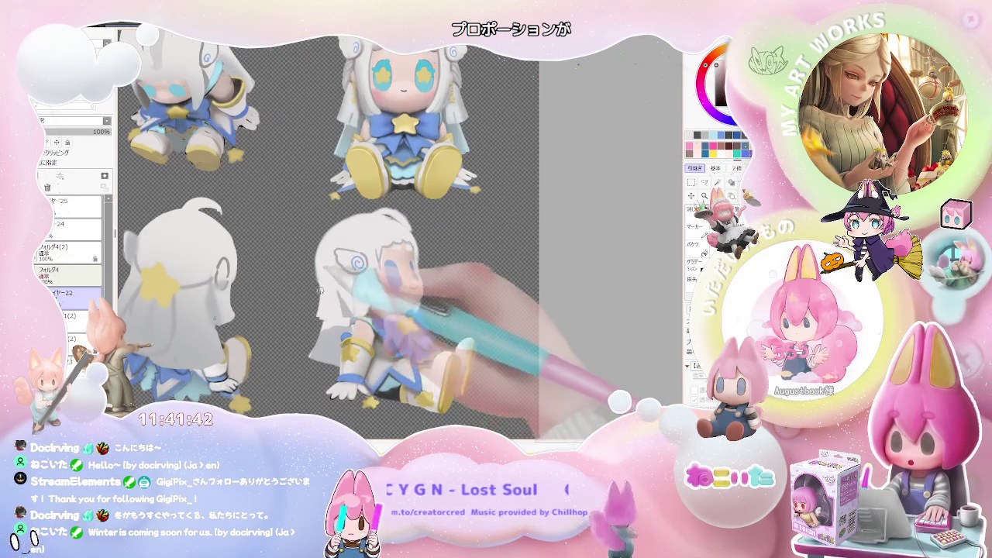
pyautogui.scroll(-1, 321, 286)
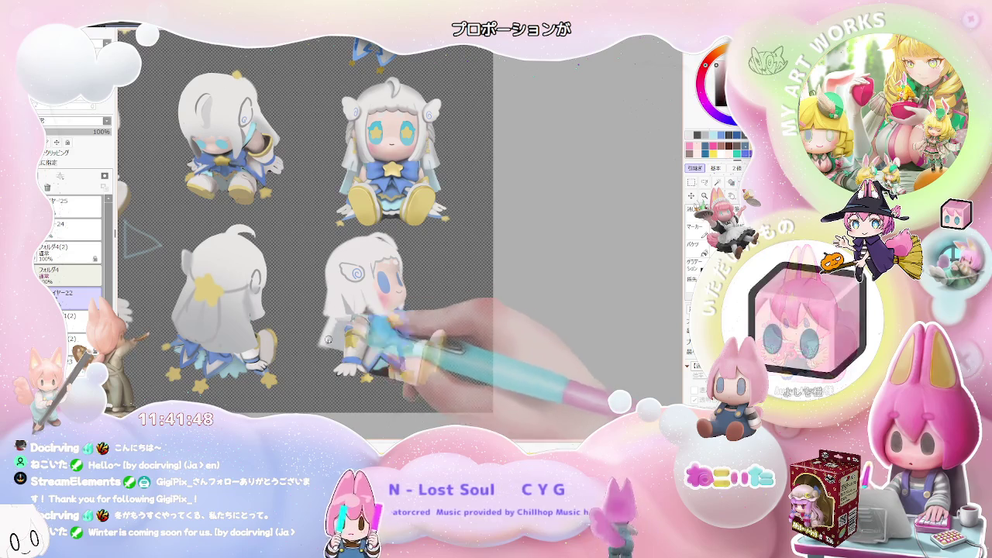
pyautogui.scroll(-3, 343, 327)
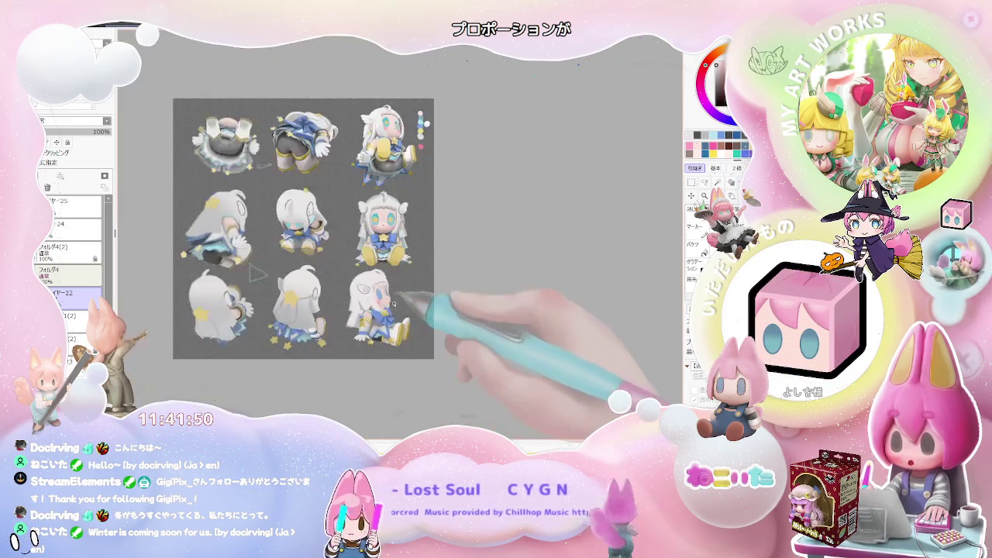
pyautogui.scroll(-1, 343, 327)
pyautogui.scroll(2, 365, 304)
pyautogui.scroll(2, 364, 304)
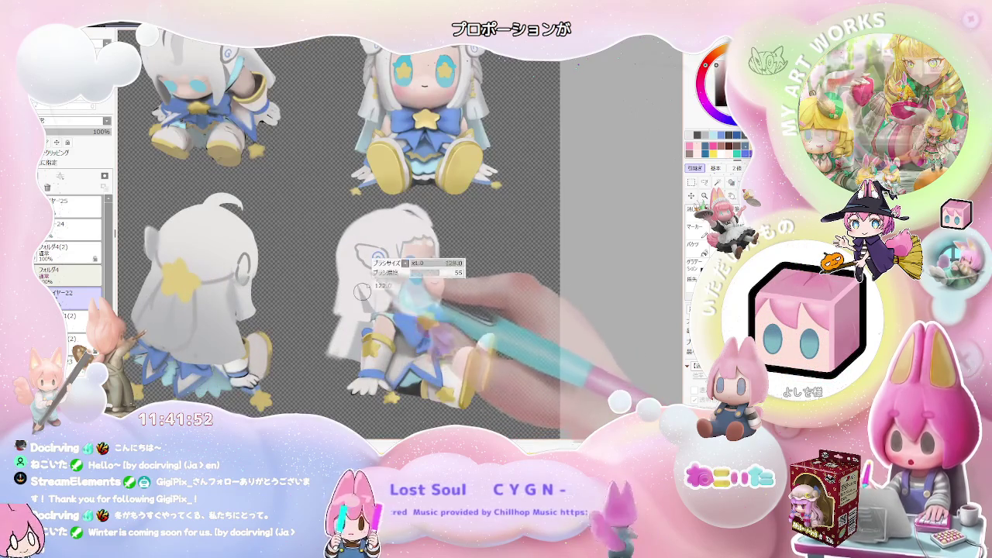
pyautogui.scroll(-2, 365, 315)
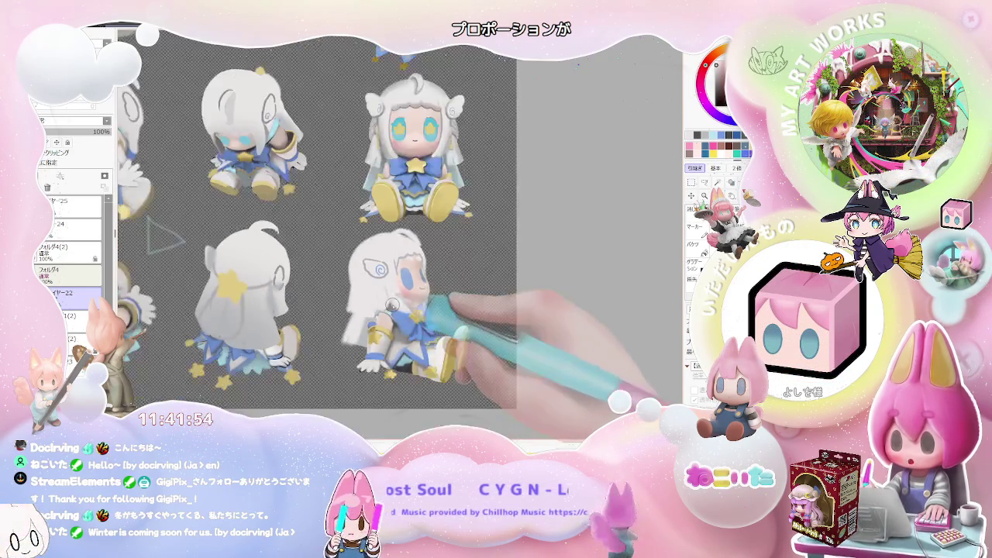
pyautogui.scroll(-2, 414, 293)
pyautogui.scroll(2, 414, 294)
pyautogui.scroll(2, 388, 298)
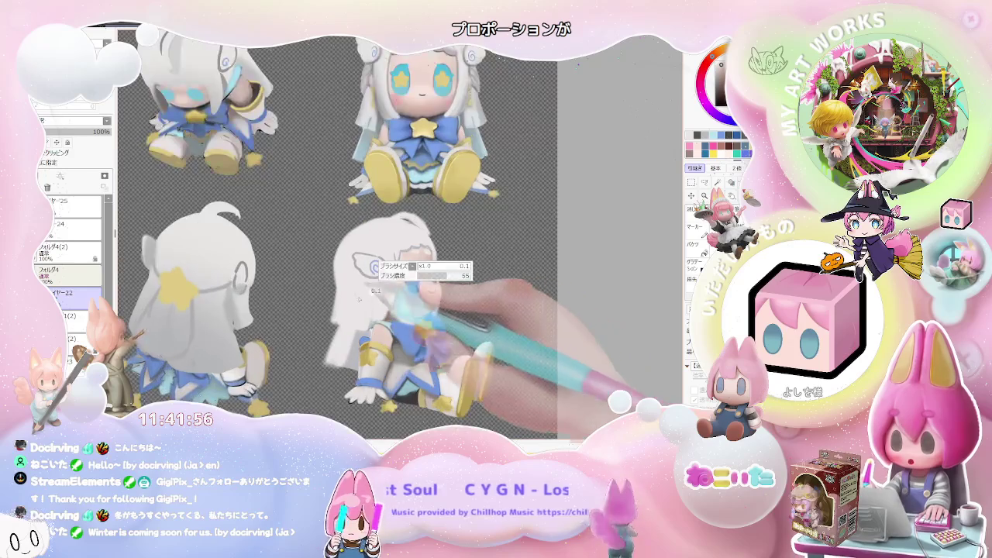
pyautogui.scroll(1, 387, 300)
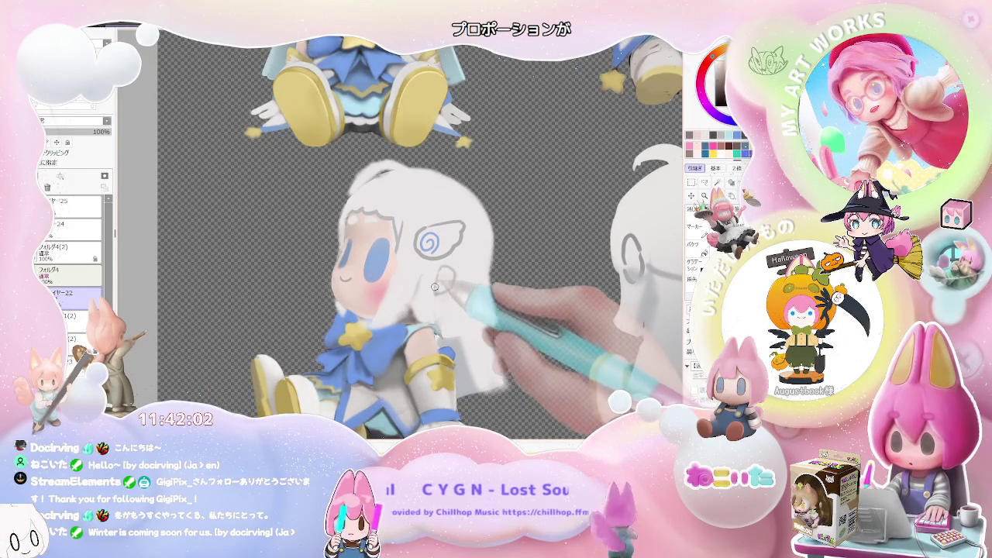
pyautogui.scroll(-1, 447, 287)
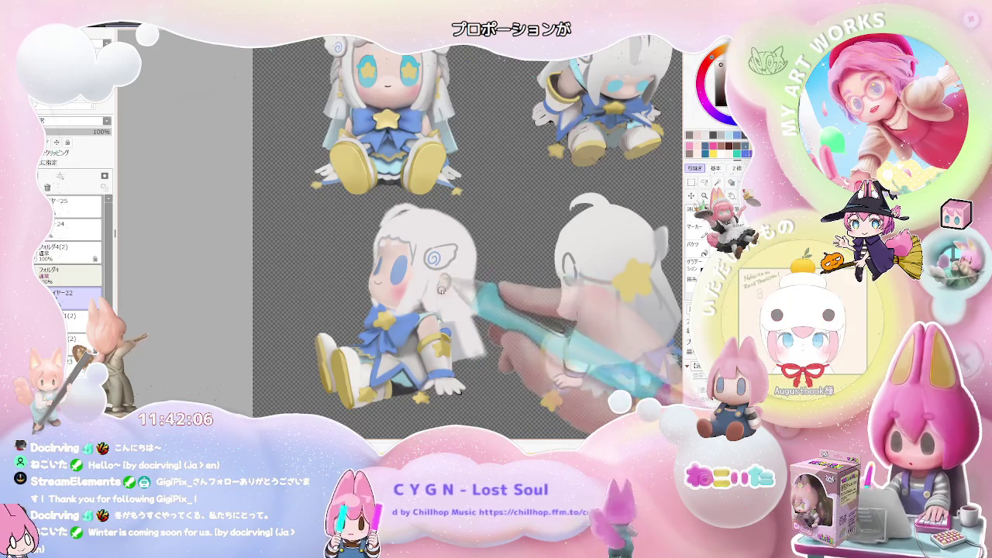
pyautogui.scroll(-1, 448, 280)
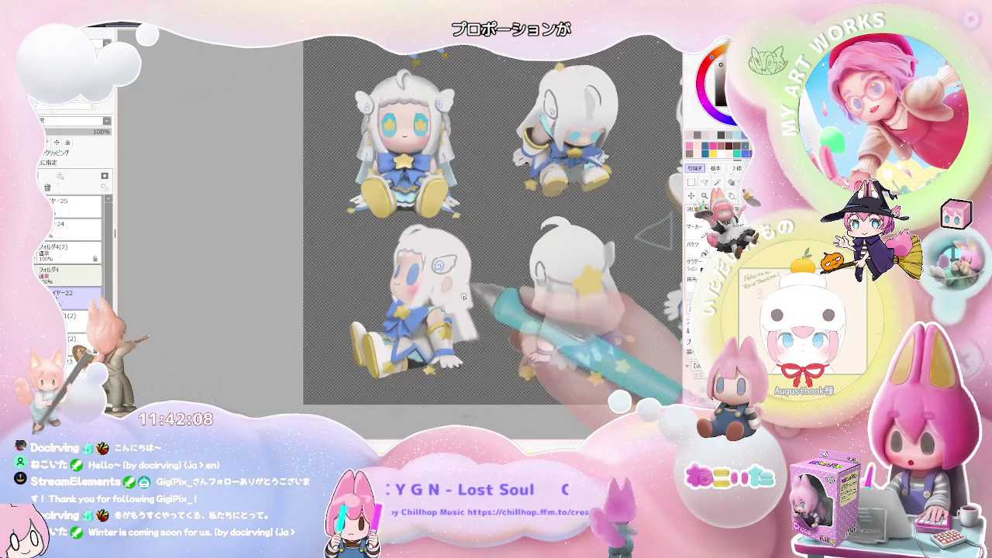
pyautogui.scroll(-1, 461, 298)
pyautogui.scroll(2, 466, 308)
pyautogui.scroll(1, 434, 333)
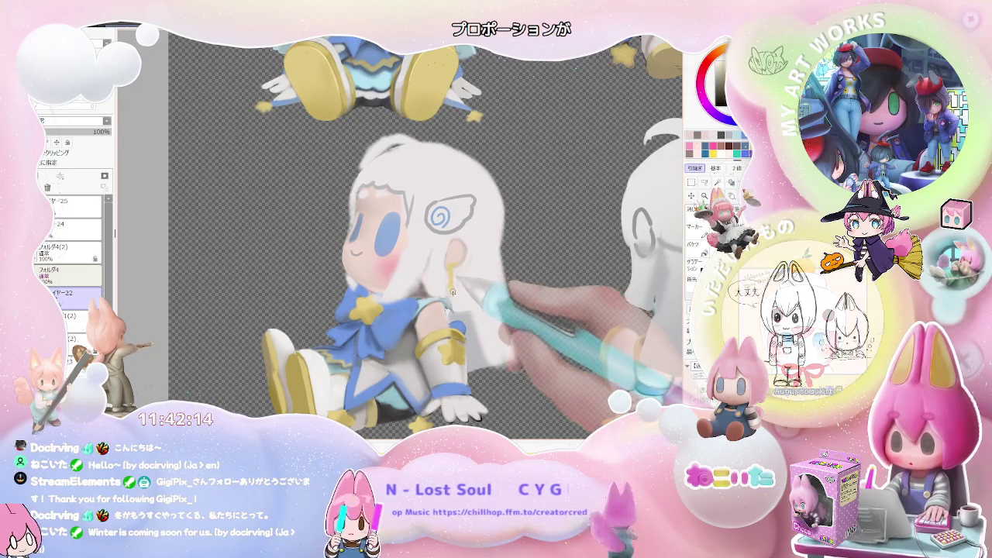
pyautogui.scroll(-1, 457, 294)
pyautogui.scroll(-1, 488, 334)
pyautogui.scroll(-1, 520, 353)
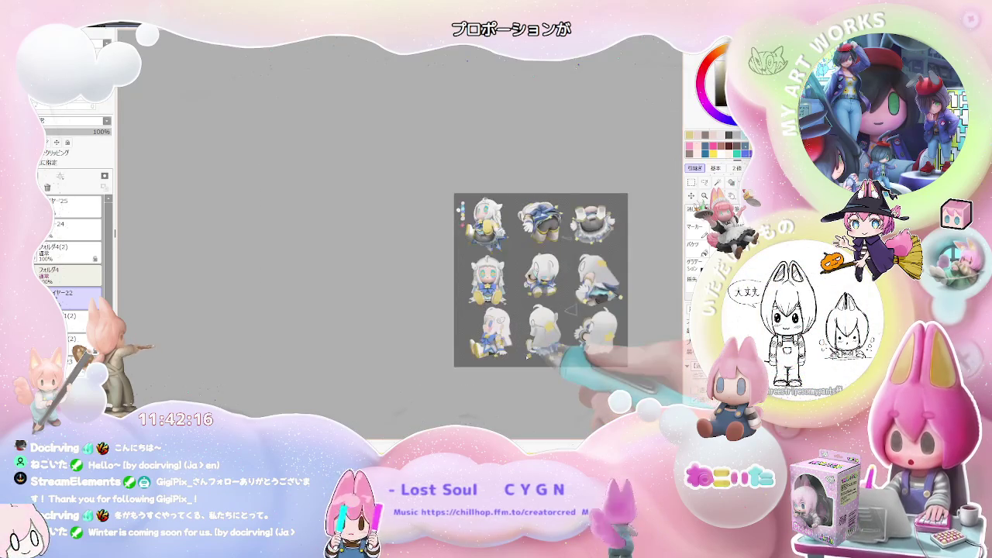
# Zoom in and out around the side-view girl's earring and shoulder area.
pyautogui.scroll(2, 527, 356)
pyautogui.scroll(1, 480, 310)
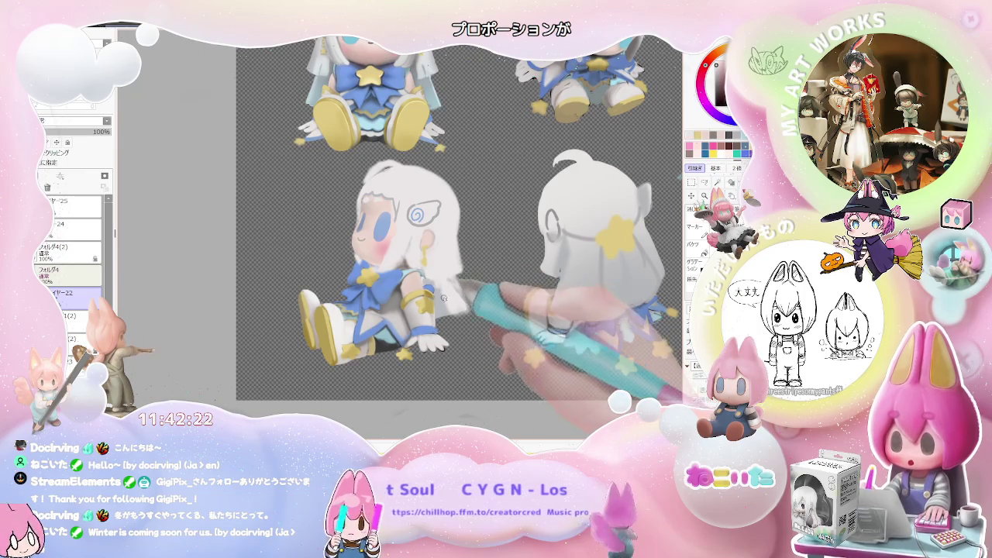
pyautogui.scroll(-1, 442, 291)
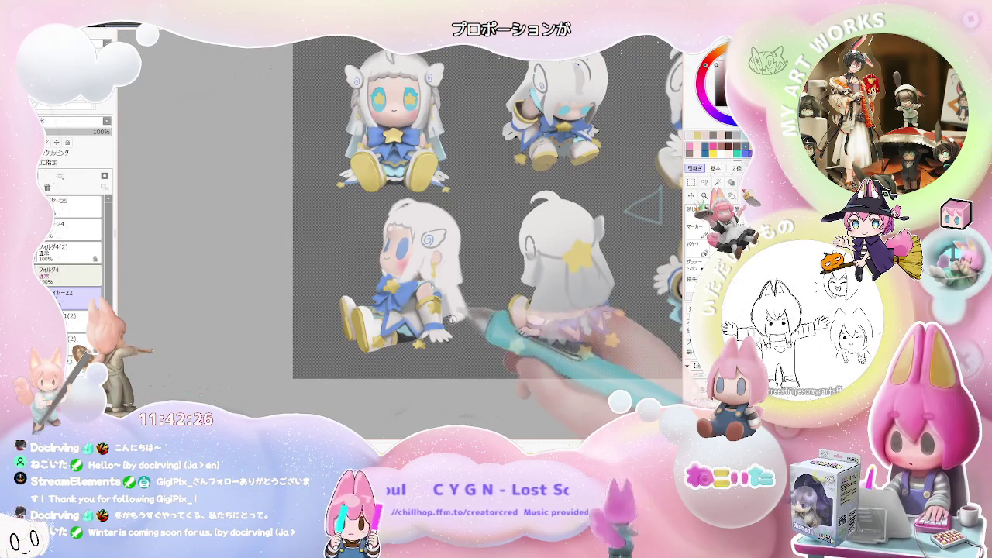
pyautogui.scroll(-1, 480, 323)
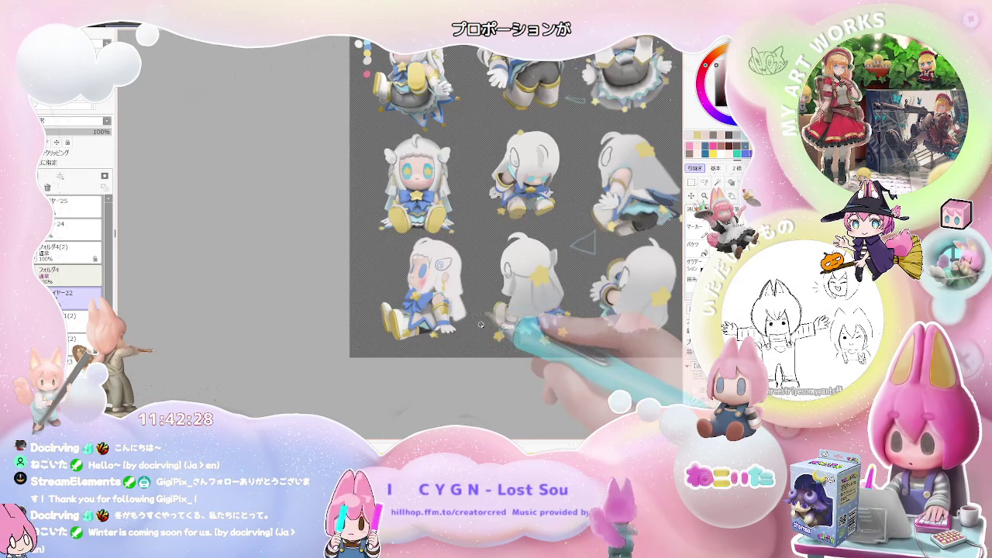
pyautogui.scroll(2, 507, 323)
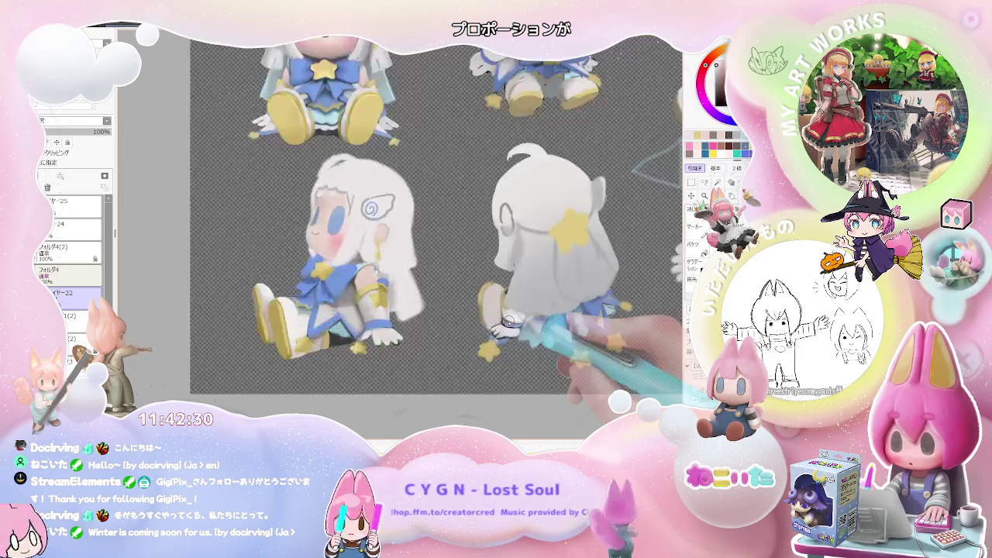
pyautogui.scroll(2, 465, 310)
pyautogui.scroll(2, 310, 258)
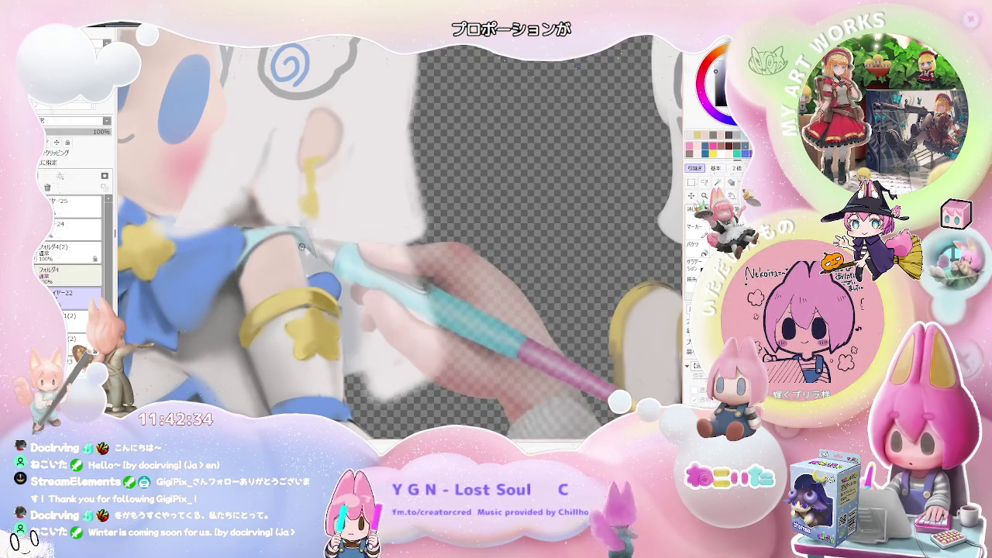
pyautogui.scroll(-1, 298, 256)
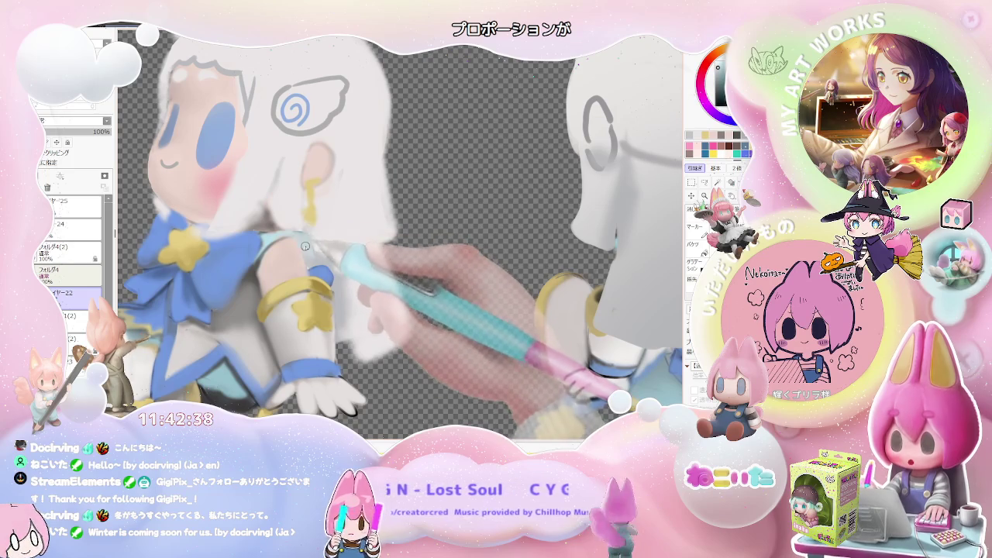
pyautogui.scroll(-1, 329, 236)
pyautogui.scroll(-1, 334, 253)
# Flip the canvas horizontally to check the side-view figure's proportions.
pyautogui.press('h')
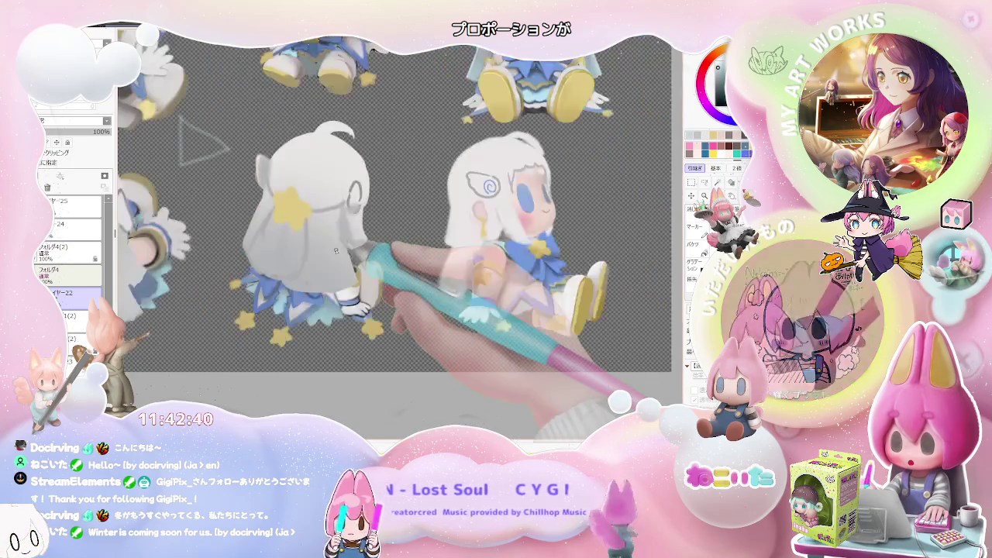
pyautogui.scroll(2, 448, 217)
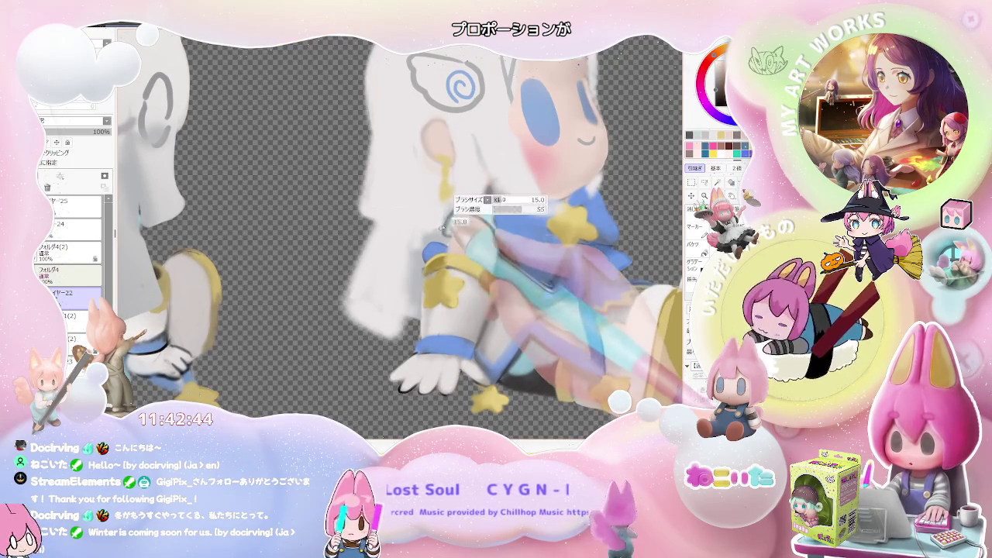
pyautogui.scroll(-2, 442, 231)
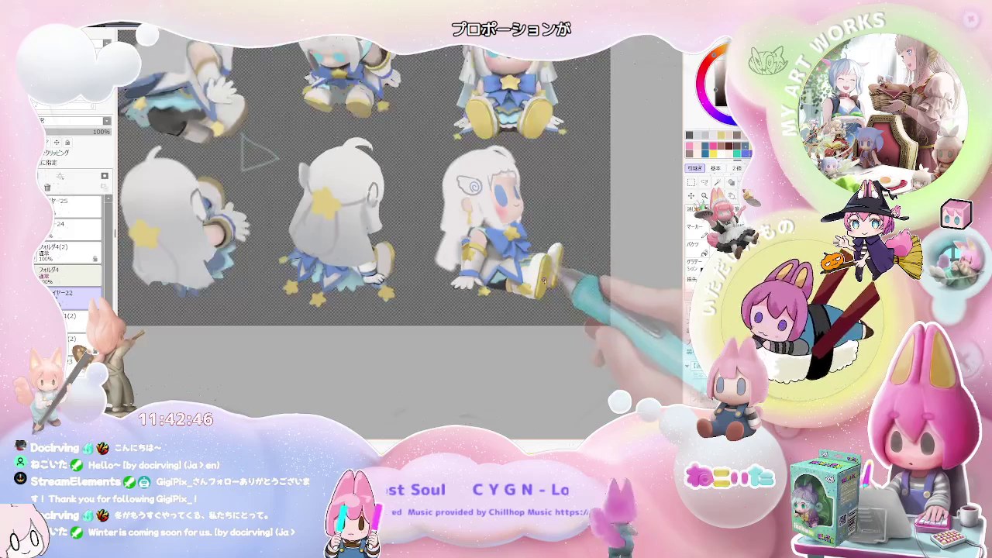
pyautogui.scroll(3, 405, 268)
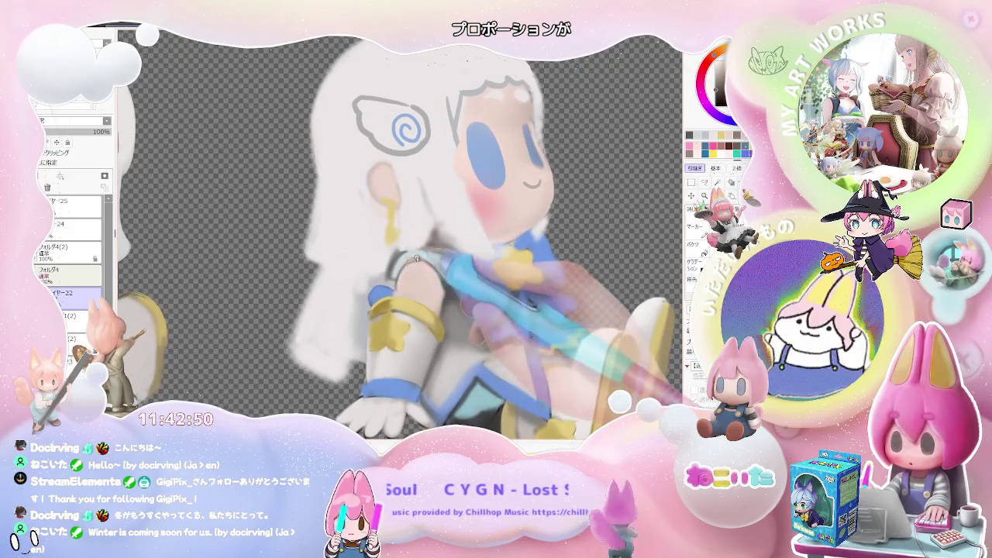
pyautogui.scroll(-1, 396, 287)
pyautogui.scroll(-1, 434, 302)
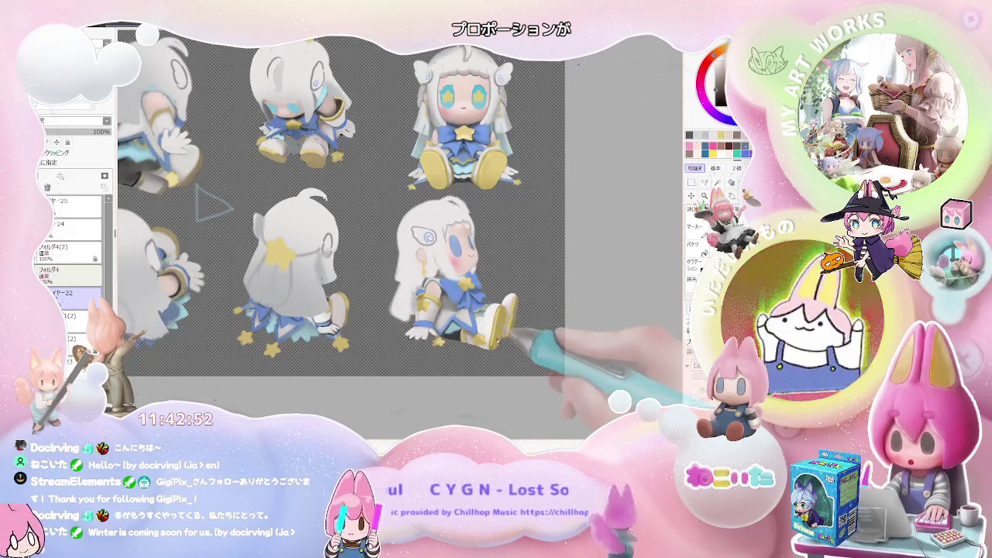
pyautogui.scroll(2, 424, 299)
pyautogui.scroll(1, 418, 279)
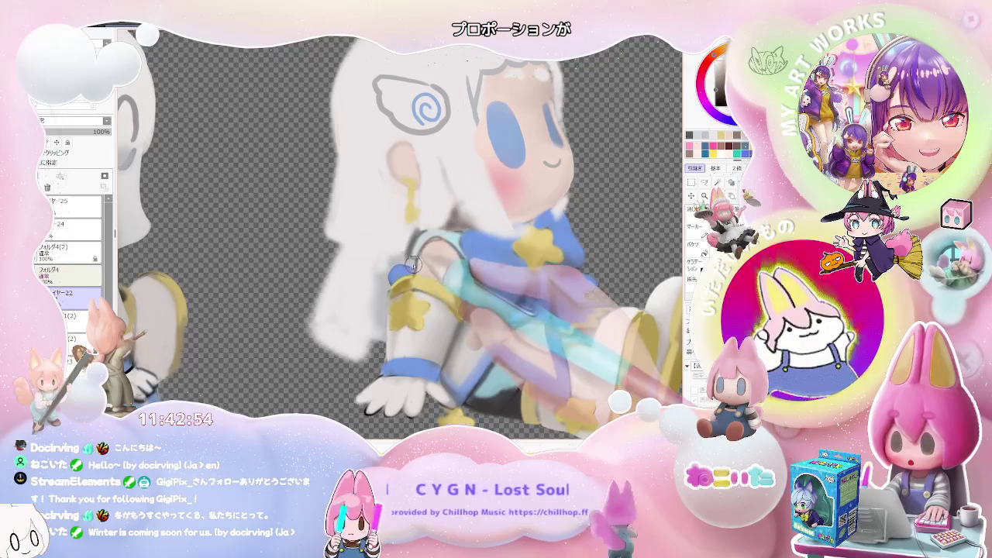
pyautogui.scroll(-3, 410, 264)
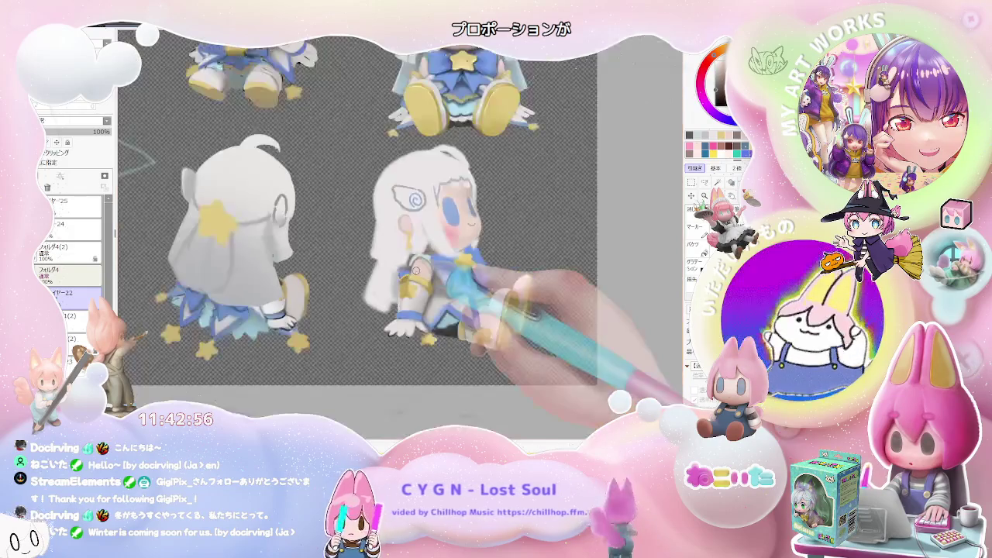
pyautogui.scroll(-1, 473, 295)
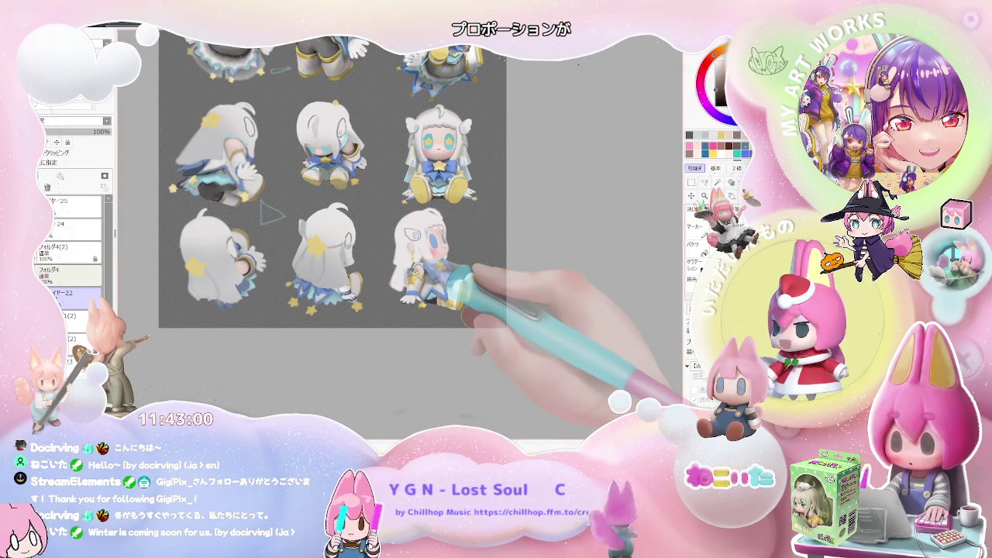
pyautogui.scroll(2, 464, 278)
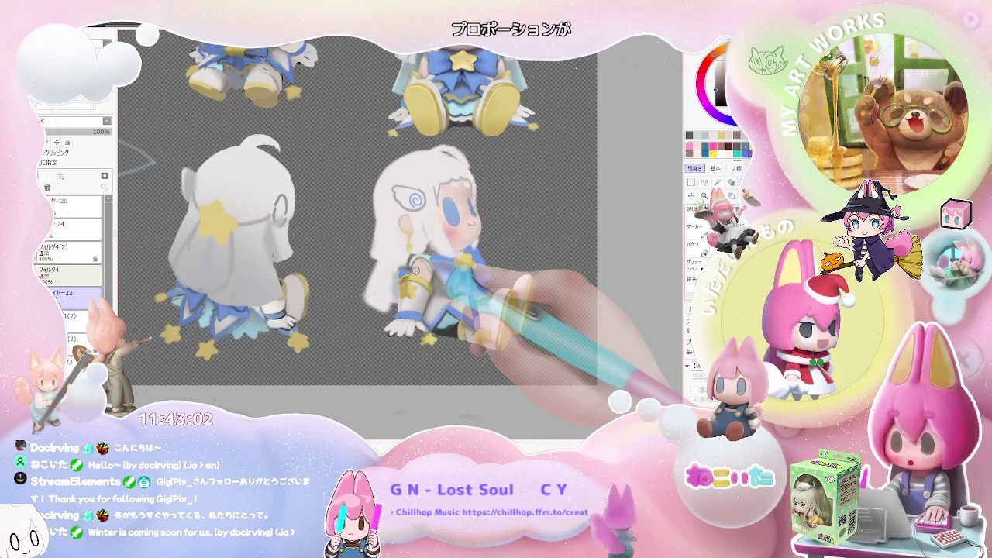
pyautogui.scroll(1, 415, 270)
pyautogui.scroll(1, 423, 326)
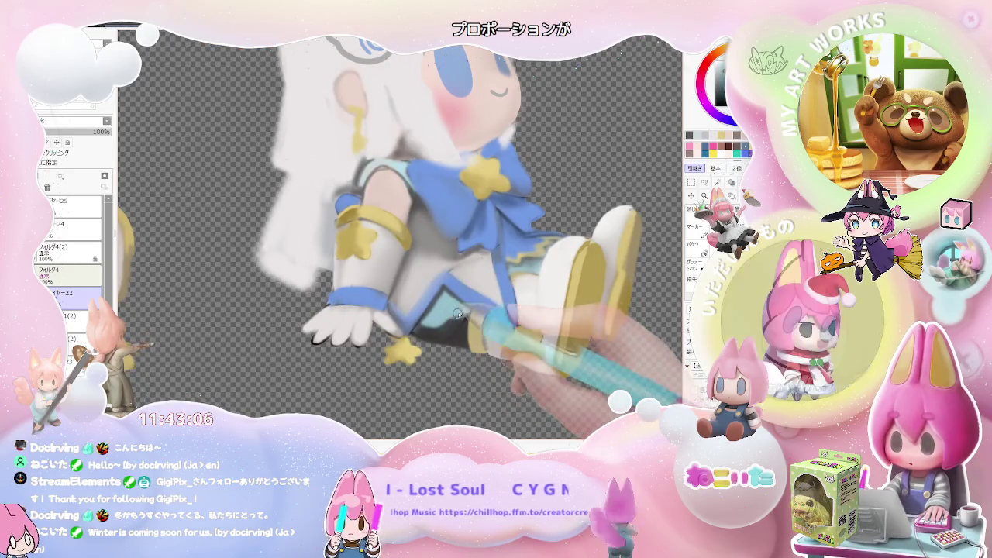
pyautogui.scroll(-1, 466, 321)
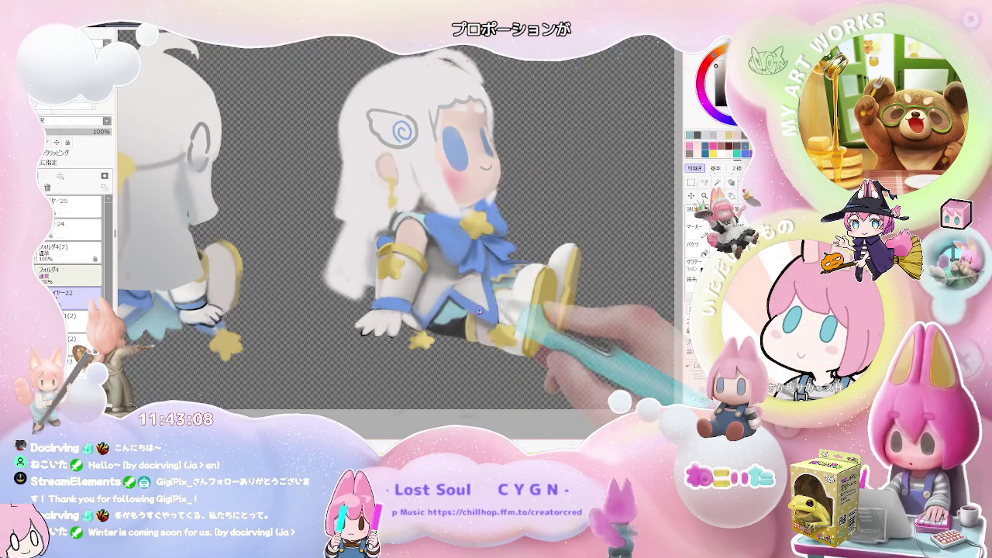
pyautogui.scroll(1, 431, 326)
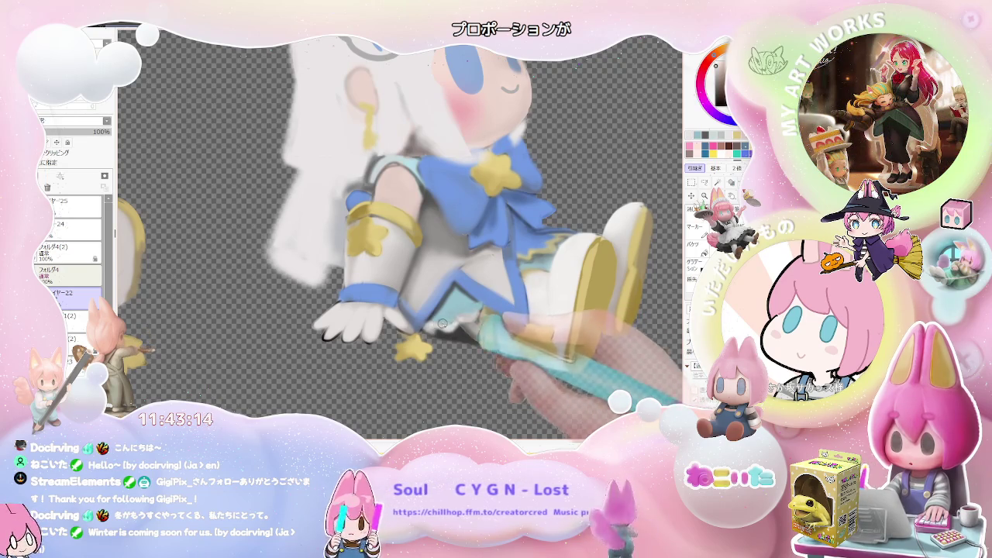
pyautogui.scroll(-3, 440, 325)
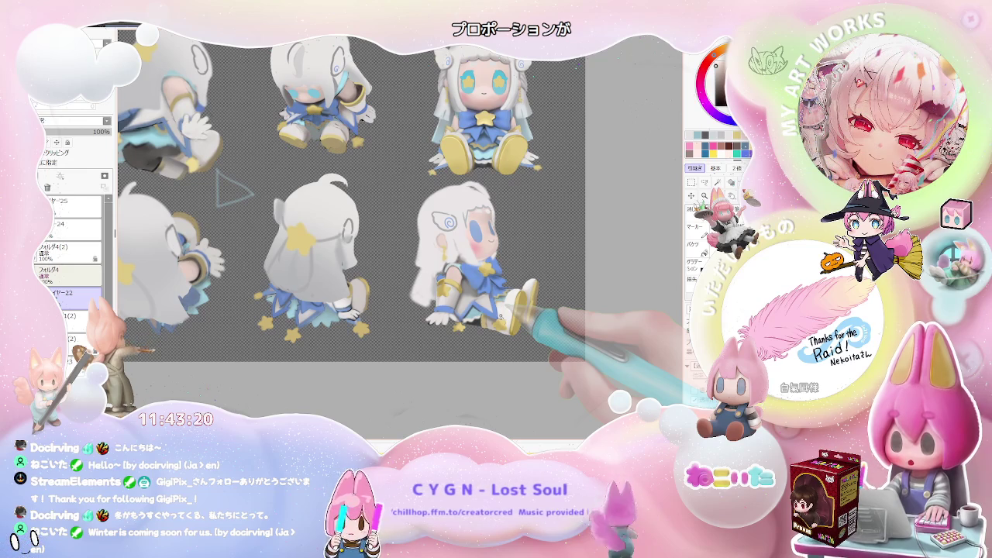
pyautogui.scroll(3, 500, 316)
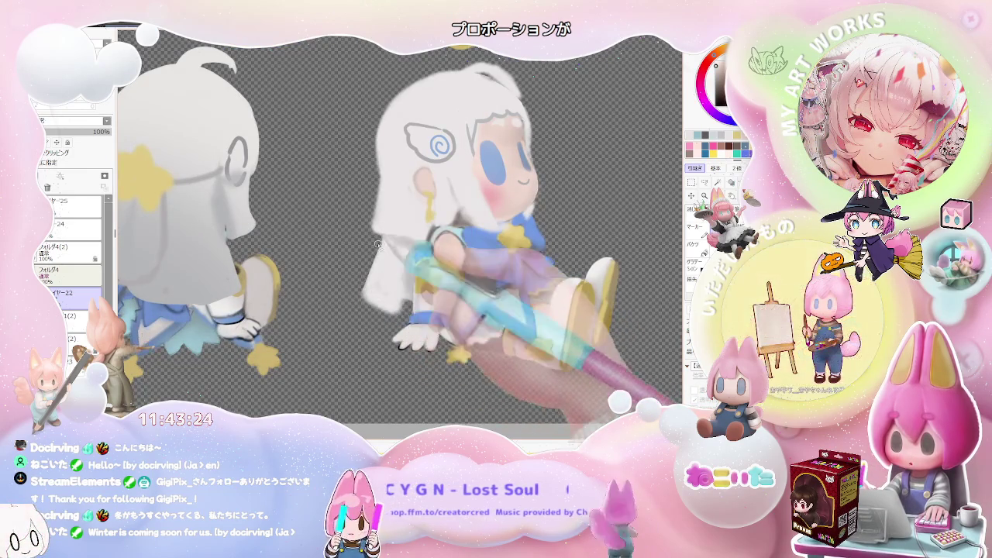
pyautogui.scroll(-2, 380, 239)
pyautogui.scroll(-2, 378, 312)
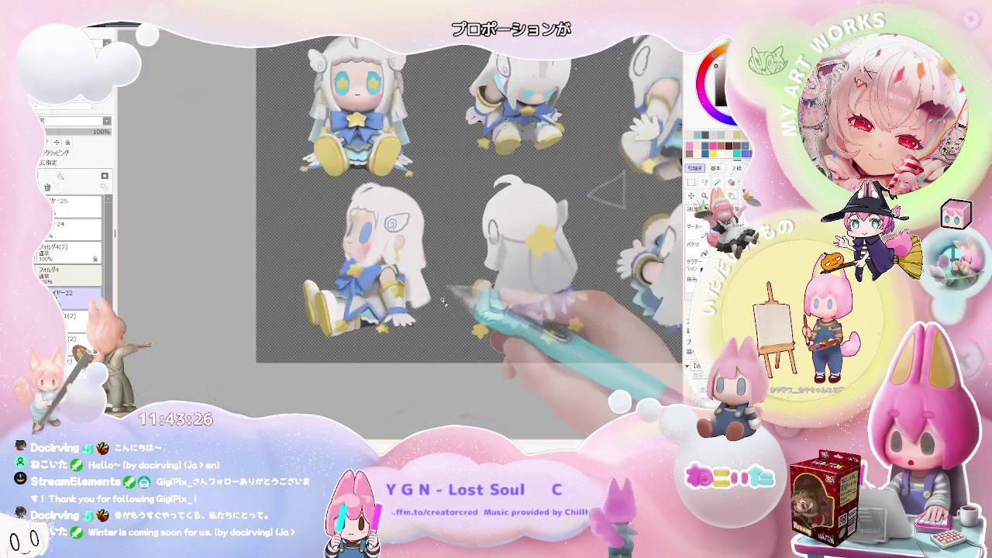
pyautogui.scroll(2, 418, 302)
pyautogui.scroll(2, 439, 293)
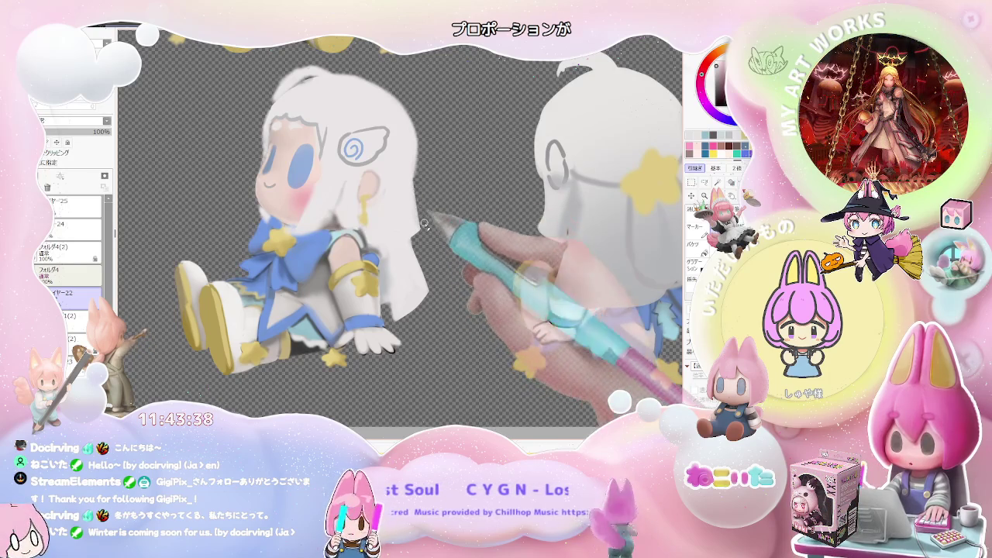
# Brush a white hair stroke down over the side-view girl's shoulder and arm.
pyautogui.press('pagedown')
pyautogui.press('pagedown')
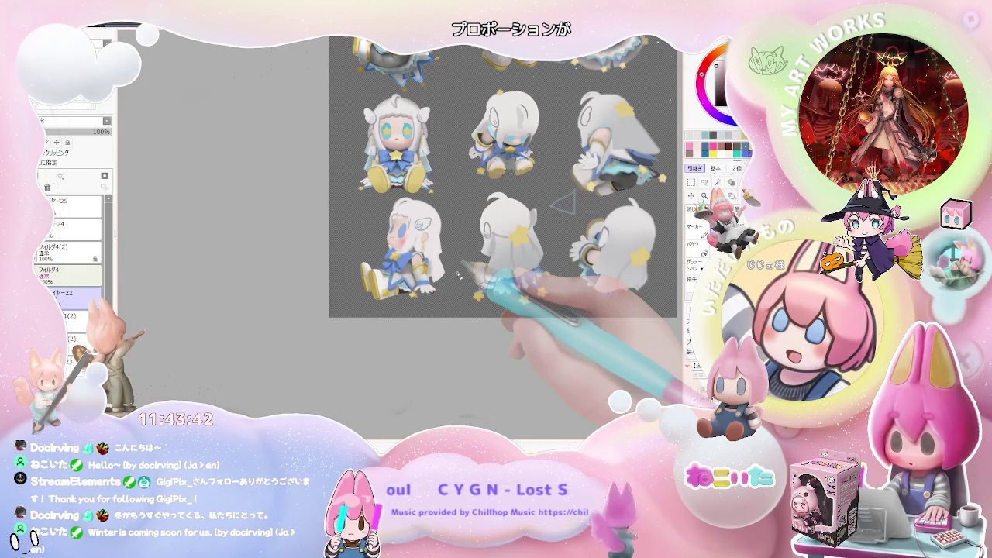
pyautogui.scroll(1, 459, 274)
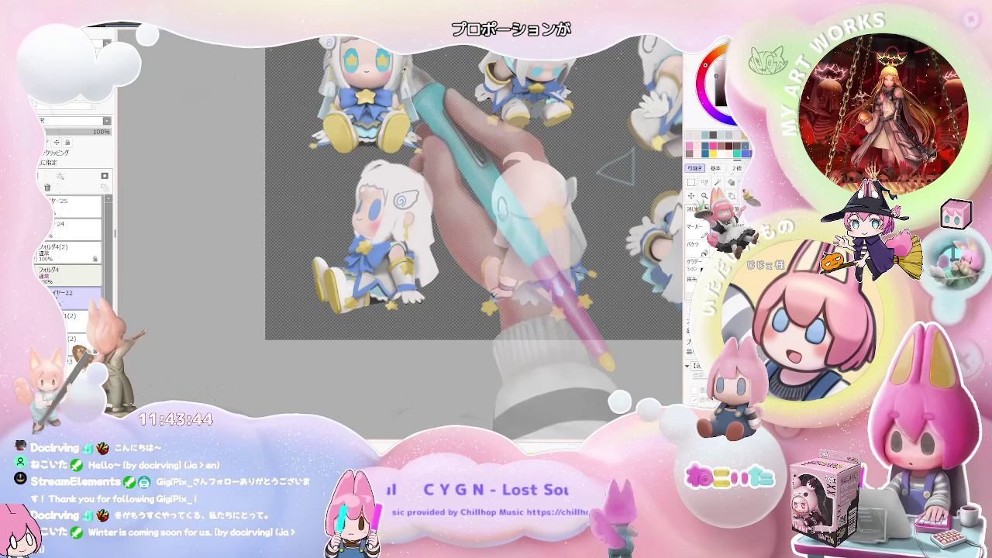
pyautogui.scroll(1, 409, 160)
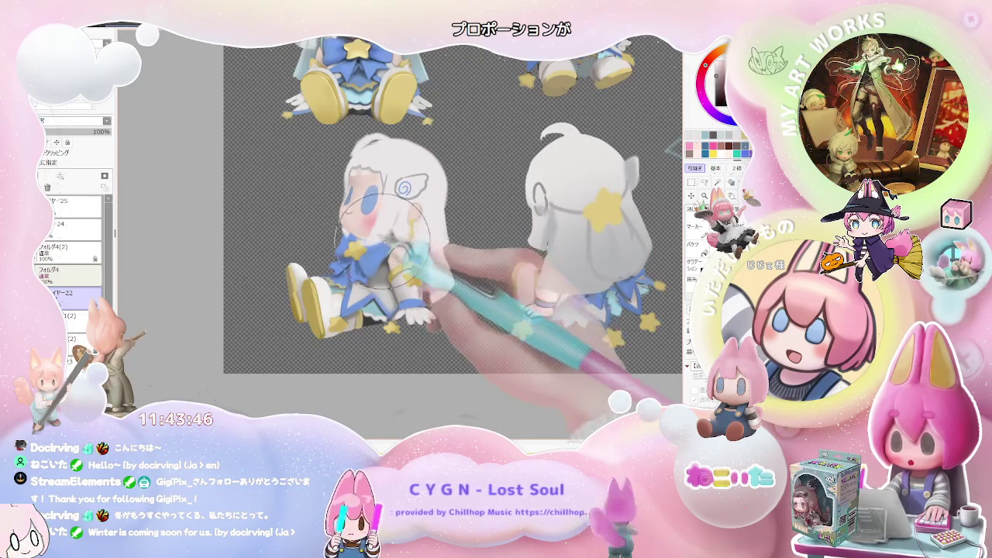
pyautogui.moveTo(390, 241); pyautogui.dragTo(414, 228)
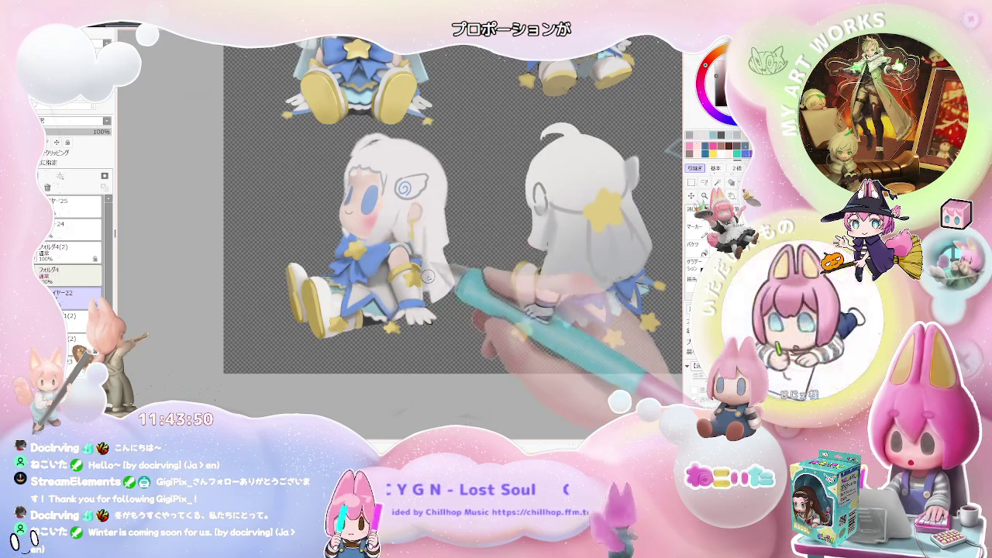
# Rotate and zoom the view onto the side-view character.
pyautogui.scroll(-2, 434, 279)
pyautogui.scroll(-1, 454, 303)
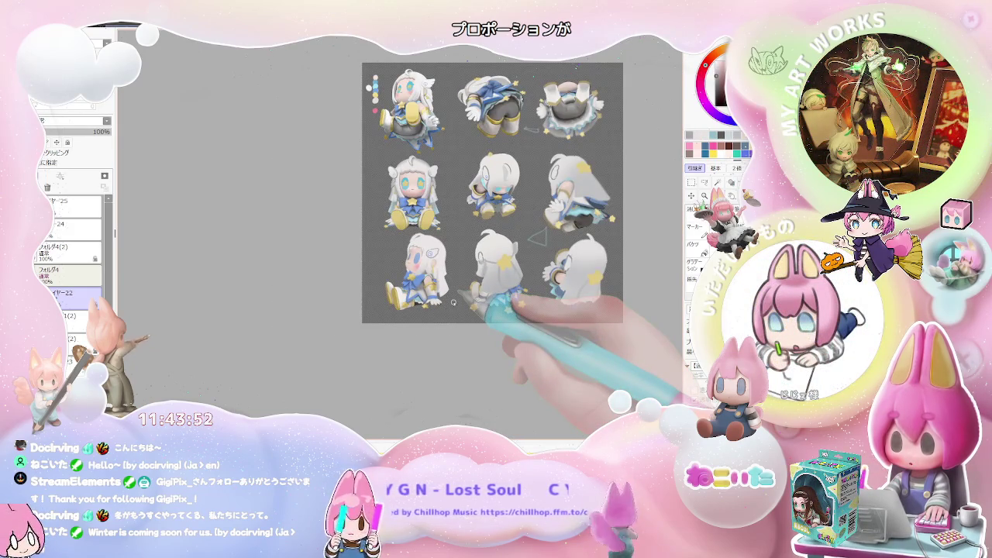
pyautogui.press('End')
pyautogui.press('End')
pyautogui.press('End')
pyautogui.press('End')
pyautogui.scroll(2, 418, 256)
pyautogui.scroll(2, 375, 263)
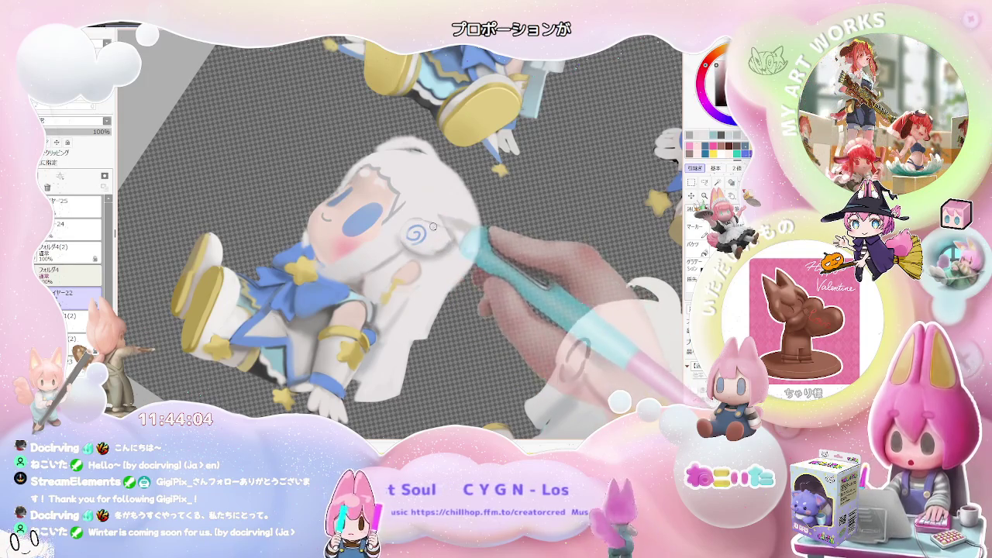
# Return the sheet upright and zoom across the poses to inspect neighbouring figures.
pyautogui.hotkey('ctrl', '-')
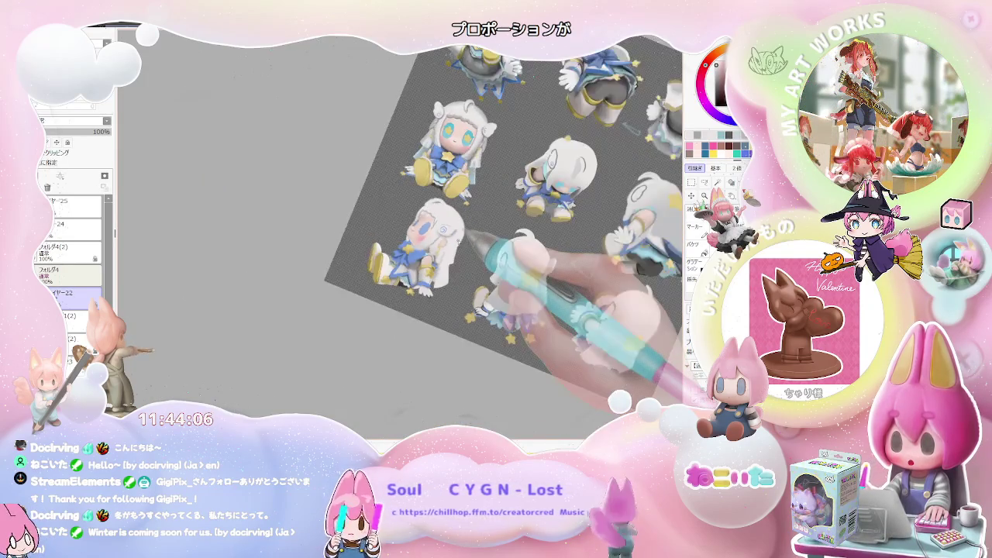
pyautogui.press('Home')
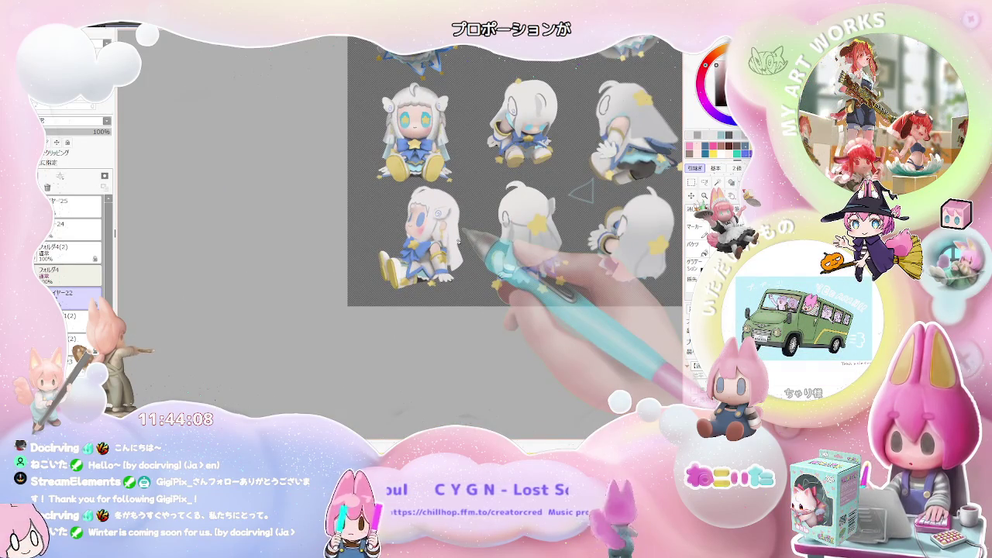
pyautogui.hotkey('ctrl', '+')
pyautogui.hotkey('ctrl', '+')
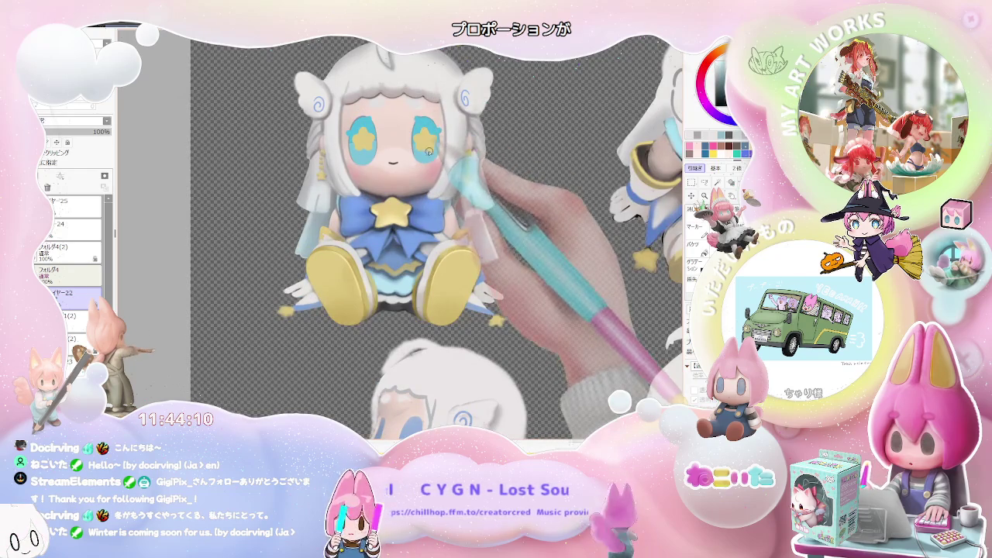
pyautogui.hotkey('ctrl', '-')
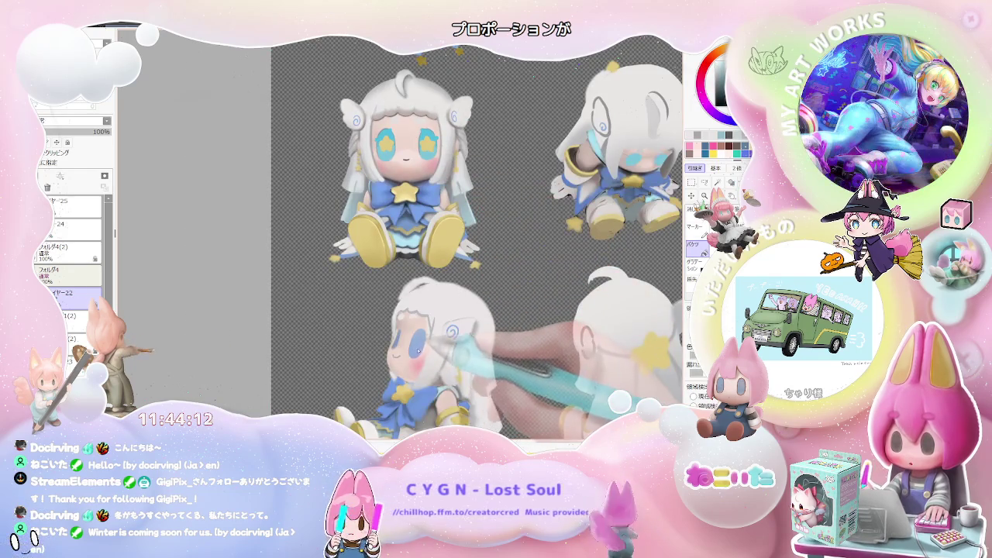
pyautogui.hotkey('ctrl', '+')
pyautogui.hotkey('ctrl', '+')
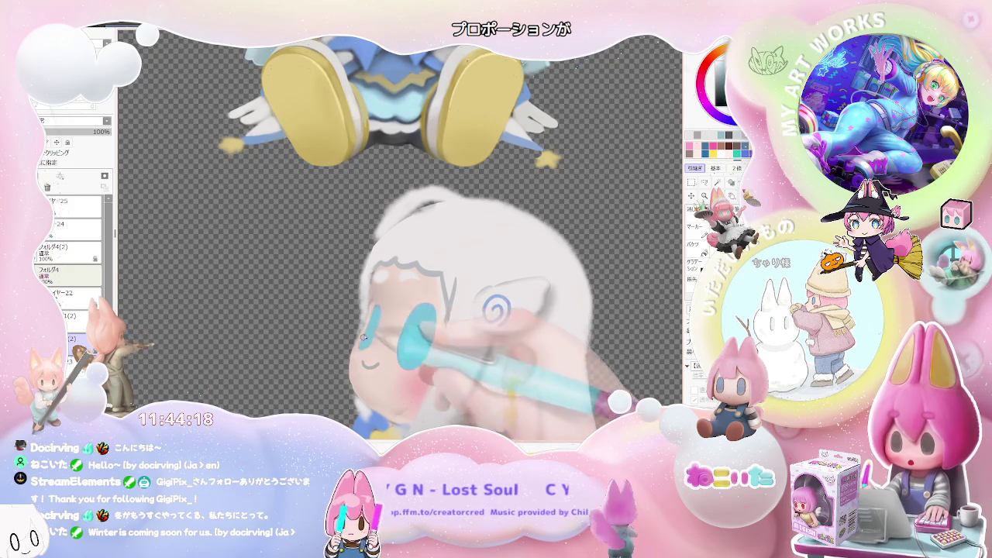
pyautogui.hotkey('ctrl', '-')
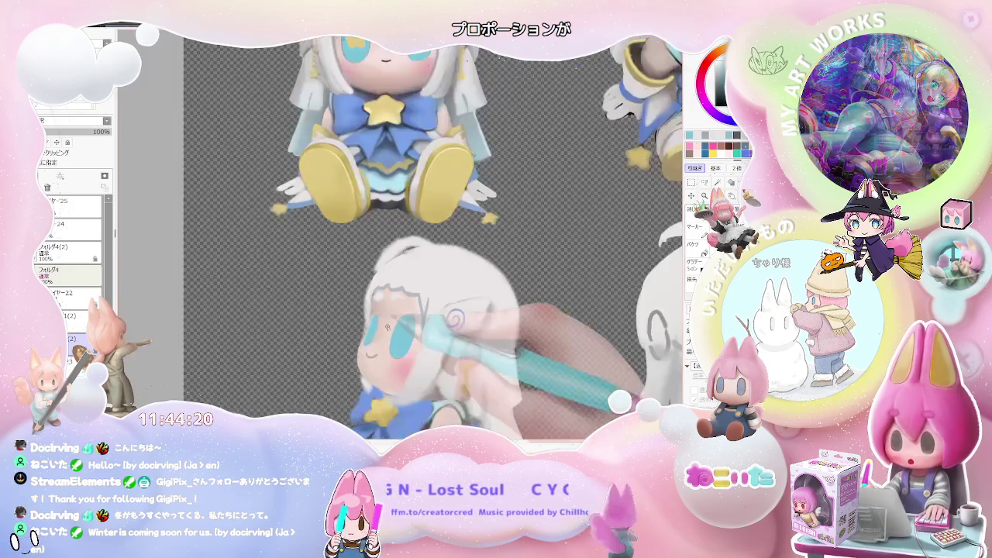
pyautogui.hotkey('ctrl', '-')
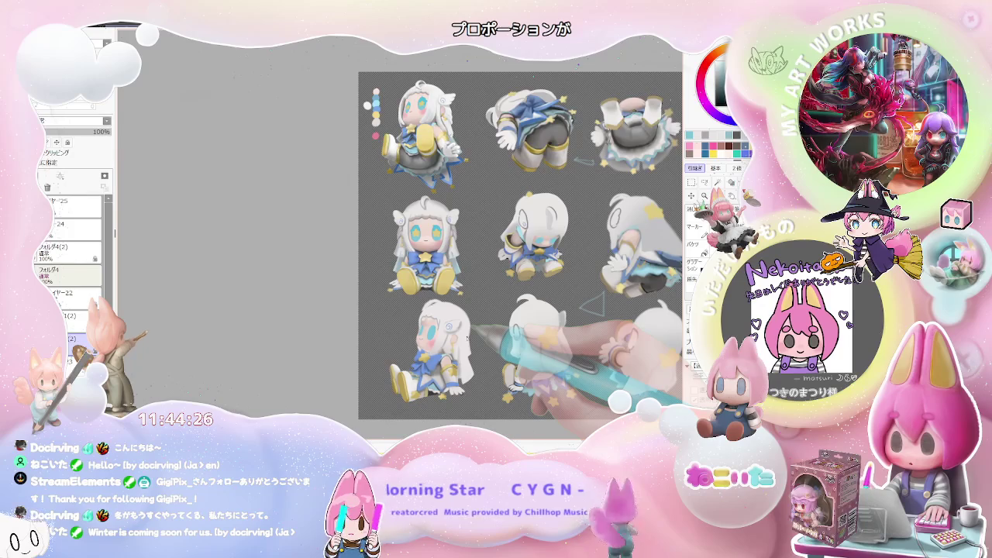
# Fill the side-view girl's eye with solid light blue.
pyautogui.scroll(2, 459, 341)
pyautogui.scroll(3, 459, 341)
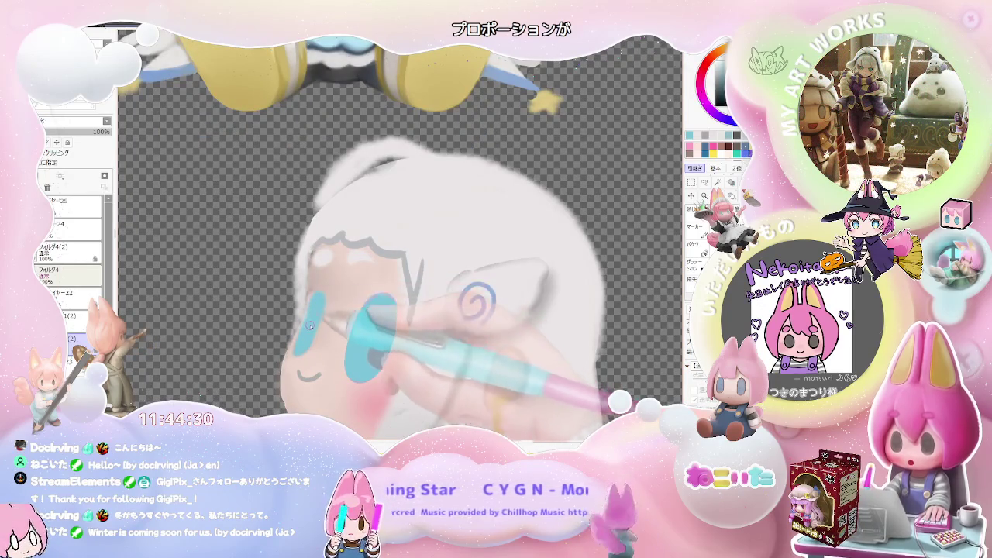
pyautogui.moveTo(314, 296); pyautogui.dragTo(301, 346)
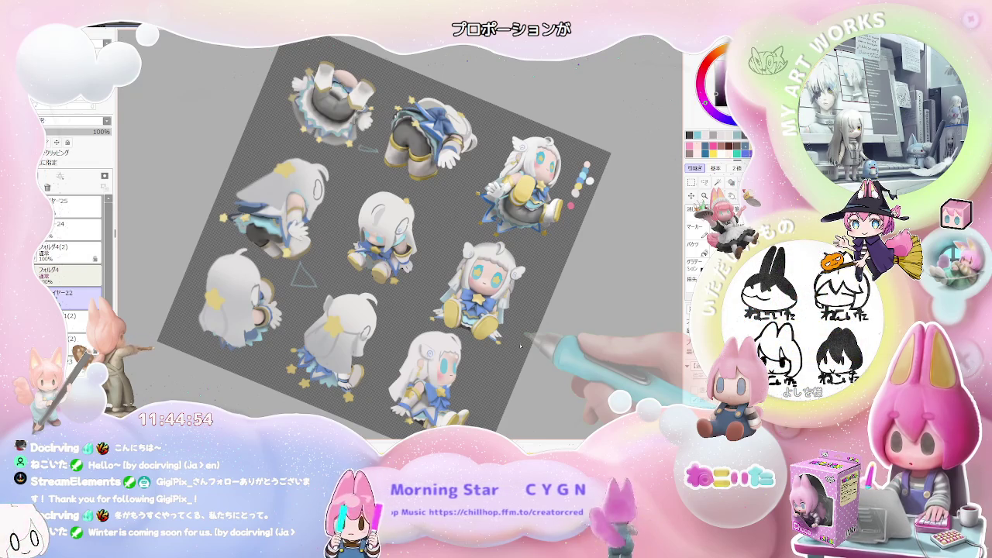
pyautogui.scroll(5, 393, 324)
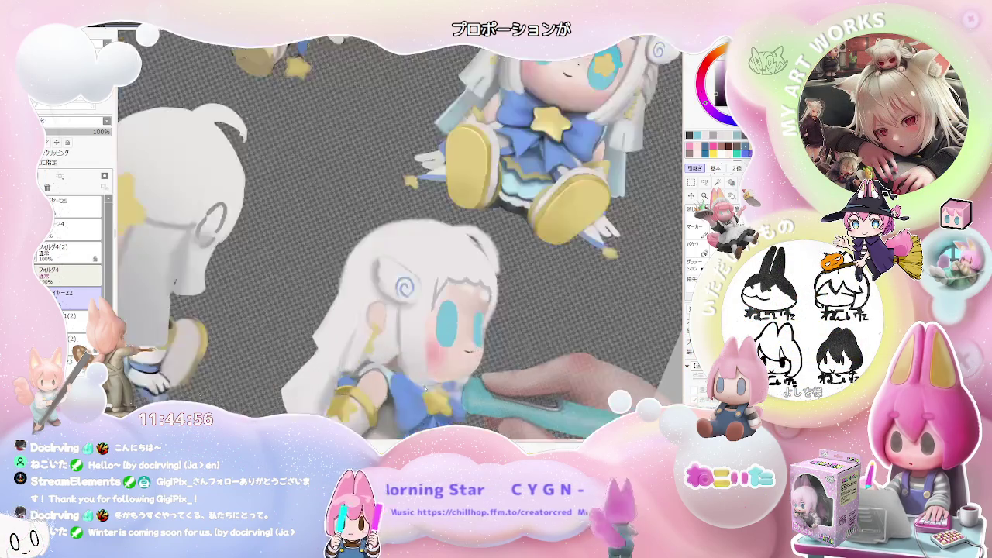